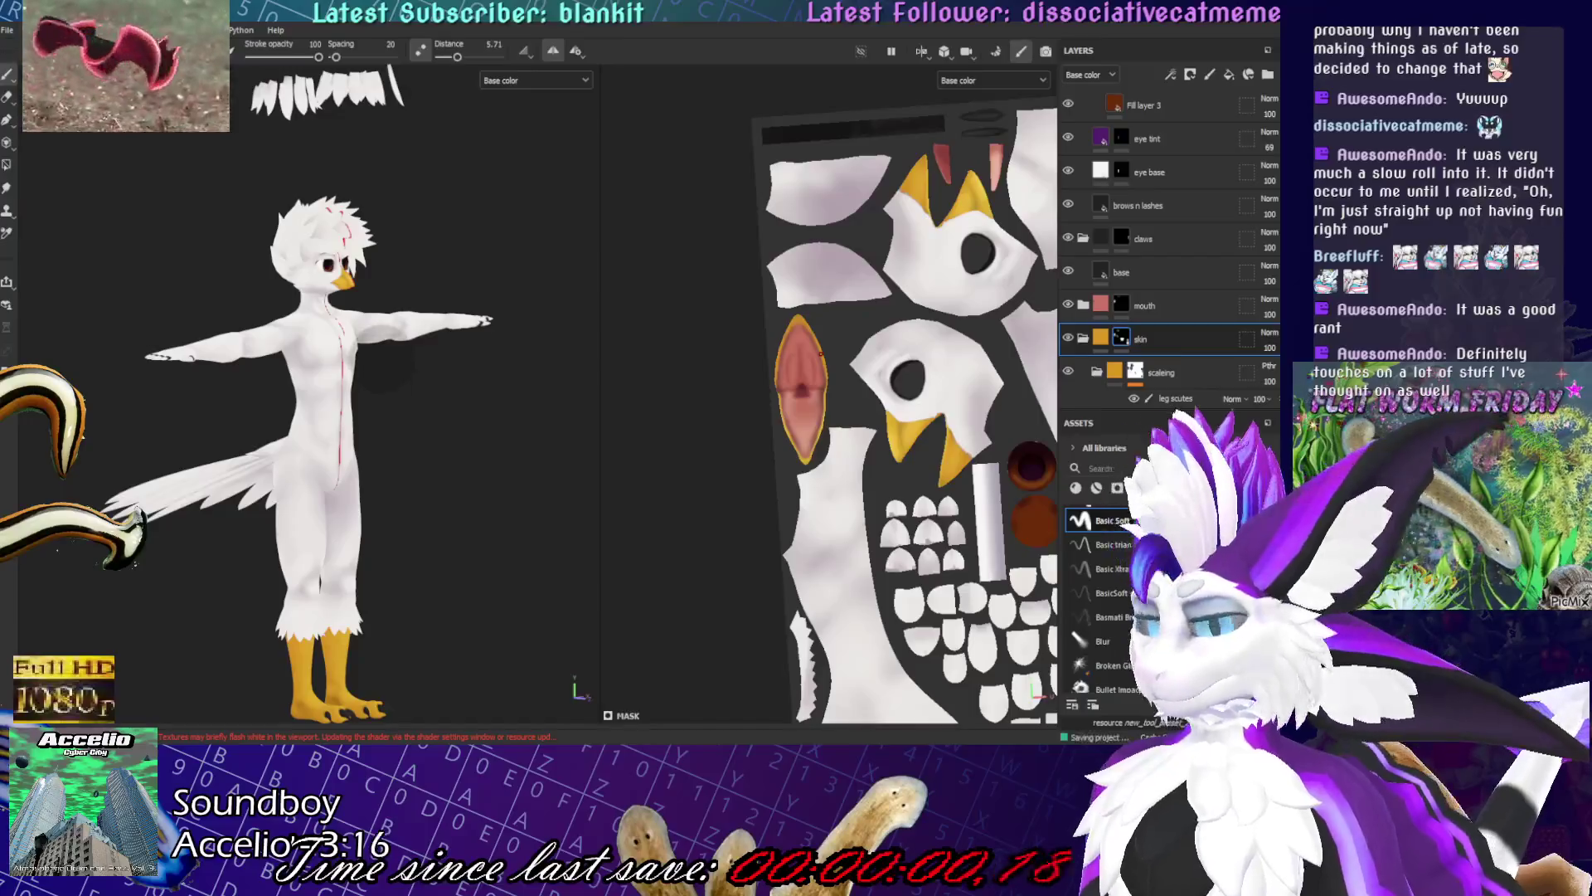
- Scroll the Layers panel up to reveal the fur masking, shading, painted and highlight layers above AO
{"action": "scroll", "coordinate": [1244, 295], "scroll_direction": "up", "scroll_amount": 5}
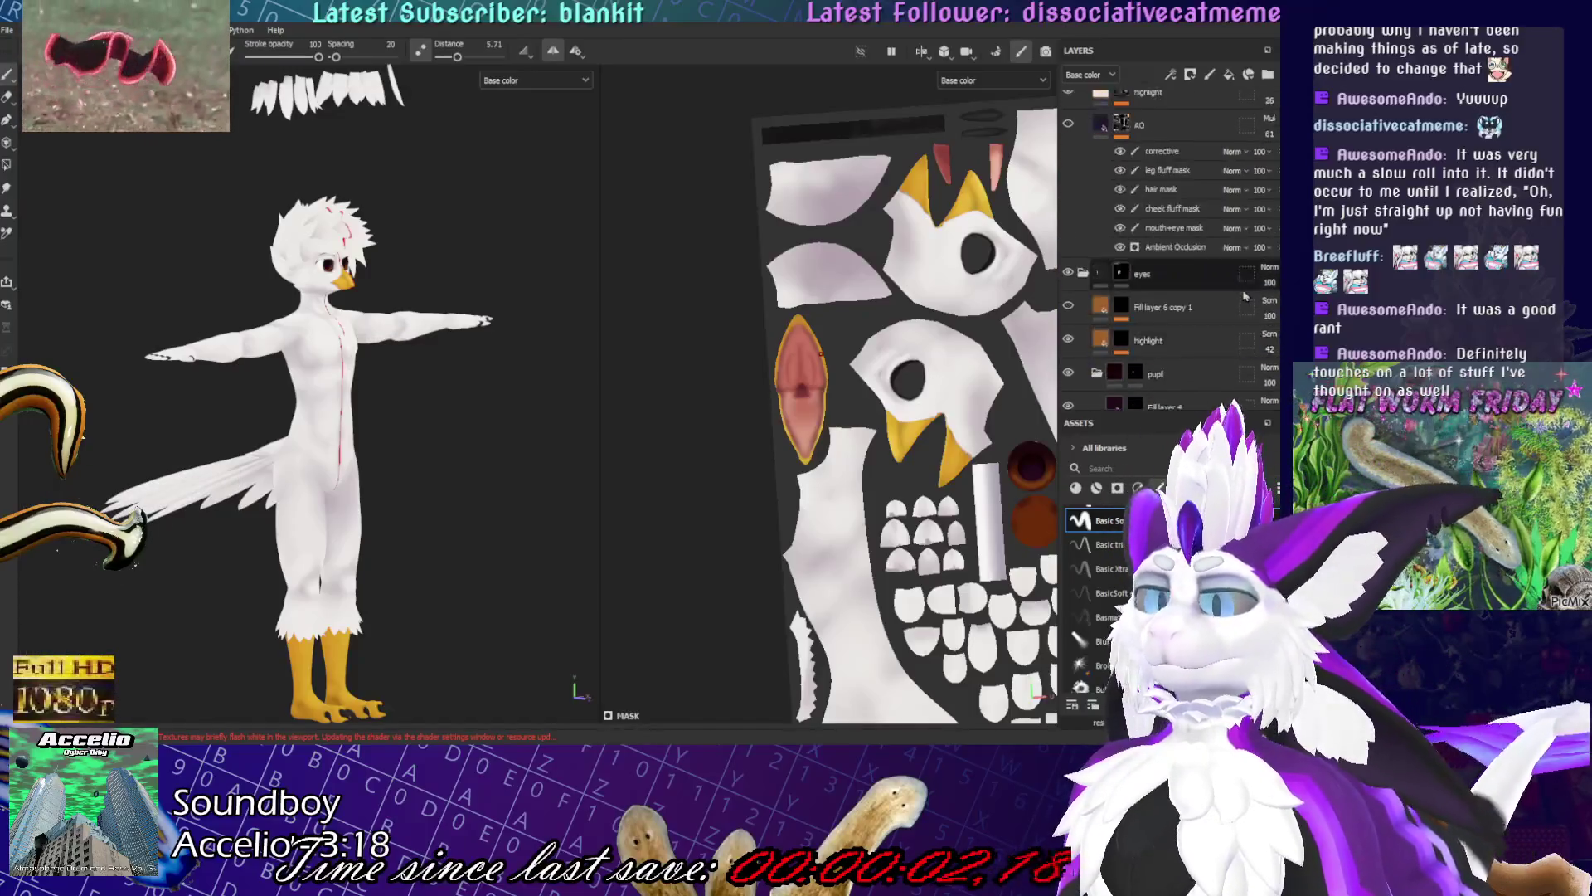
{"action": "scroll", "coordinate": [1244, 294], "scroll_direction": "up", "scroll_amount": 3}
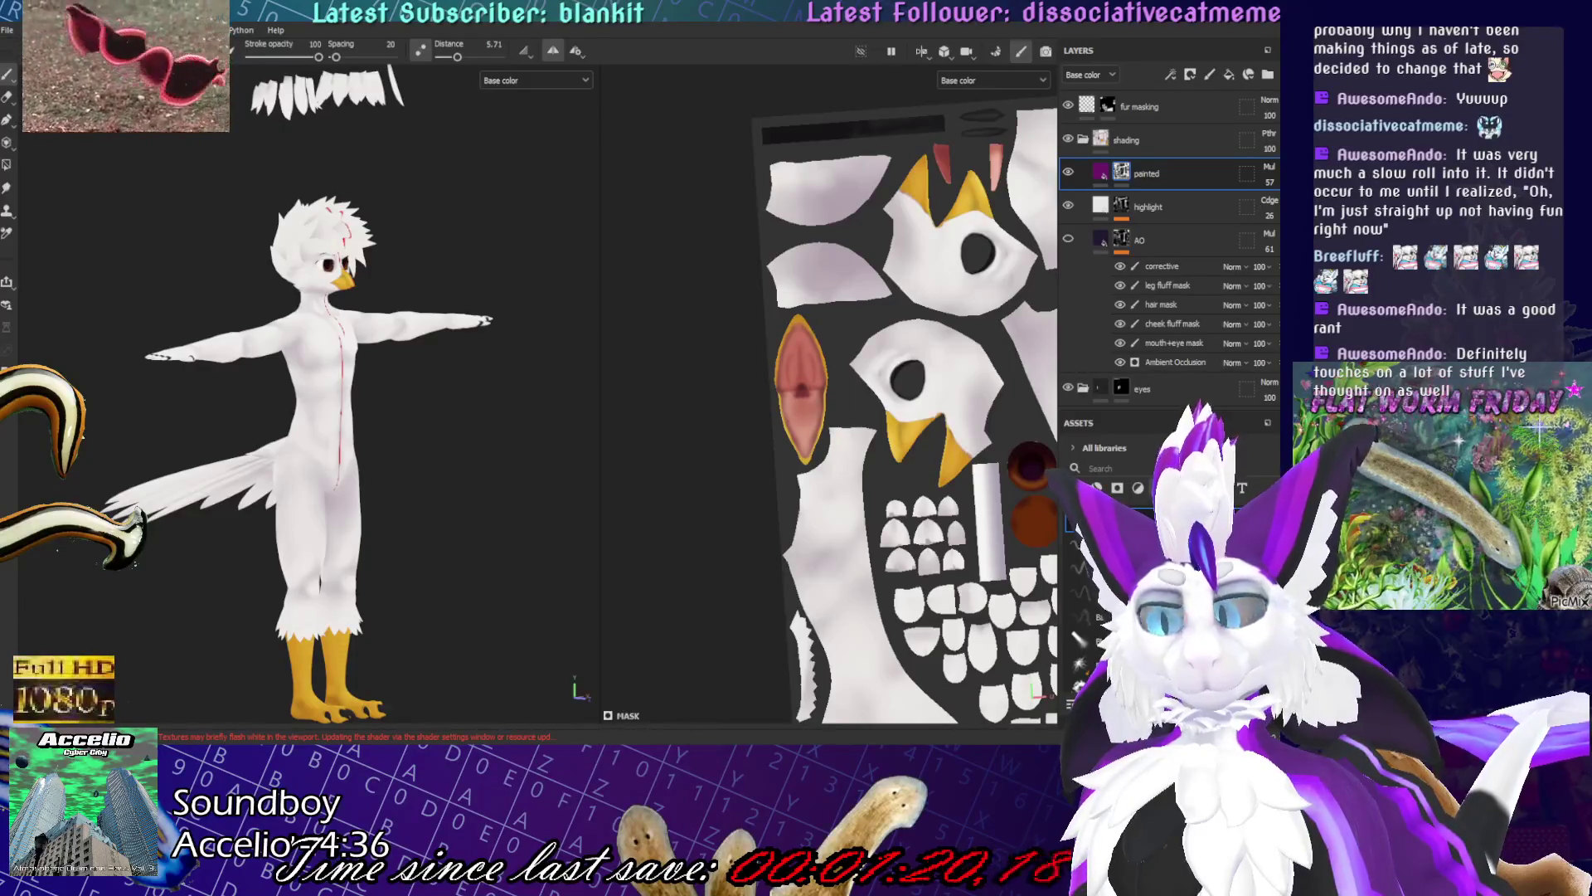
- Zoom down to the legs and orbit closely around the yellow foot's claws
{"action": "left_click_drag", "start_coordinate": [348, 448], "coordinate": [402, 452], "text": "alt"}
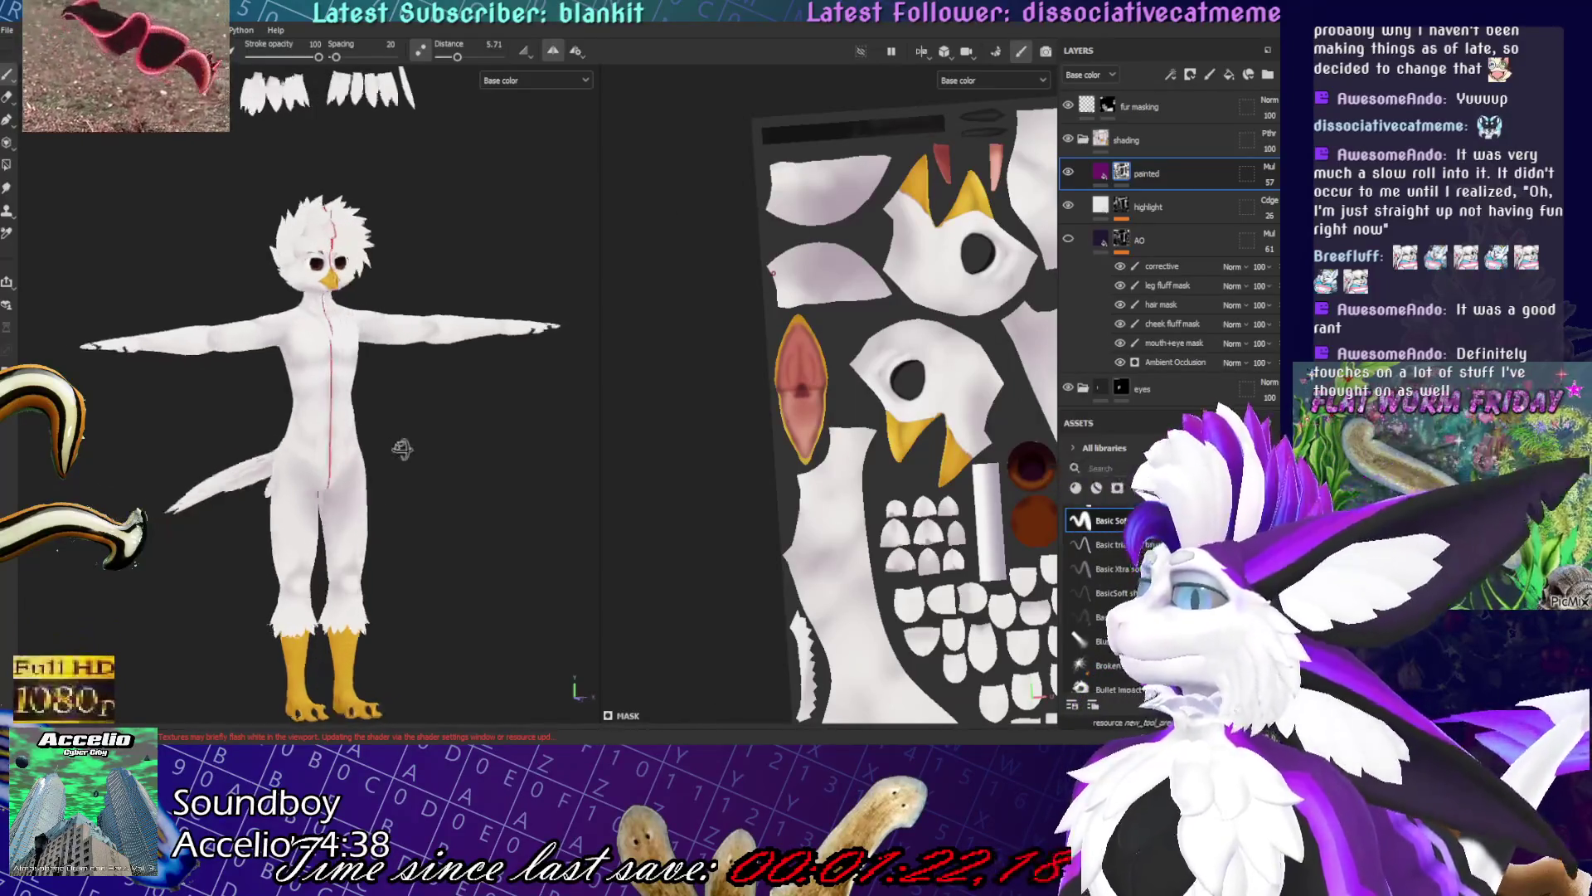
{"action": "scroll", "coordinate": [398, 498], "scroll_direction": "up", "scroll_amount": 5}
{"action": "left_click_drag", "start_coordinate": [522, 431], "coordinate": [523, 418], "text": "alt"}
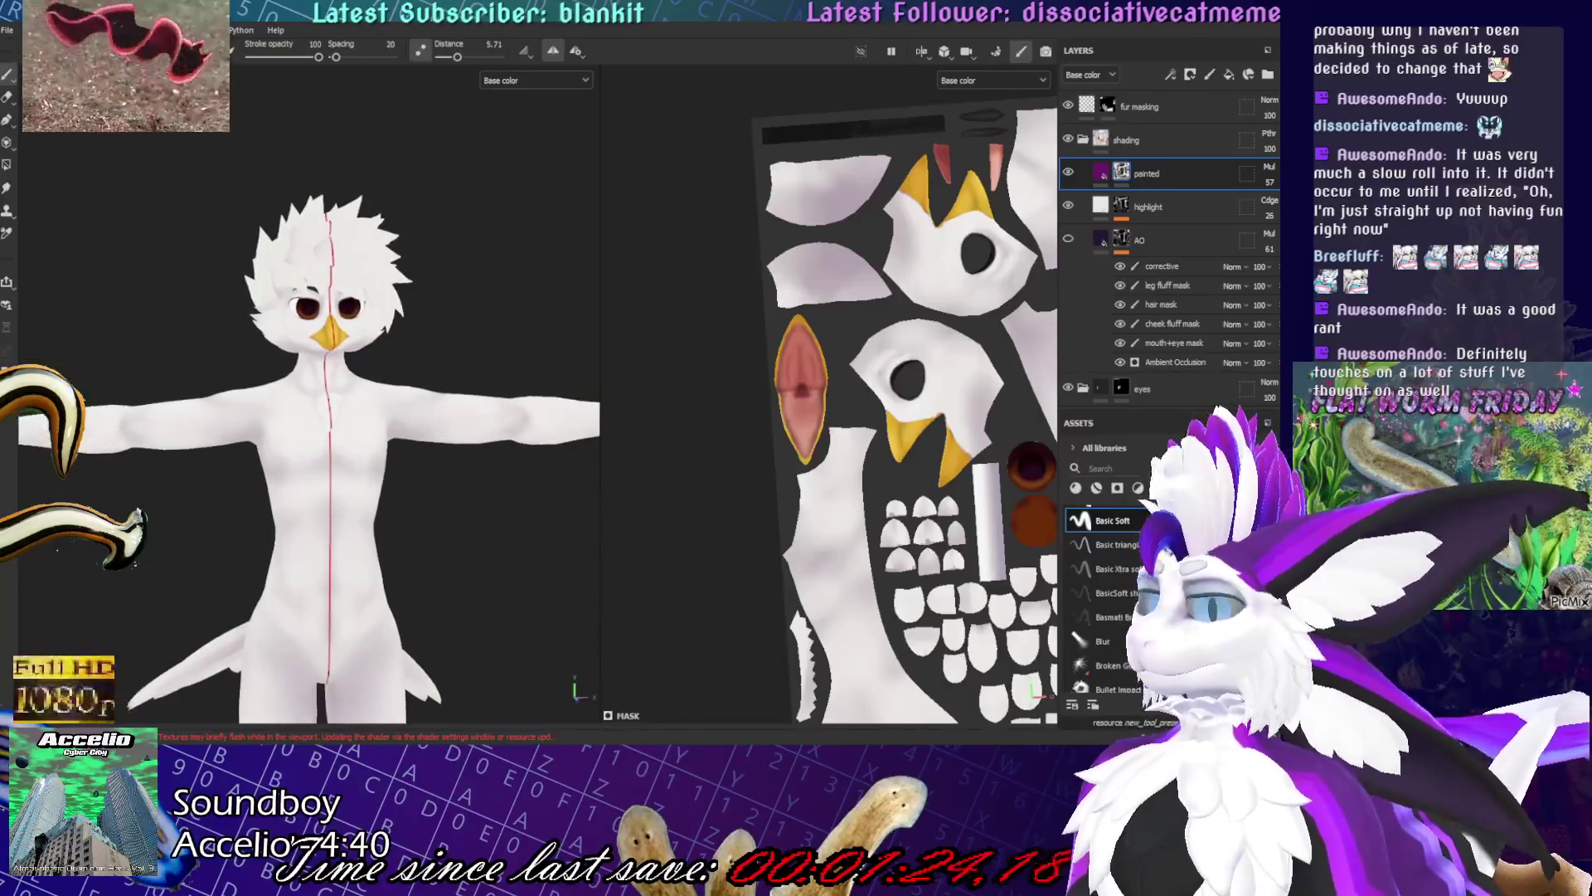
{"action": "left_click_drag", "start_coordinate": [467, 296], "coordinate": [319, 555], "text": "alt"}
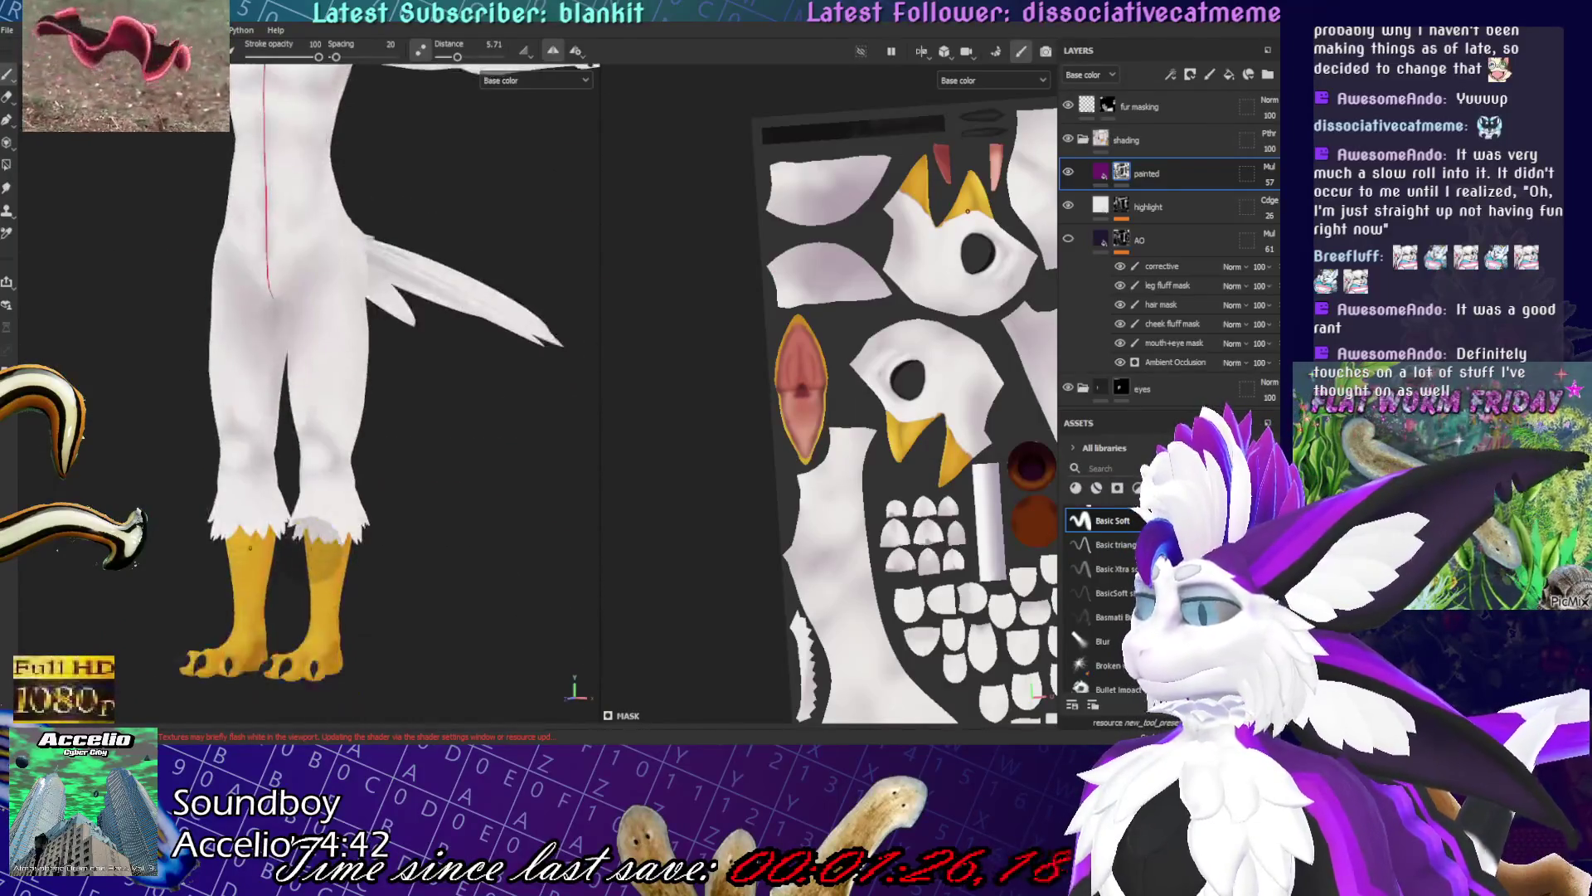
{"action": "scroll", "coordinate": [333, 547], "scroll_direction": "up", "scroll_amount": 6}
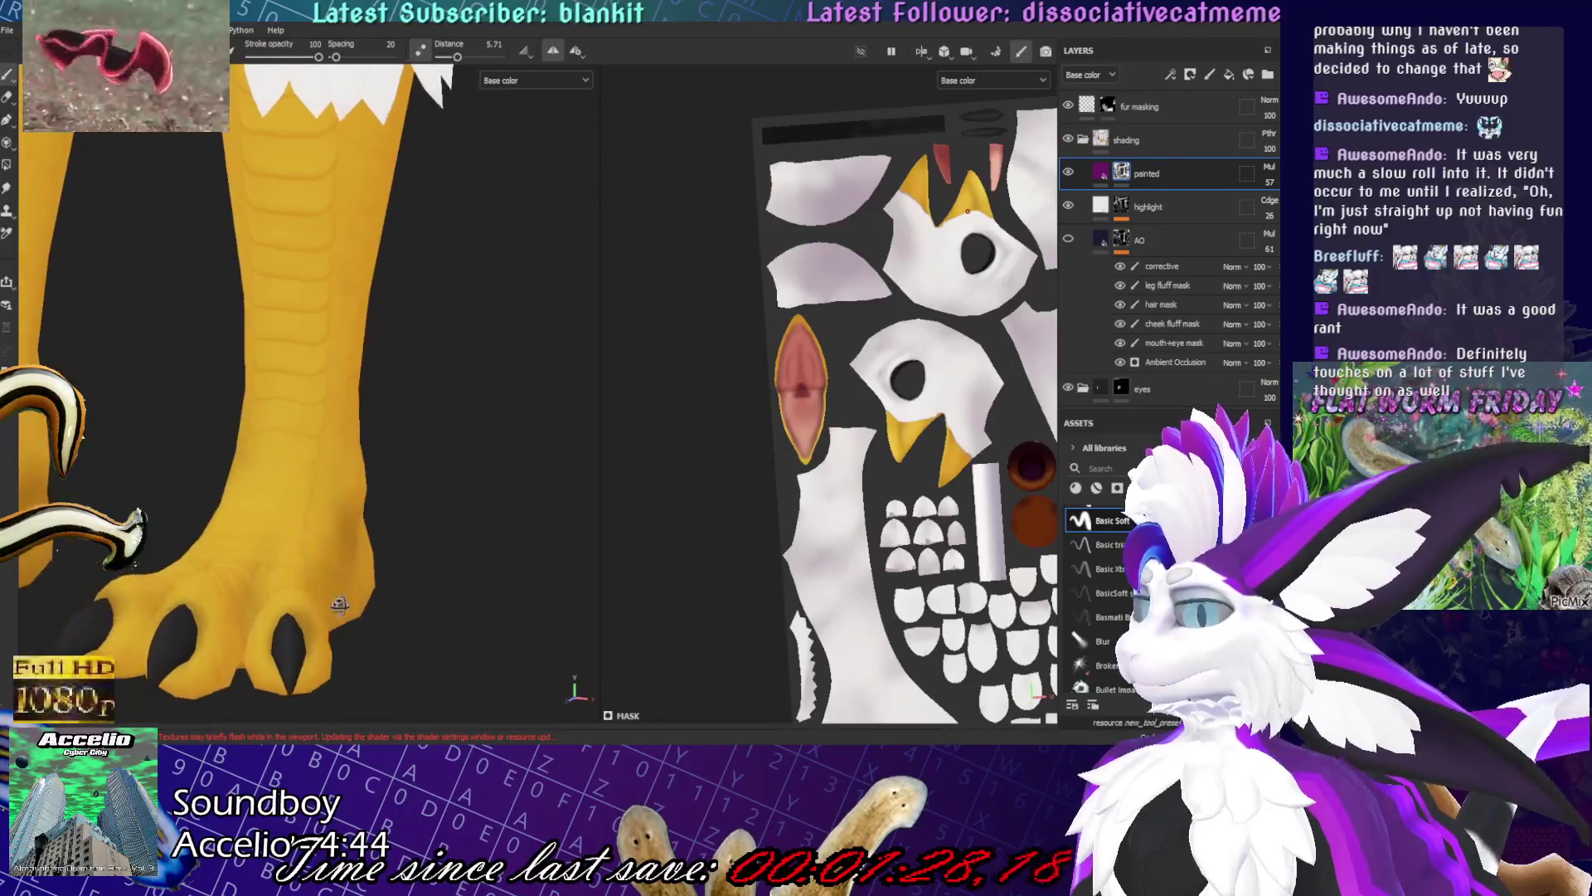
{"action": "left_click_drag", "start_coordinate": [360, 423], "coordinate": [435, 502], "text": "alt"}
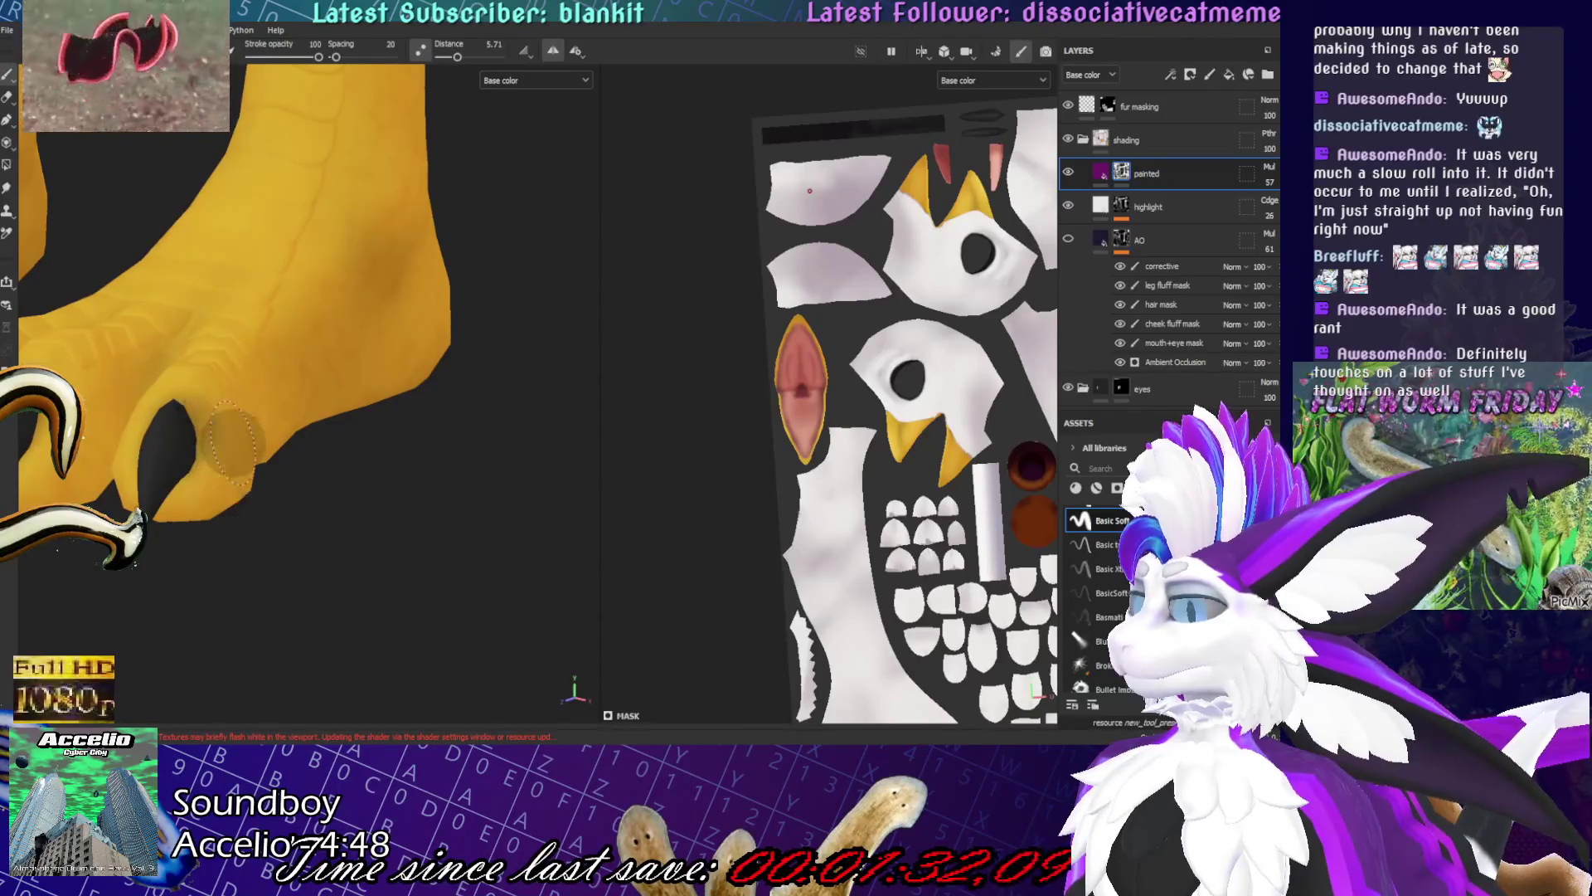
{"action": "left_click_drag", "start_coordinate": [222, 344], "coordinate": [274, 357], "text": "alt"}
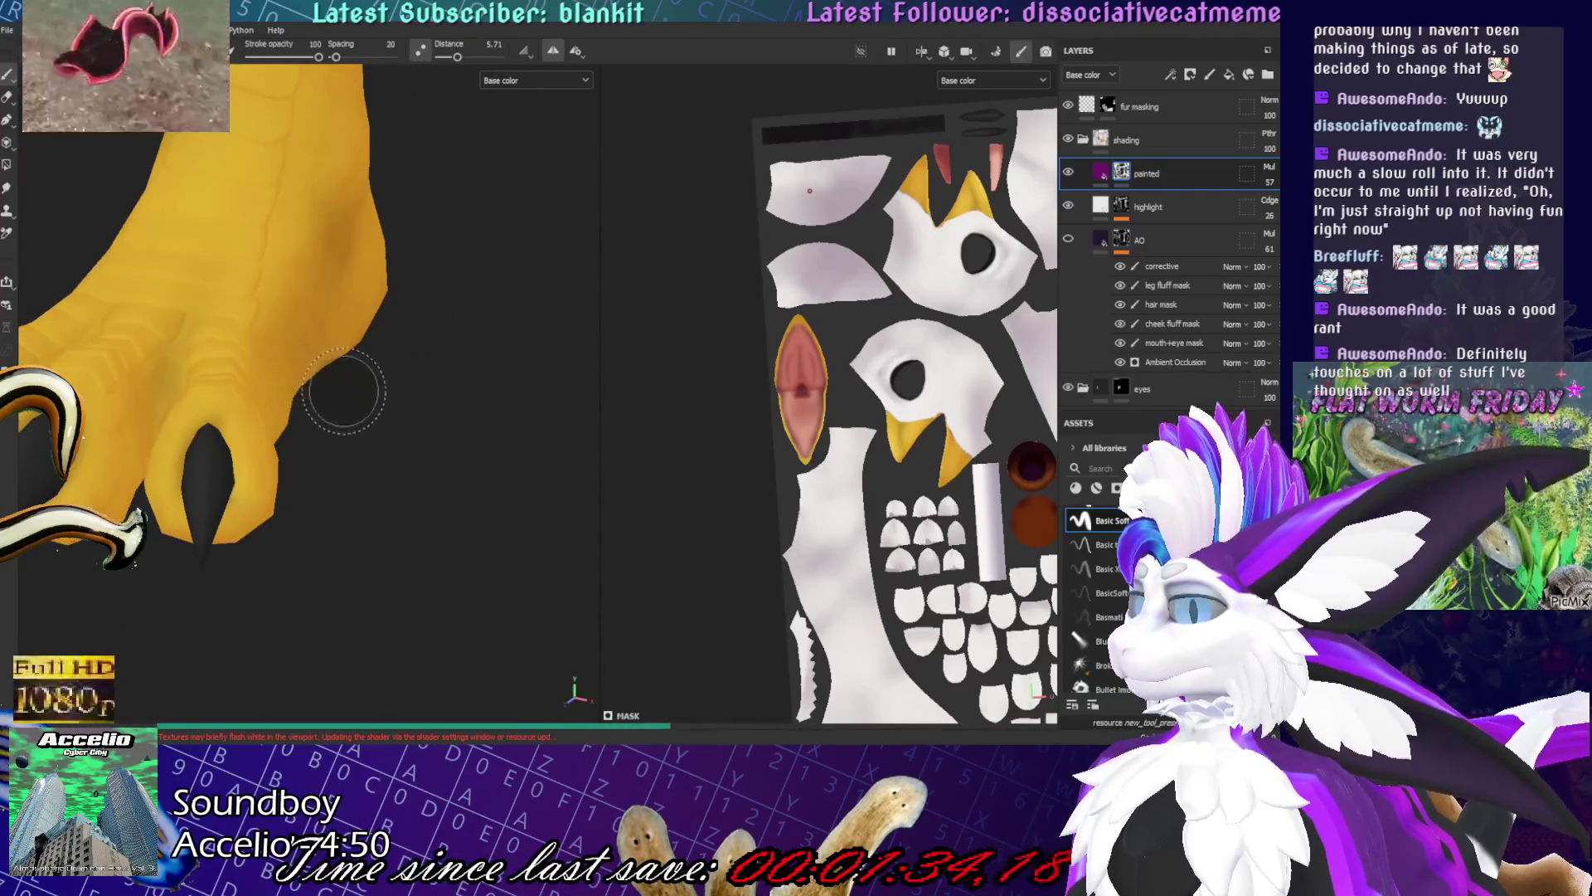
{"action": "left_click_drag", "start_coordinate": [377, 369], "coordinate": [444, 423], "text": "alt"}
- Save the project and stand the foot upright with its toes facing front
{"action": "key", "text": "ctrl+s"}
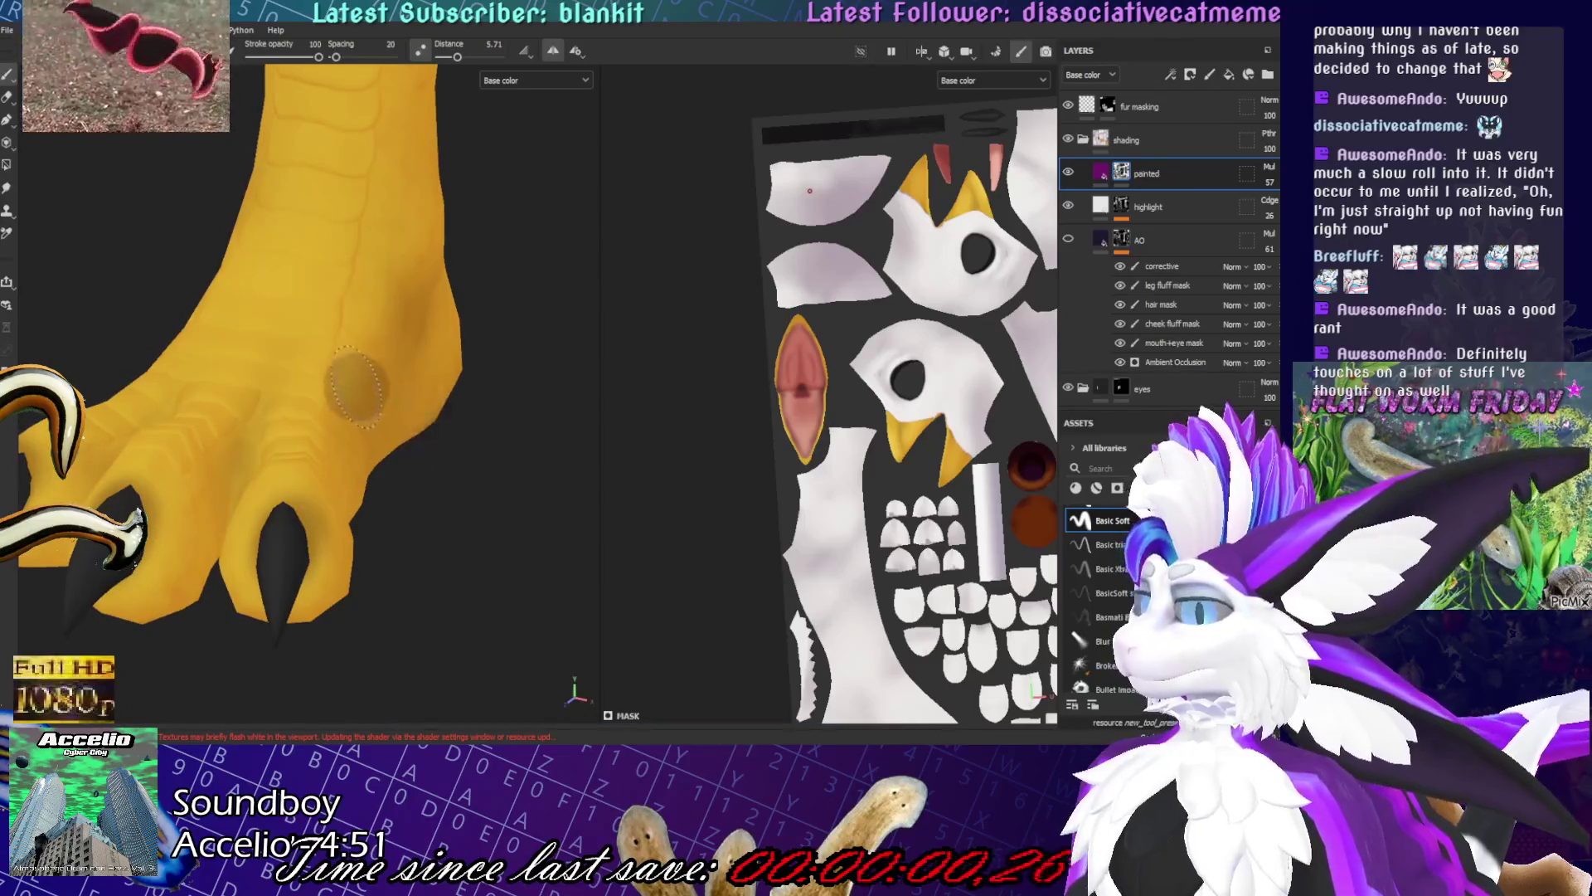
{"action": "mouse_move", "coordinate": [357, 557]}
{"action": "left_mouse_down", "text": "alt"}
{"action": "mouse_move", "coordinate": [170, 485]}
{"action": "mouse_move", "coordinate": [214, 516]}
{"action": "left_mouse_up", "text": "alt"}
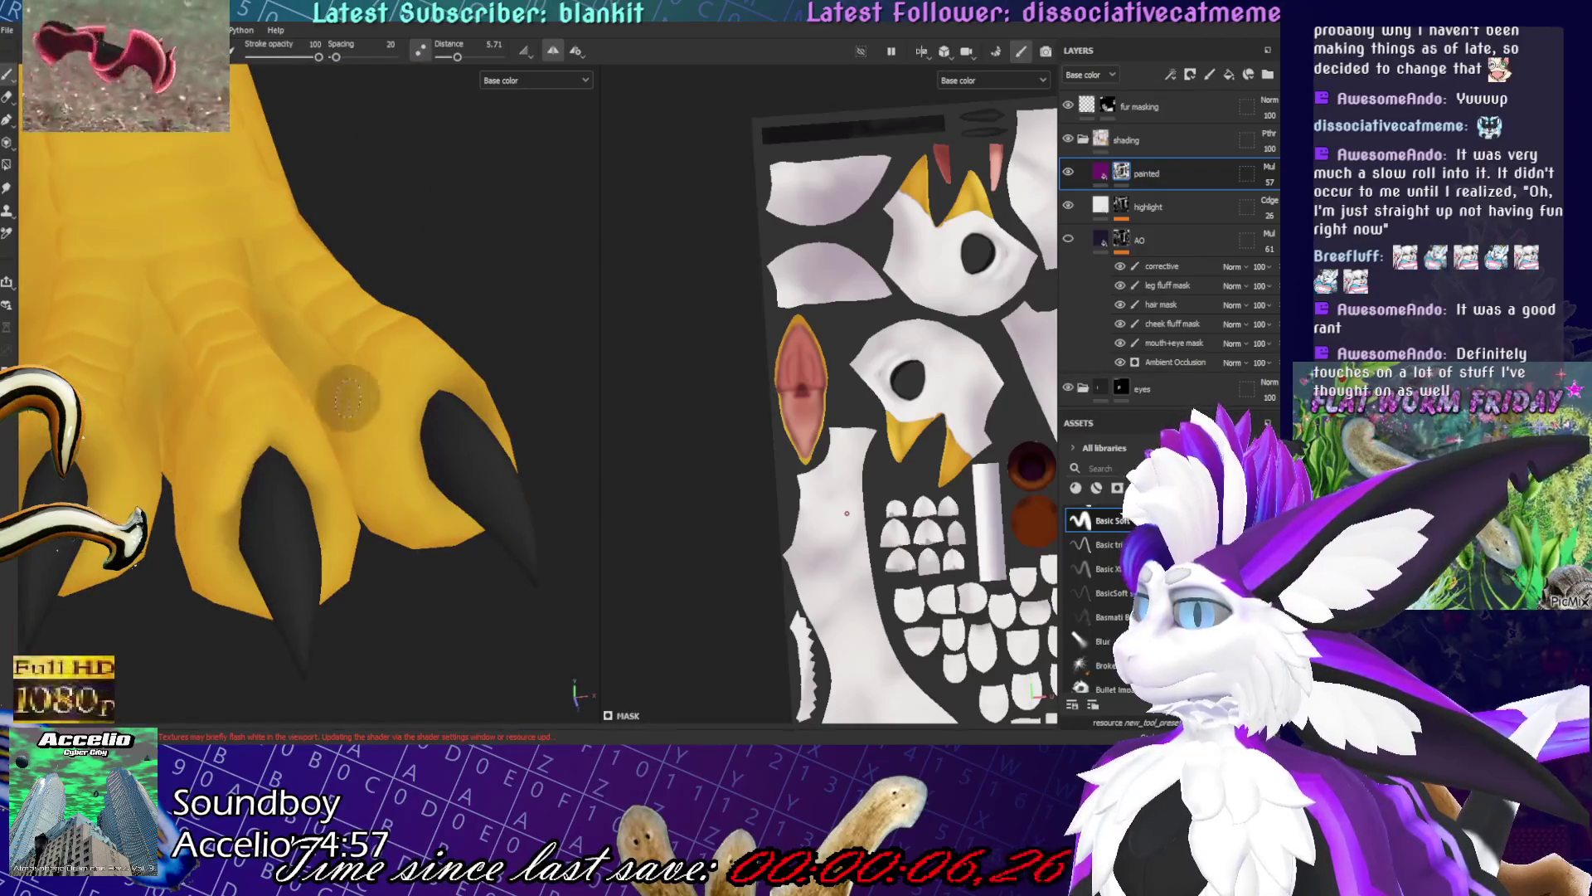
{"action": "left_click_drag", "start_coordinate": [348, 398], "coordinate": [112, 192], "text": "alt"}
- Quick-mask the upper, lower and middle black claws with polygon fill, then resume painting
{"action": "key", "text": "t"}
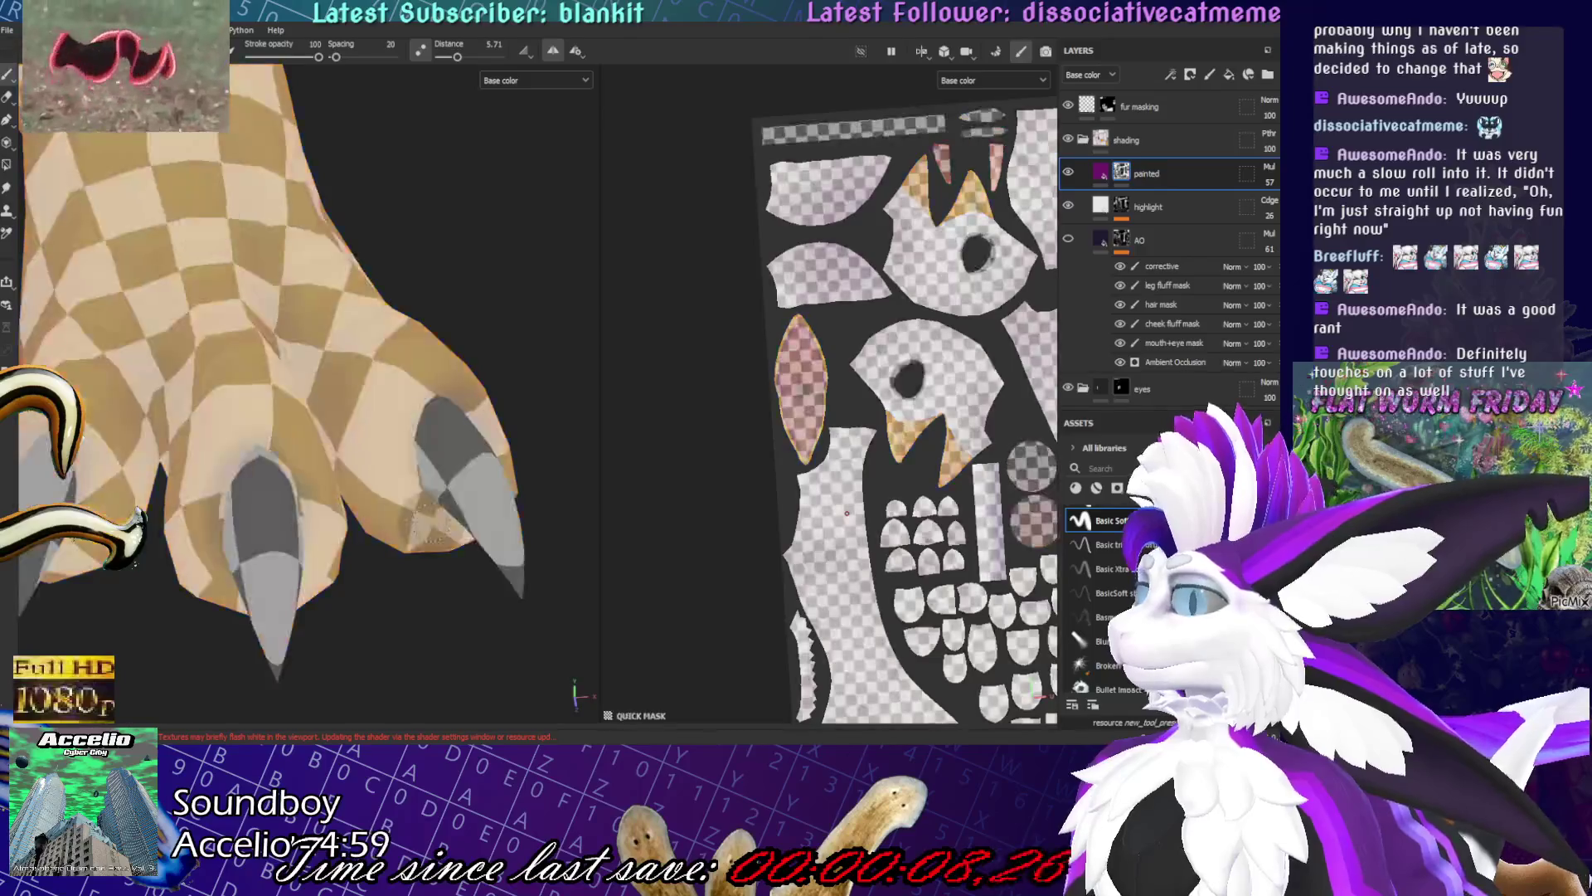
{"action": "left_click_drag", "start_coordinate": [274, 539], "coordinate": [273, 464], "text": "alt"}
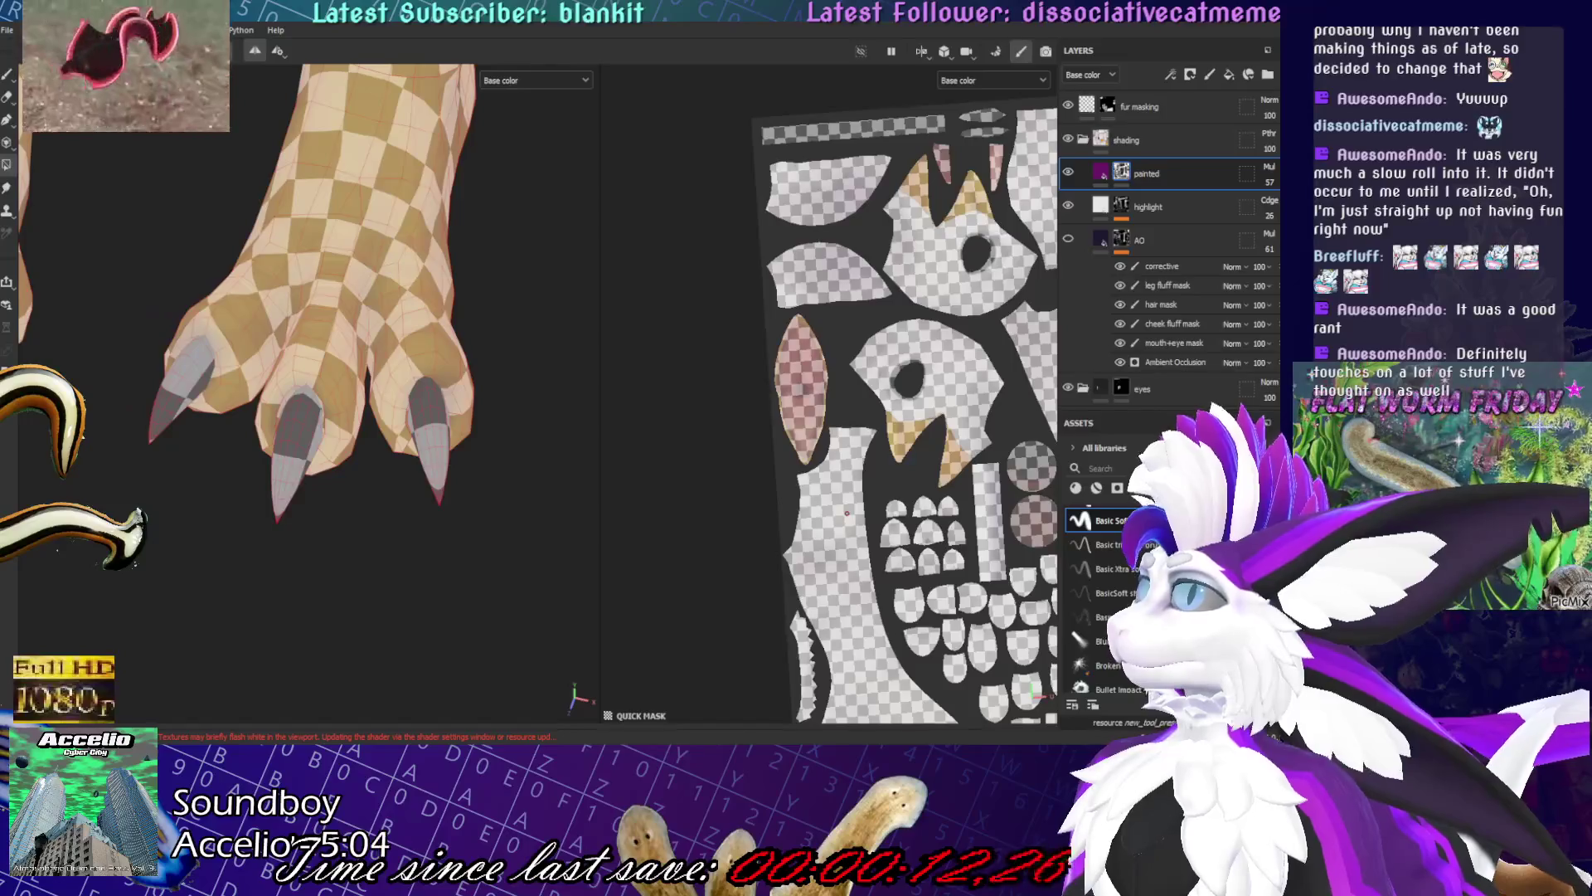
{"action": "left_click_drag", "start_coordinate": [331, 248], "coordinate": [196, 247], "text": "alt"}
{"action": "left_click", "coordinate": [145, 260]}
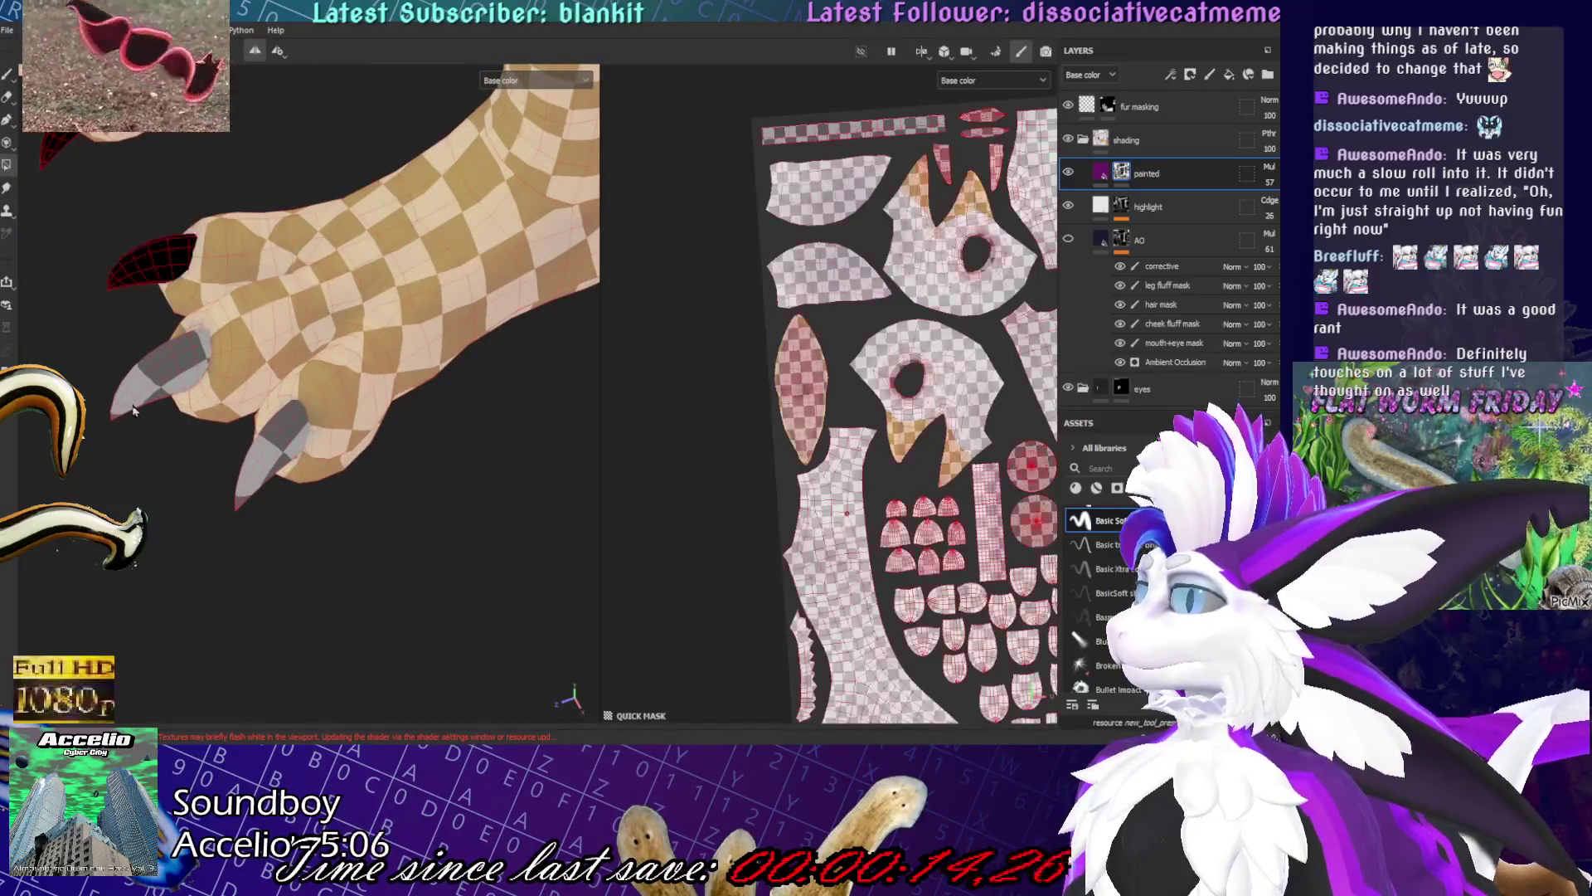
{"action": "left_click", "coordinate": [270, 444]}
{"action": "left_click", "coordinate": [162, 369]}
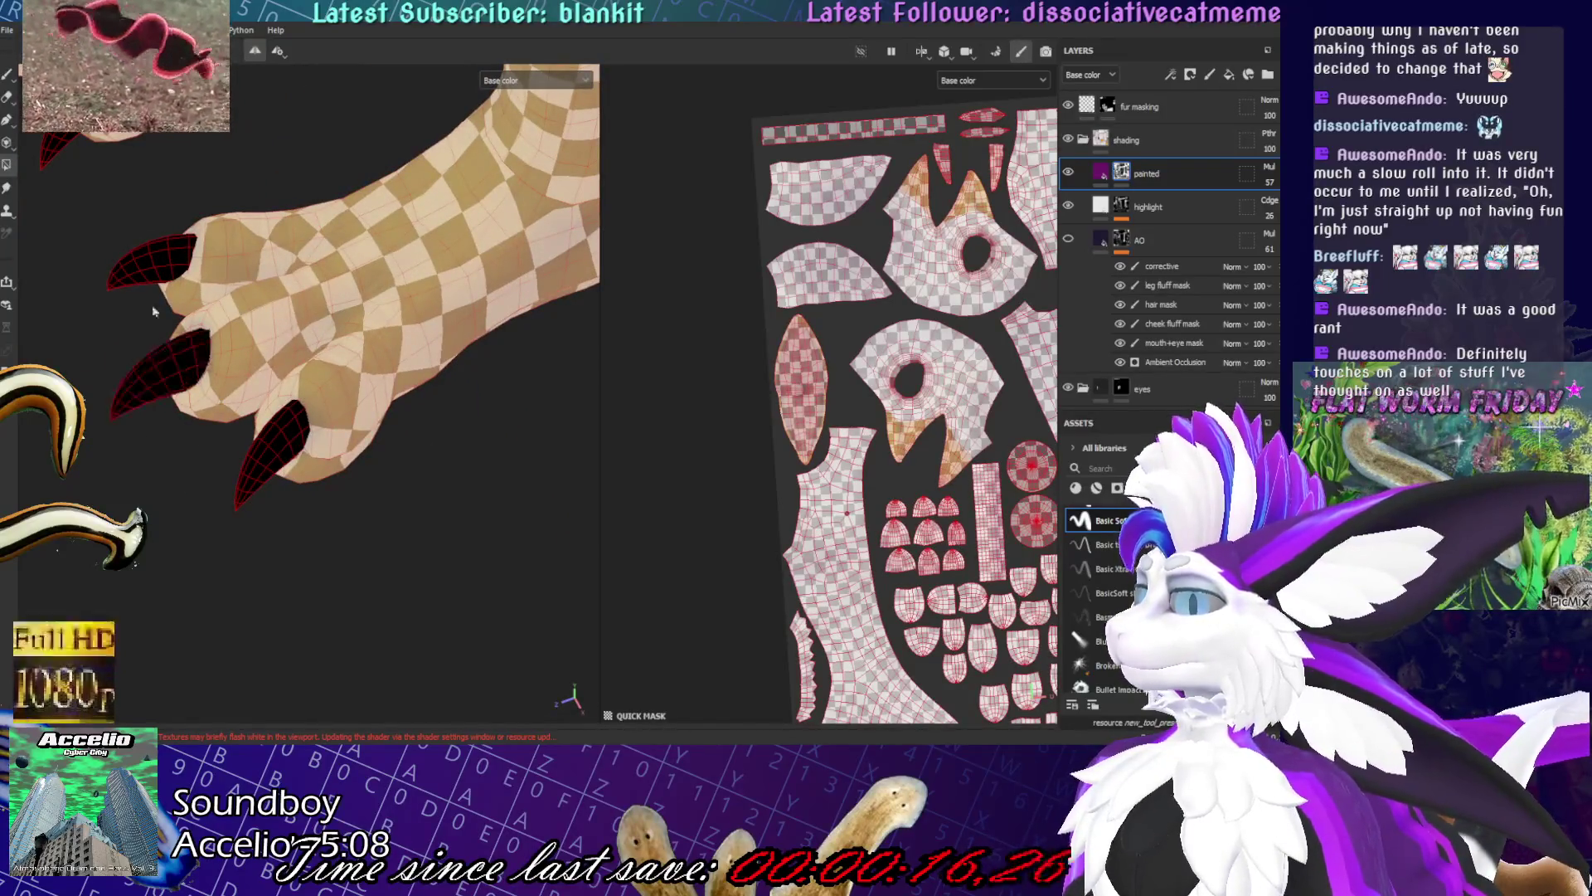
{"action": "key", "text": "1"}
{"action": "mouse_move", "coordinate": [190, 167]}
{"action": "left_mouse_down", "text": "alt"}
{"action": "mouse_move", "coordinate": [295, 365]}
{"action": "mouse_move", "coordinate": [199, 390]}
{"action": "mouse_move", "coordinate": [174, 415]}
{"action": "left_mouse_up", "text": "alt"}
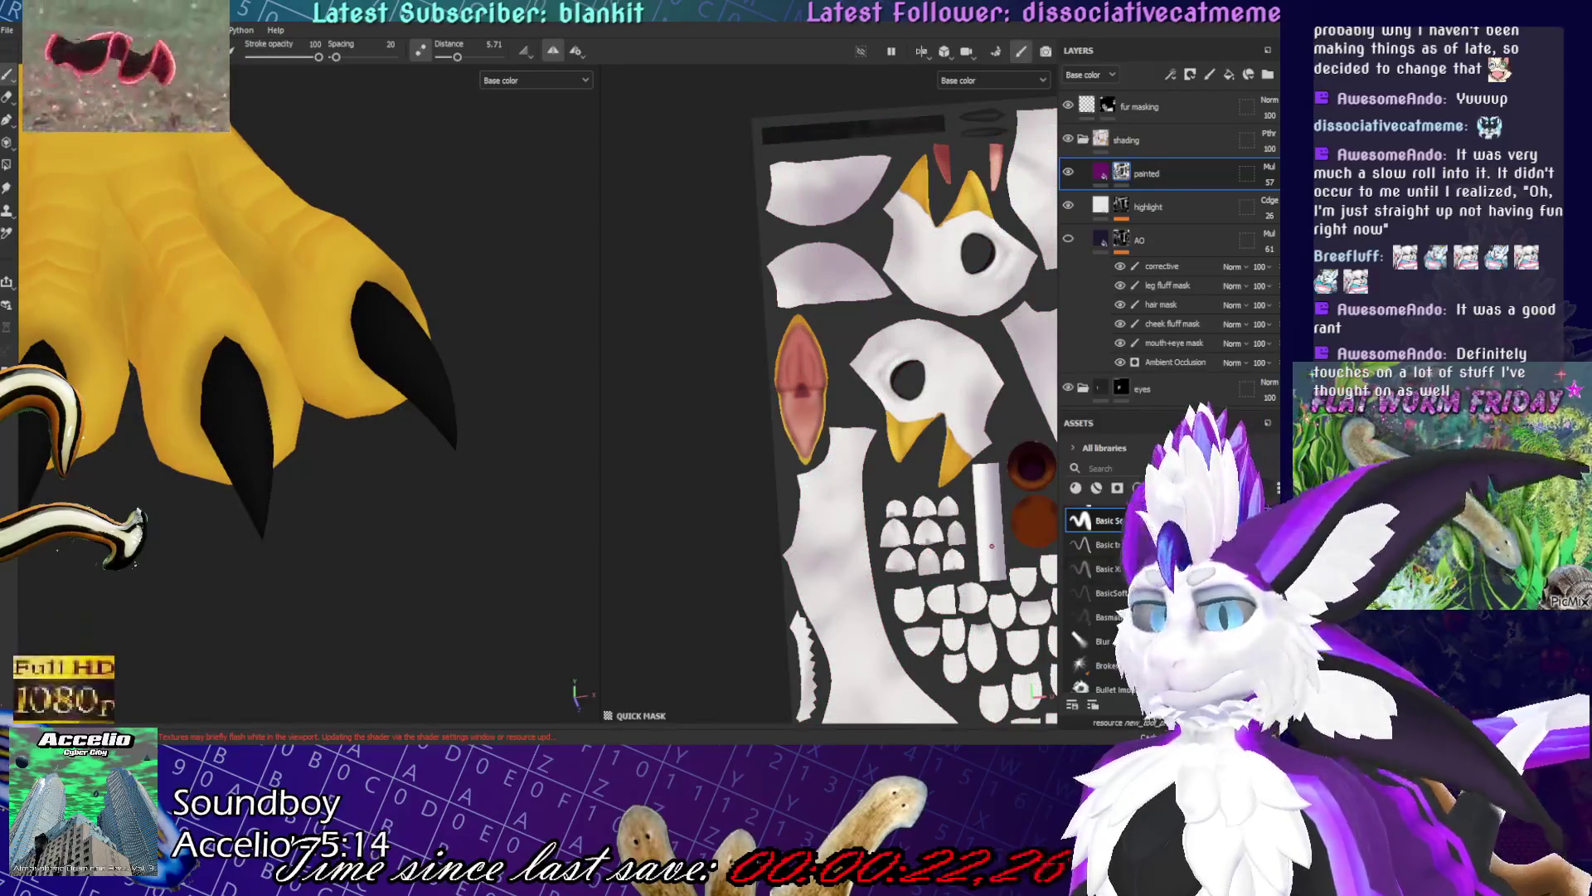
- Switch to another Basic brush with spacing 3 and view the toes and claws from the front
{"action": "scroll", "coordinate": [1095, 597], "scroll_direction": "up", "scroll_amount": 2}
{"action": "left_click", "coordinate": [1094, 649]}
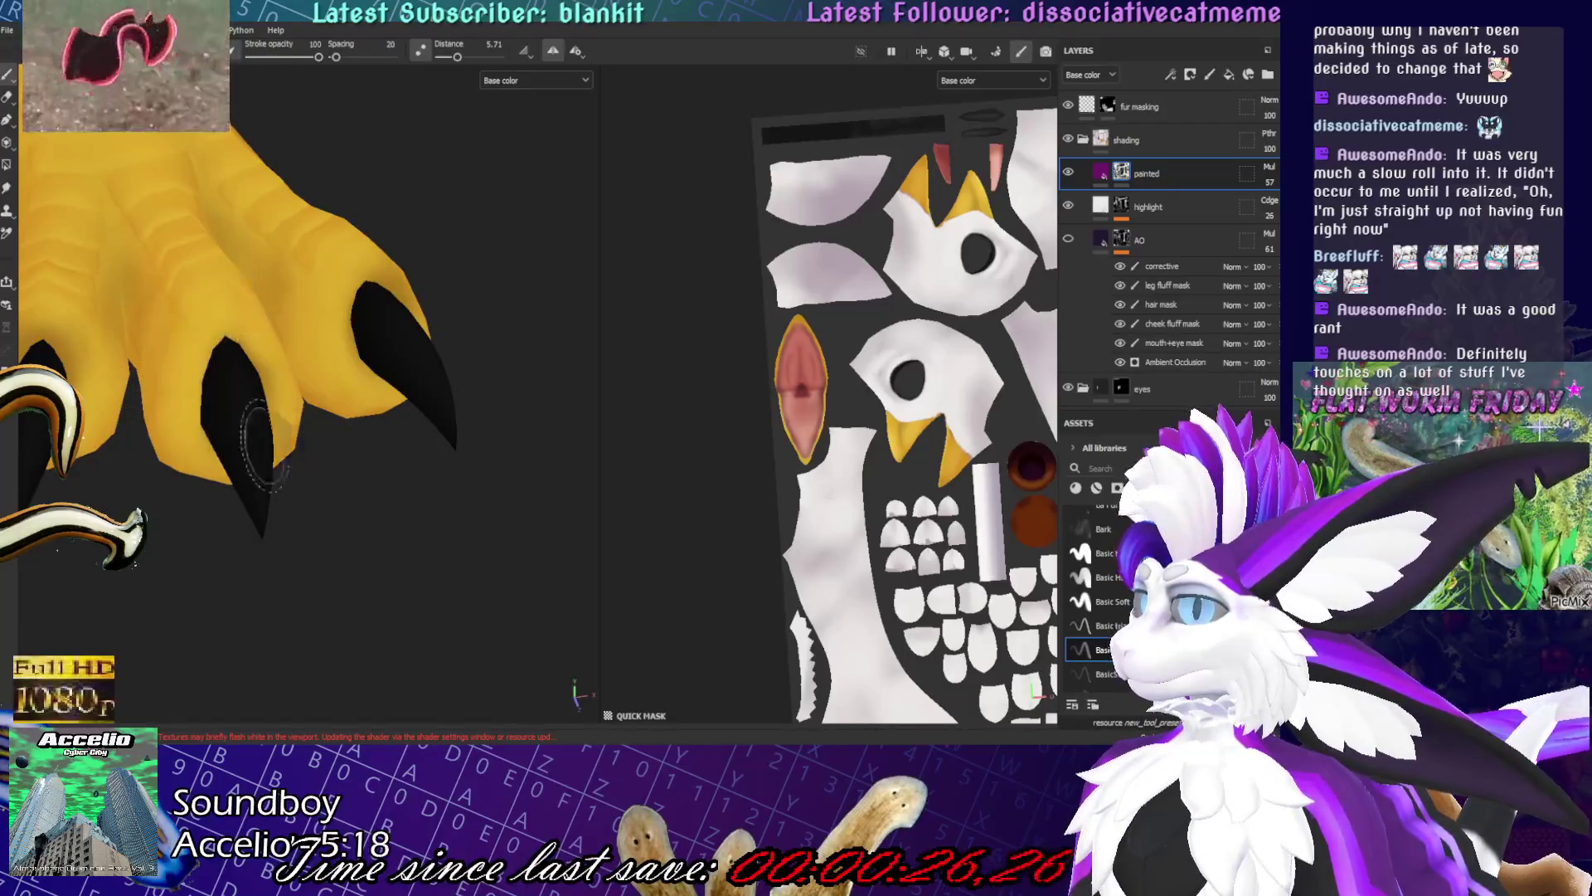
{"action": "mouse_move", "coordinate": [191, 432]}
{"action": "left_mouse_down", "text": "alt"}
{"action": "mouse_move", "coordinate": [220, 348]}
{"action": "mouse_move", "coordinate": [398, 331]}
{"action": "mouse_move", "coordinate": [326, 420]}
{"action": "mouse_move", "coordinate": [420, 291]}
{"action": "mouse_move", "coordinate": [312, 472]}
{"action": "left_mouse_up", "text": "alt"}
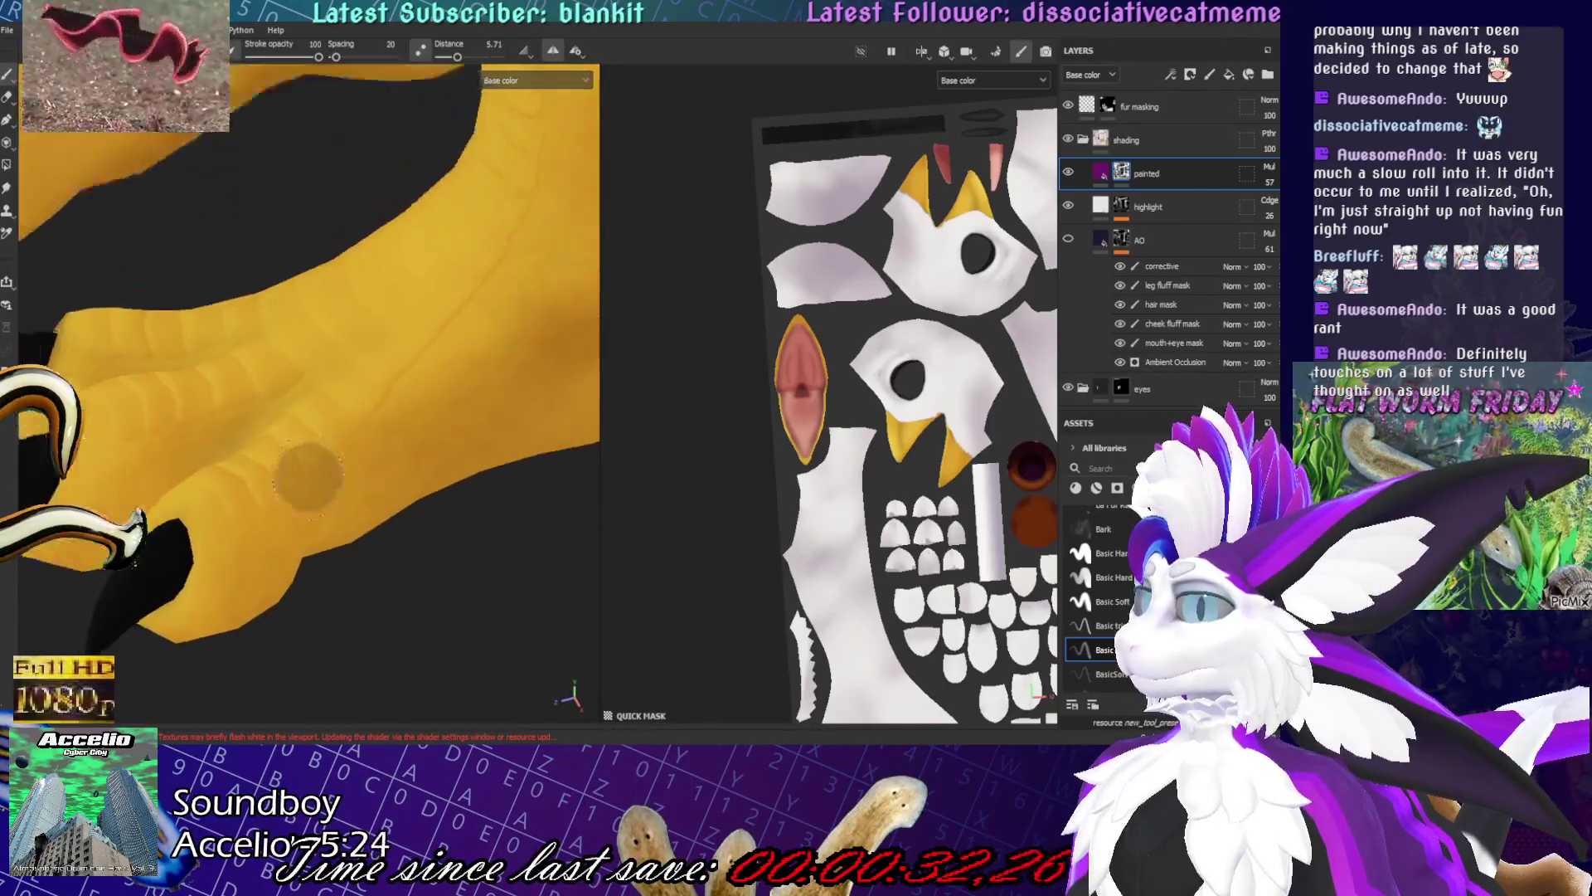
{"action": "scroll", "coordinate": [283, 437], "scroll_direction": "down", "scroll_amount": 5}
{"action": "scroll", "coordinate": [283, 438], "scroll_direction": "up", "scroll_amount": 5}
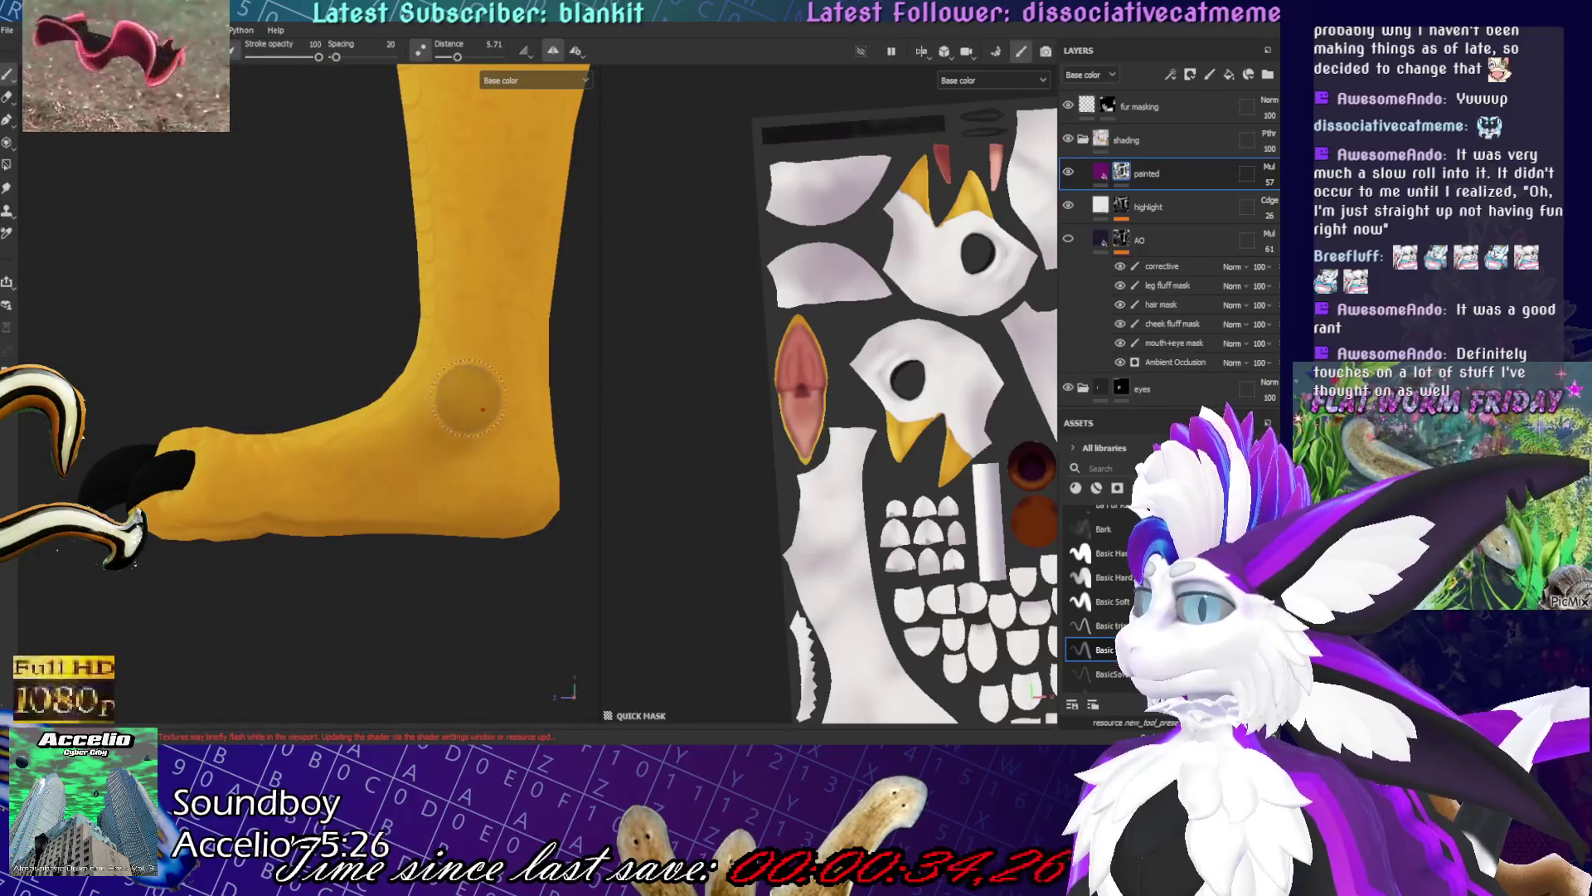
{"action": "left_click_drag", "start_coordinate": [463, 409], "coordinate": [649, 459], "text": "alt"}
{"action": "scroll", "coordinate": [649, 458], "scroll_direction": "up", "scroll_amount": 4}
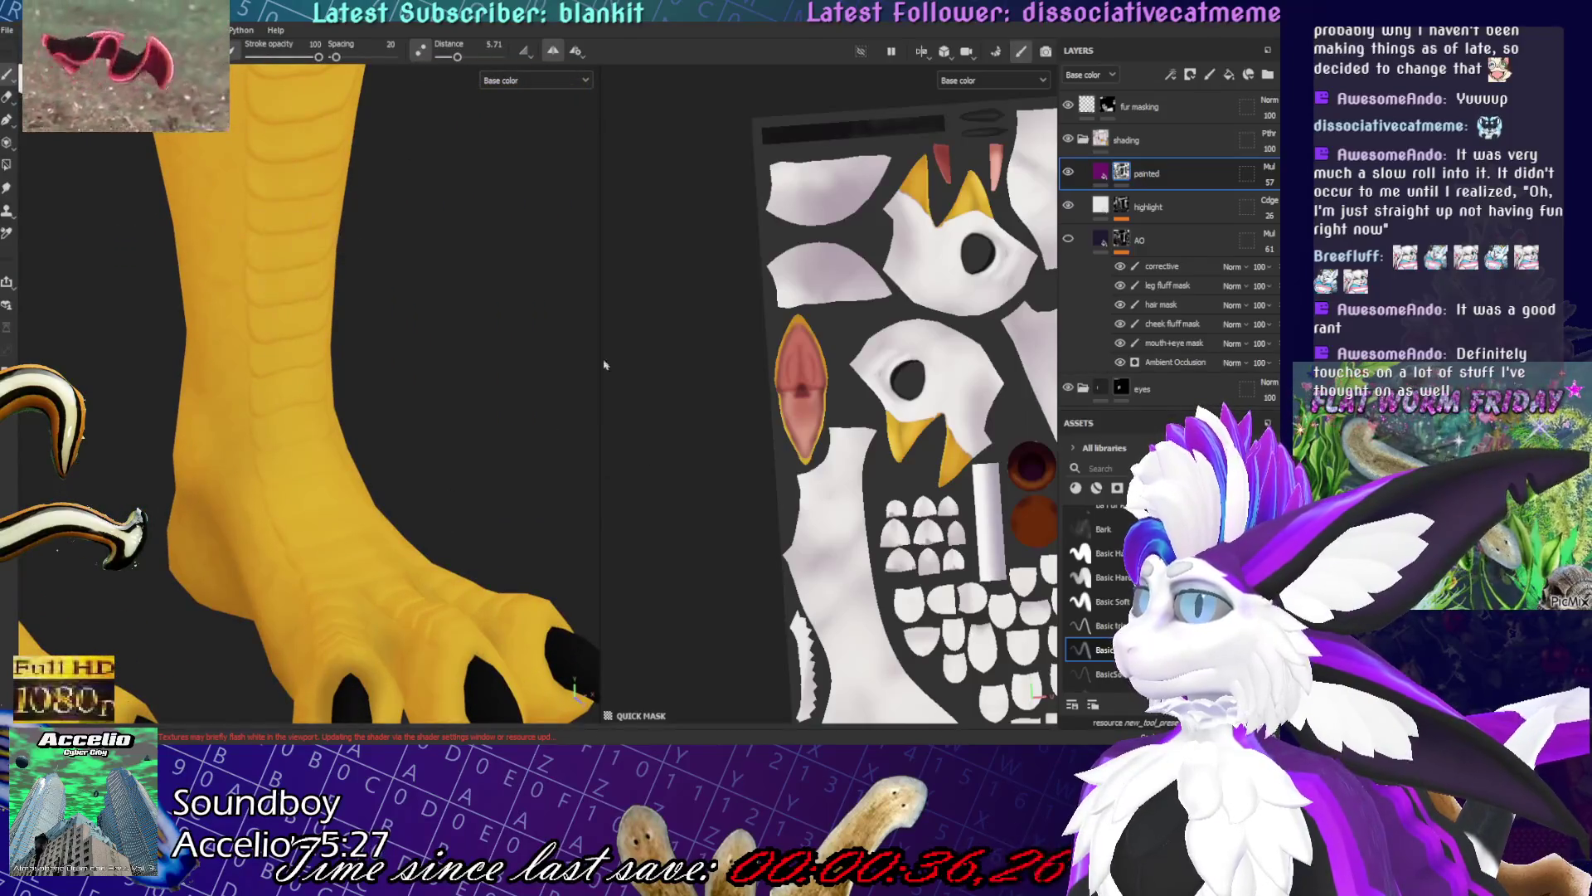
- Orbit around both legs and feet, checking the leg fur, a side view and the feet from below
{"action": "mouse_move", "coordinate": [231, 295]}
{"action": "left_mouse_down", "text": "alt"}
{"action": "mouse_move", "coordinate": [342, 500]}
{"action": "mouse_move", "coordinate": [391, 508]}
{"action": "mouse_move", "coordinate": [532, 417]}
{"action": "mouse_move", "coordinate": [295, 452]}
{"action": "left_mouse_up", "text": "alt"}
{"action": "scroll", "coordinate": [391, 508], "scroll_direction": "down", "scroll_amount": 4}
{"action": "scroll", "coordinate": [295, 451], "scroll_direction": "down", "scroll_amount": 3}
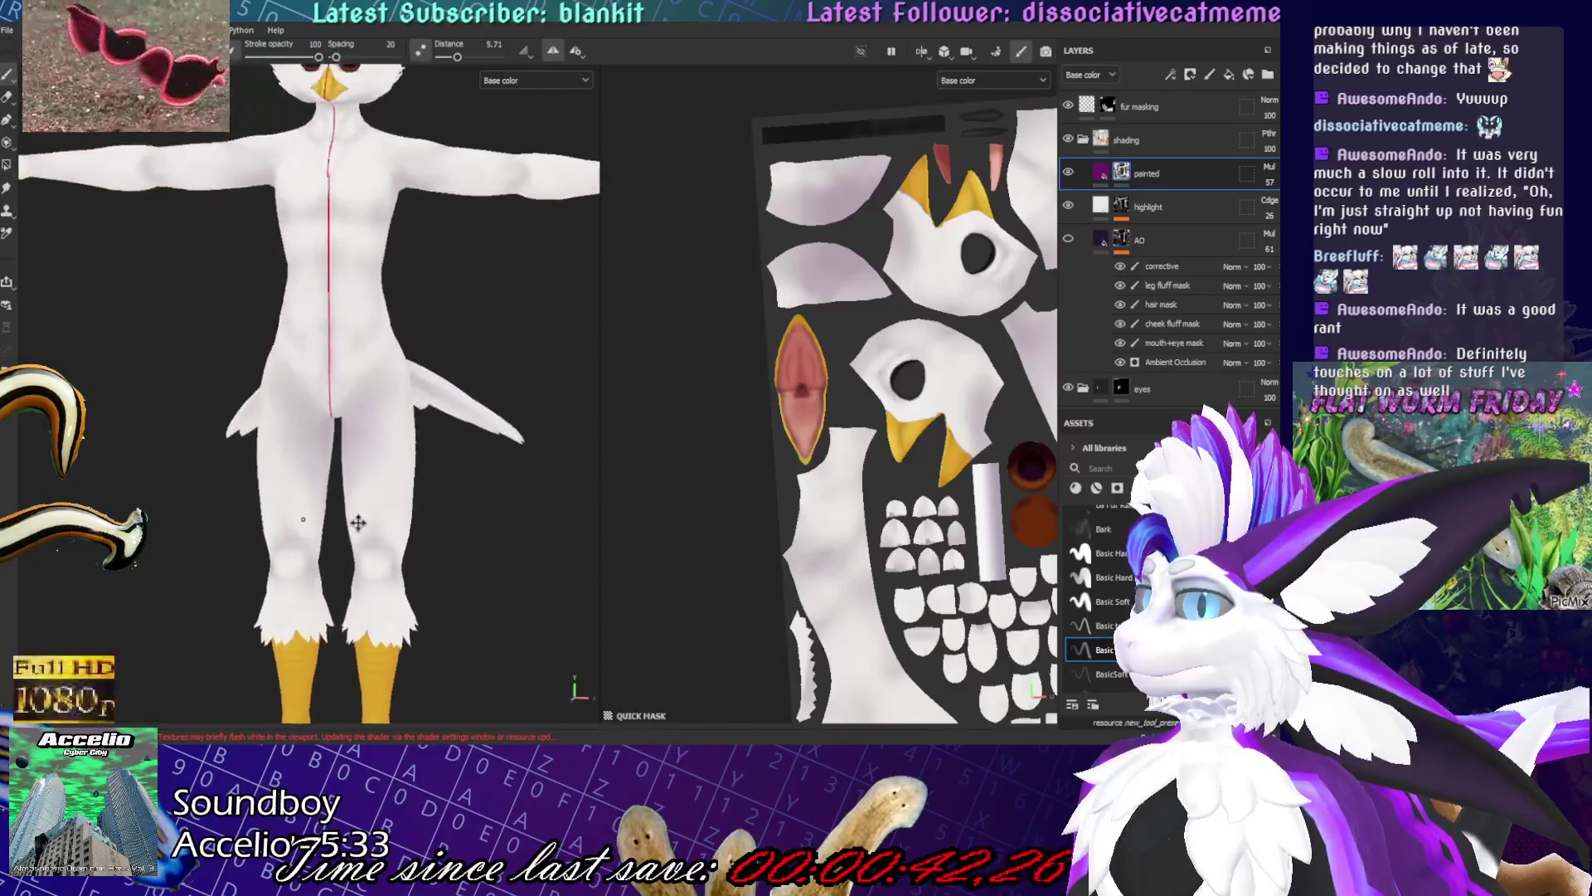
{"action": "scroll", "coordinate": [332, 297], "scroll_direction": "up", "scroll_amount": 2}
{"action": "scroll", "coordinate": [338, 367], "scroll_direction": "down", "scroll_amount": 3}
{"action": "scroll", "coordinate": [324, 358], "scroll_direction": "up", "scroll_amount": 5}
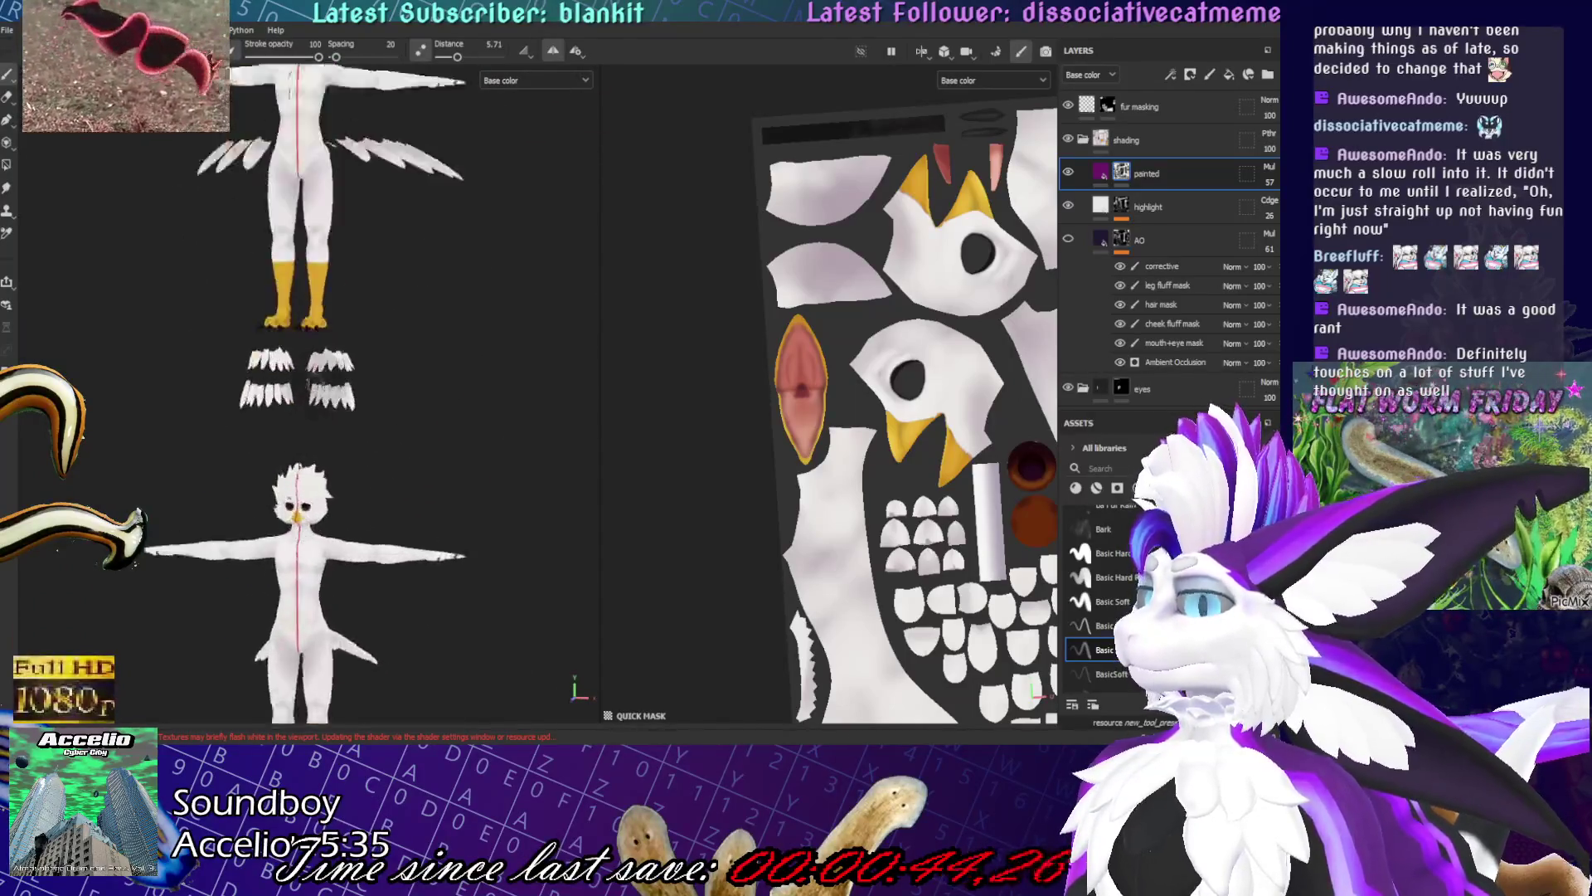
{"action": "mouse_move", "coordinate": [330, 350]}
{"action": "left_mouse_down", "text": "alt"}
{"action": "mouse_move", "coordinate": [498, 352]}
{"action": "mouse_move", "coordinate": [473, 348]}
{"action": "left_mouse_up", "text": "alt"}
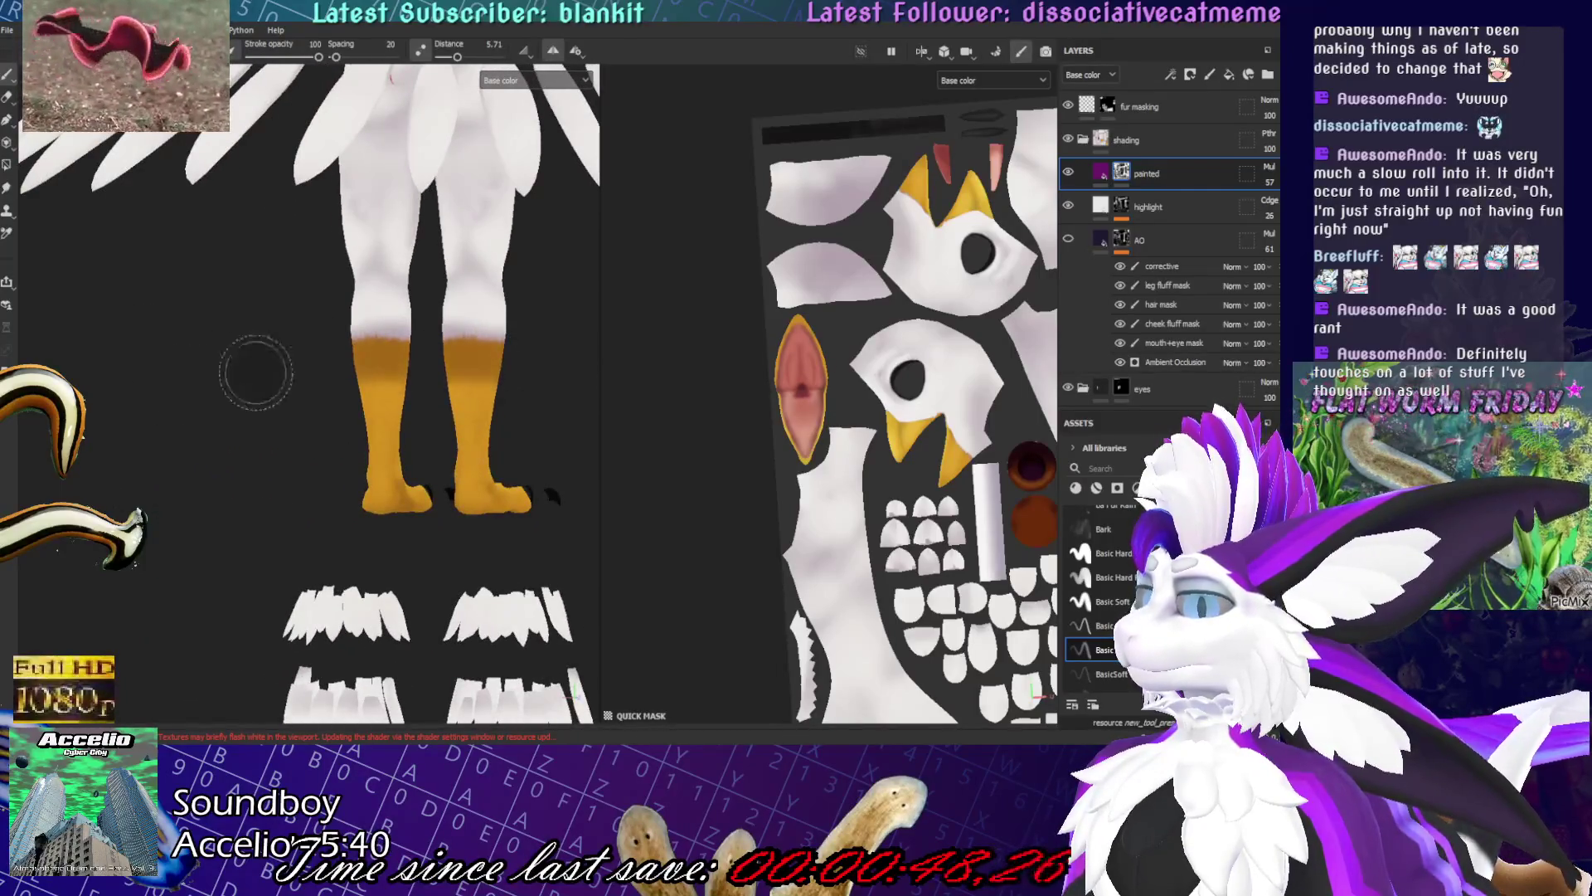
{"action": "left_click_drag", "start_coordinate": [493, 377], "coordinate": [343, 384], "text": "alt"}
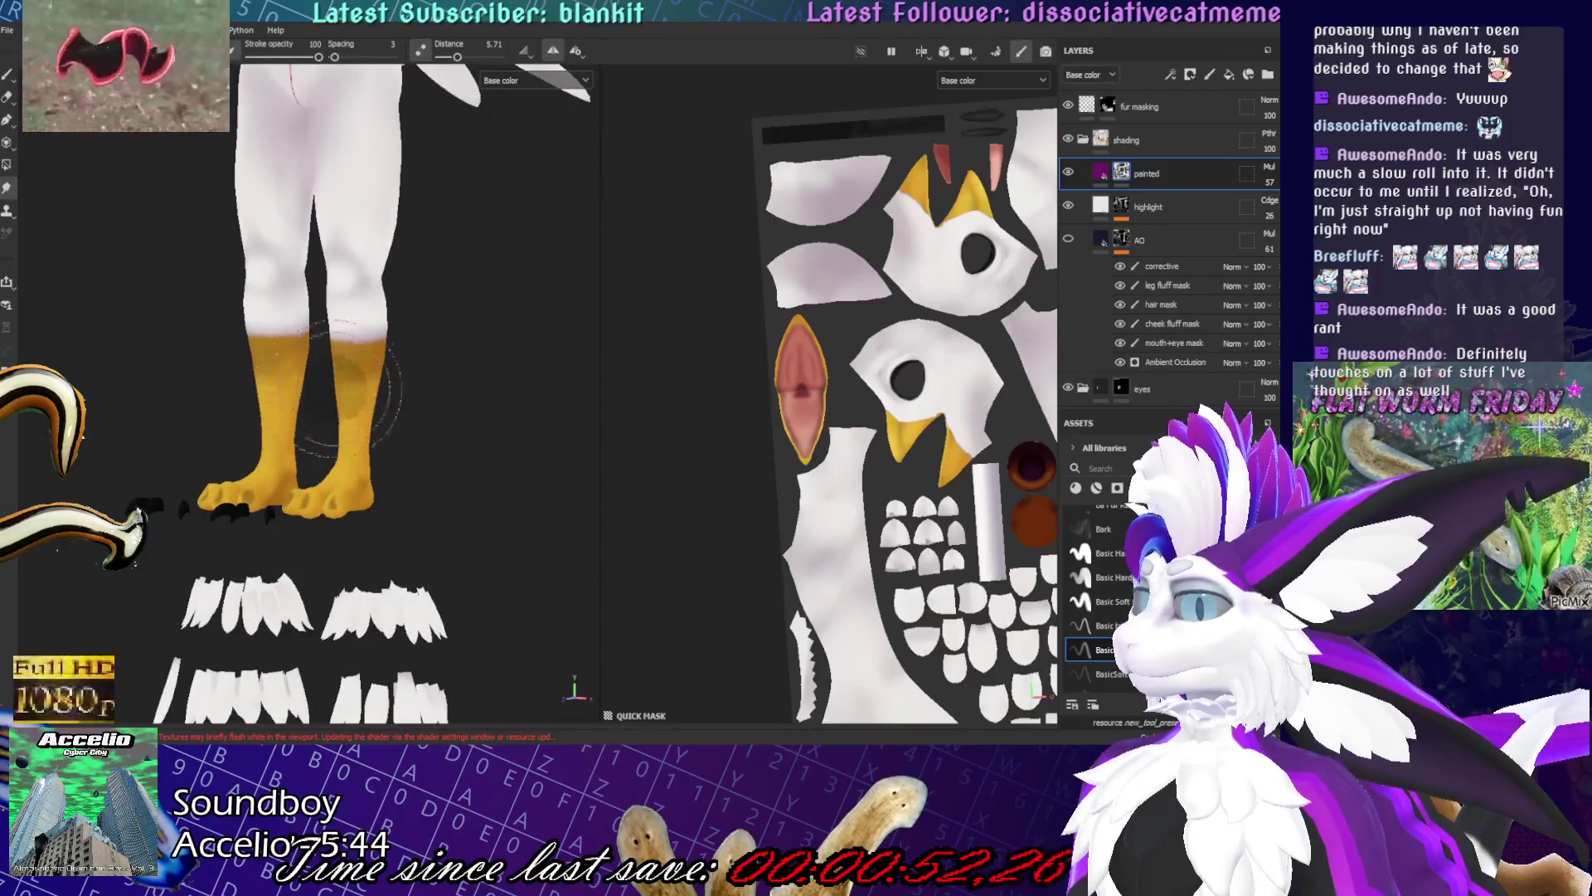
{"action": "key", "text": "f"}
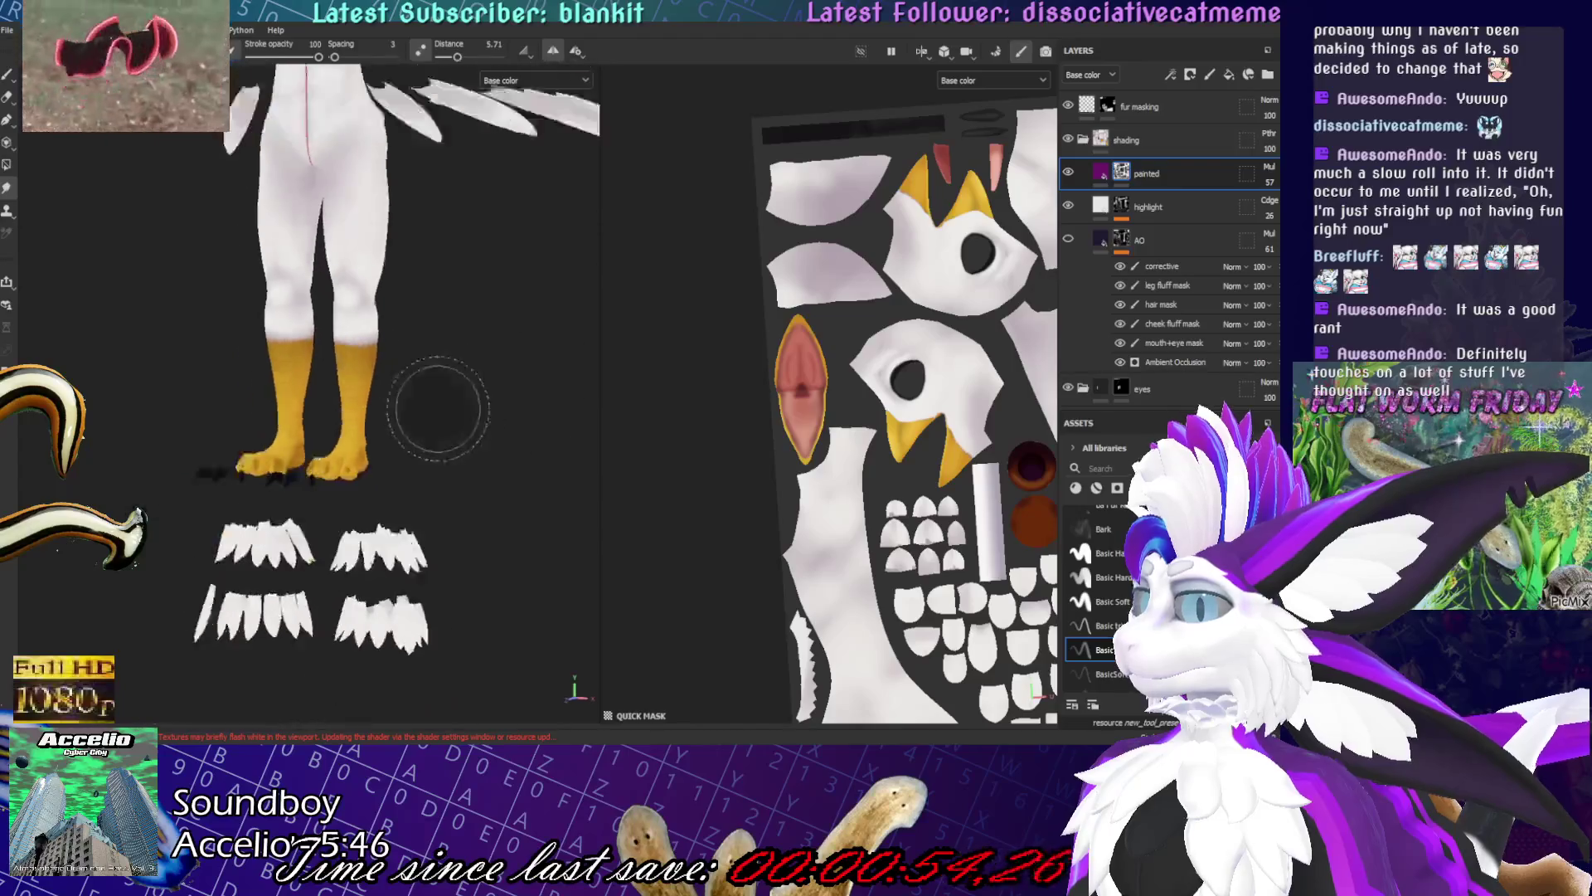
{"action": "scroll", "coordinate": [382, 331], "scroll_direction": "up", "scroll_amount": 5}
{"action": "mouse_move", "coordinate": [381, 332]}
{"action": "left_mouse_down", "text": "alt"}
{"action": "mouse_move", "coordinate": [381, 129]}
{"action": "mouse_move", "coordinate": [381, 323]}
{"action": "left_mouse_up", "text": "alt"}
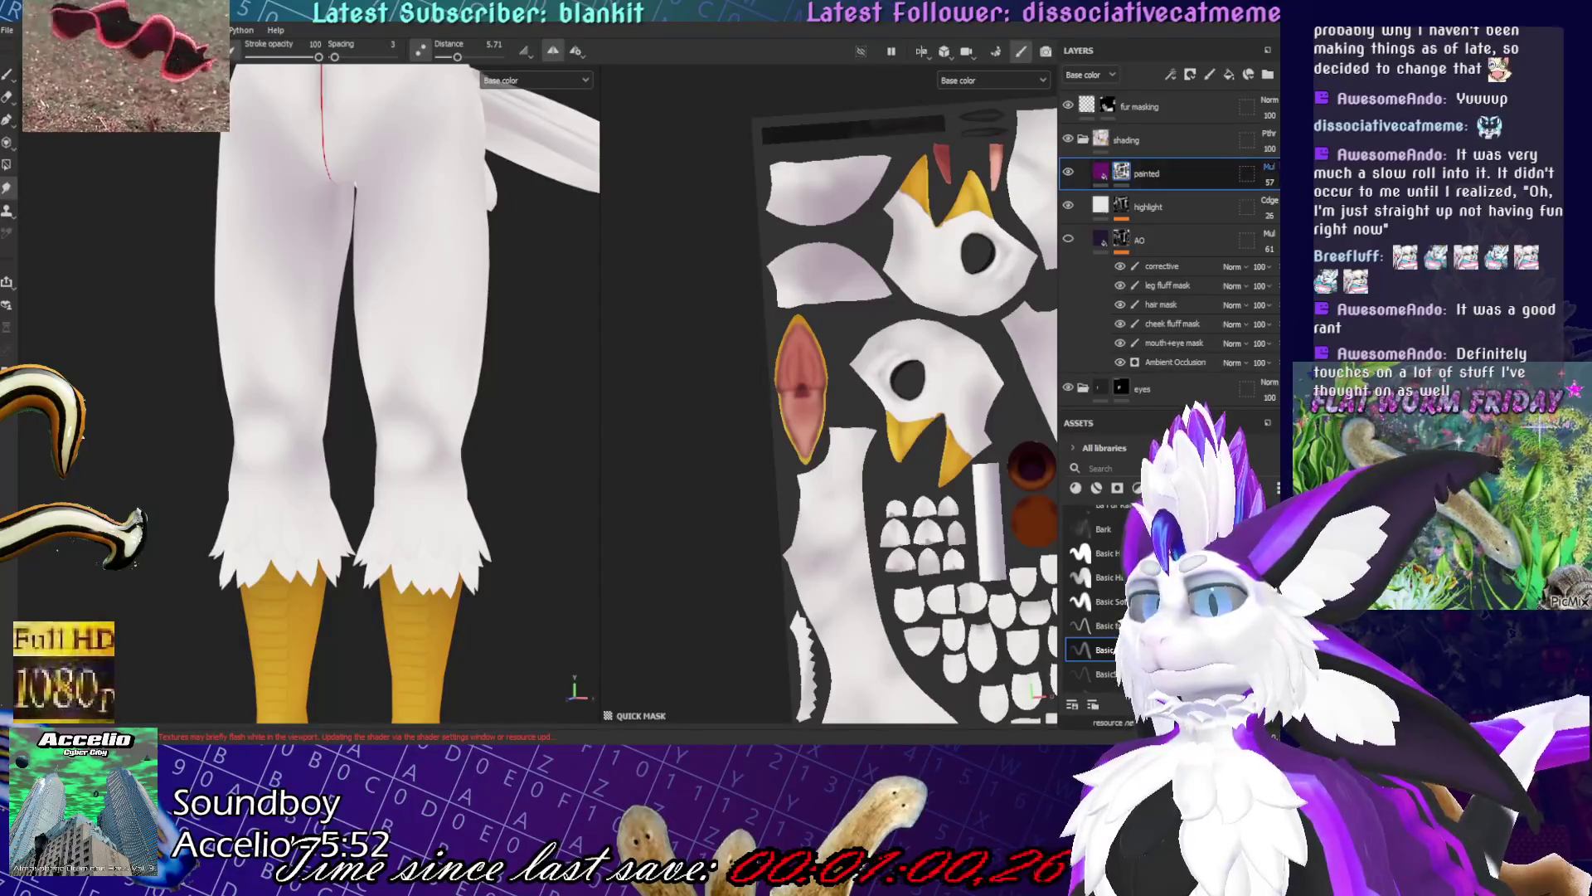
- Frame the whole character, then zoom in on the head and torso
{"action": "scroll", "coordinate": [1277, 171], "scroll_direction": "up", "scroll_amount": 2}
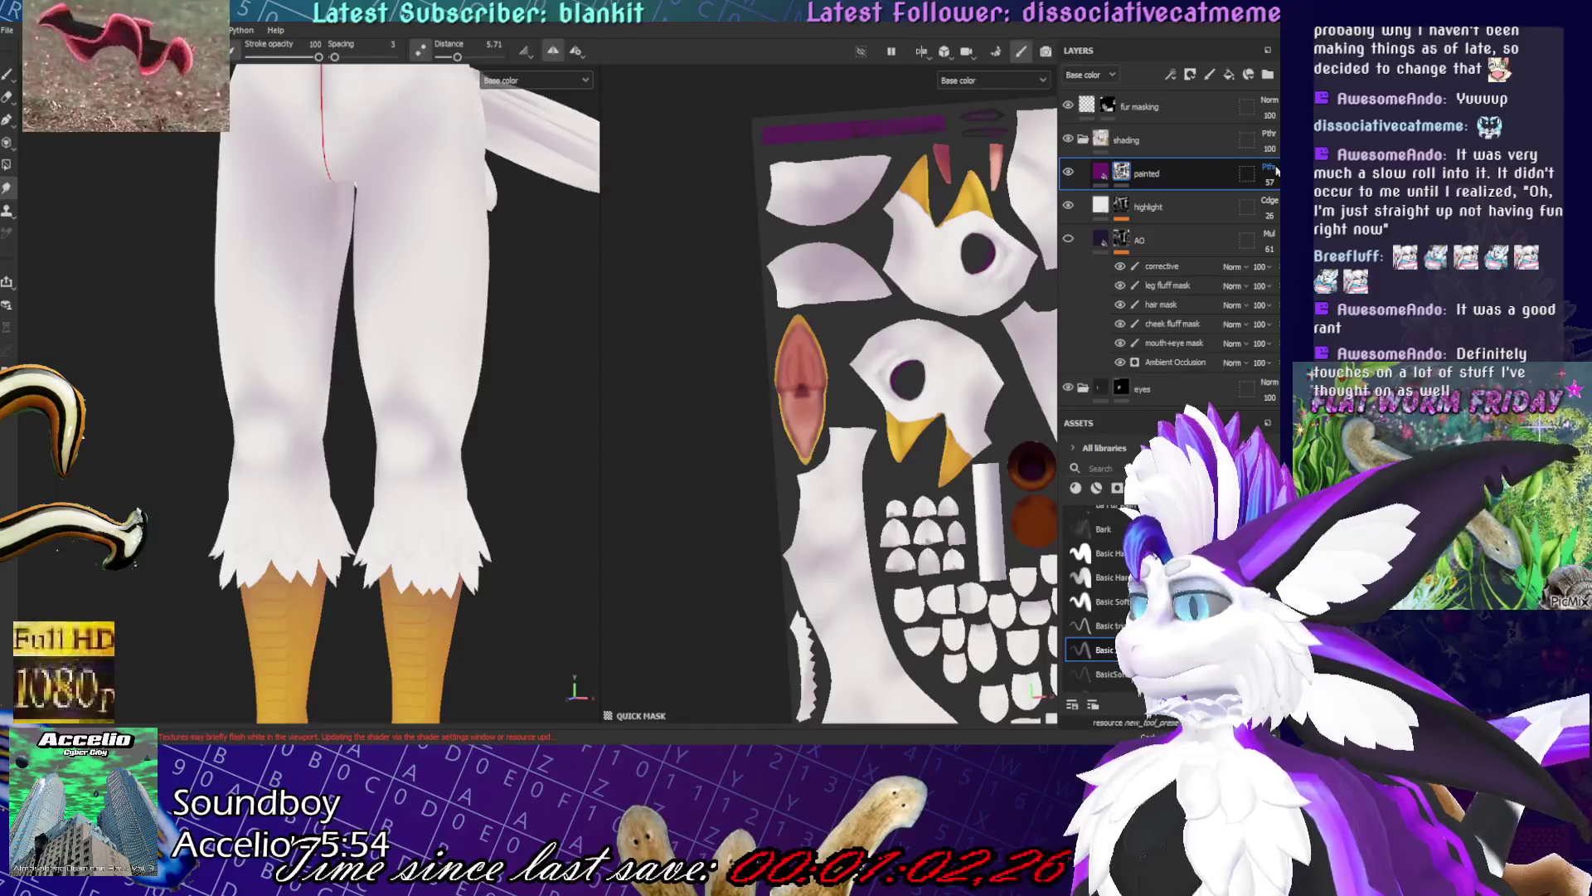
{"action": "scroll", "coordinate": [1277, 171], "scroll_direction": "down", "scroll_amount": 5}
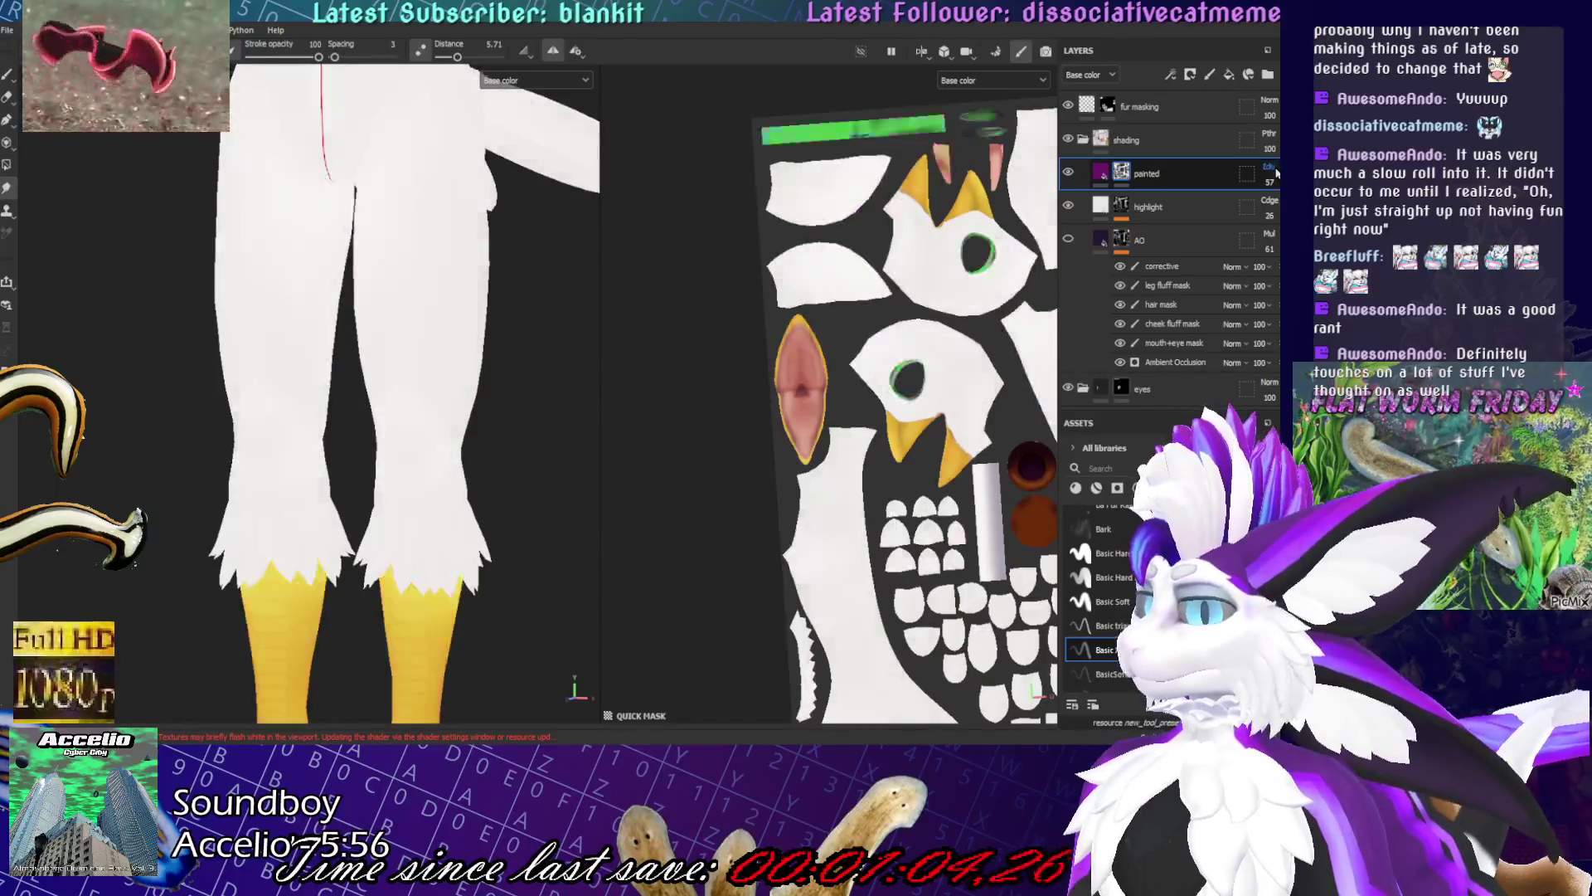
{"action": "scroll", "coordinate": [1276, 171], "scroll_direction": "down", "scroll_amount": 2}
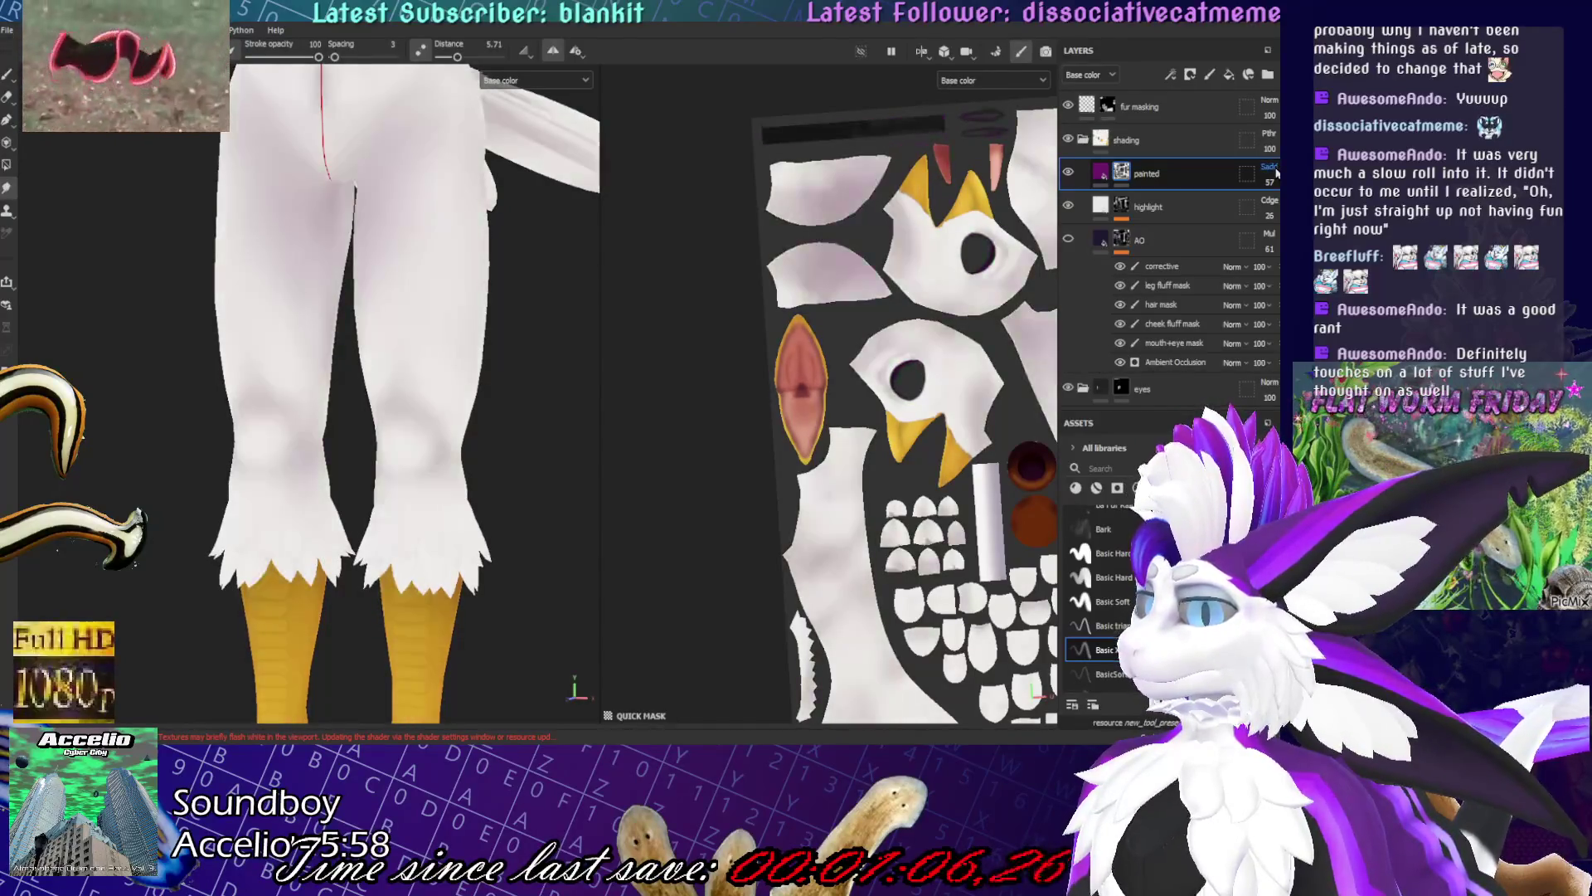
{"action": "key", "text": "f"}
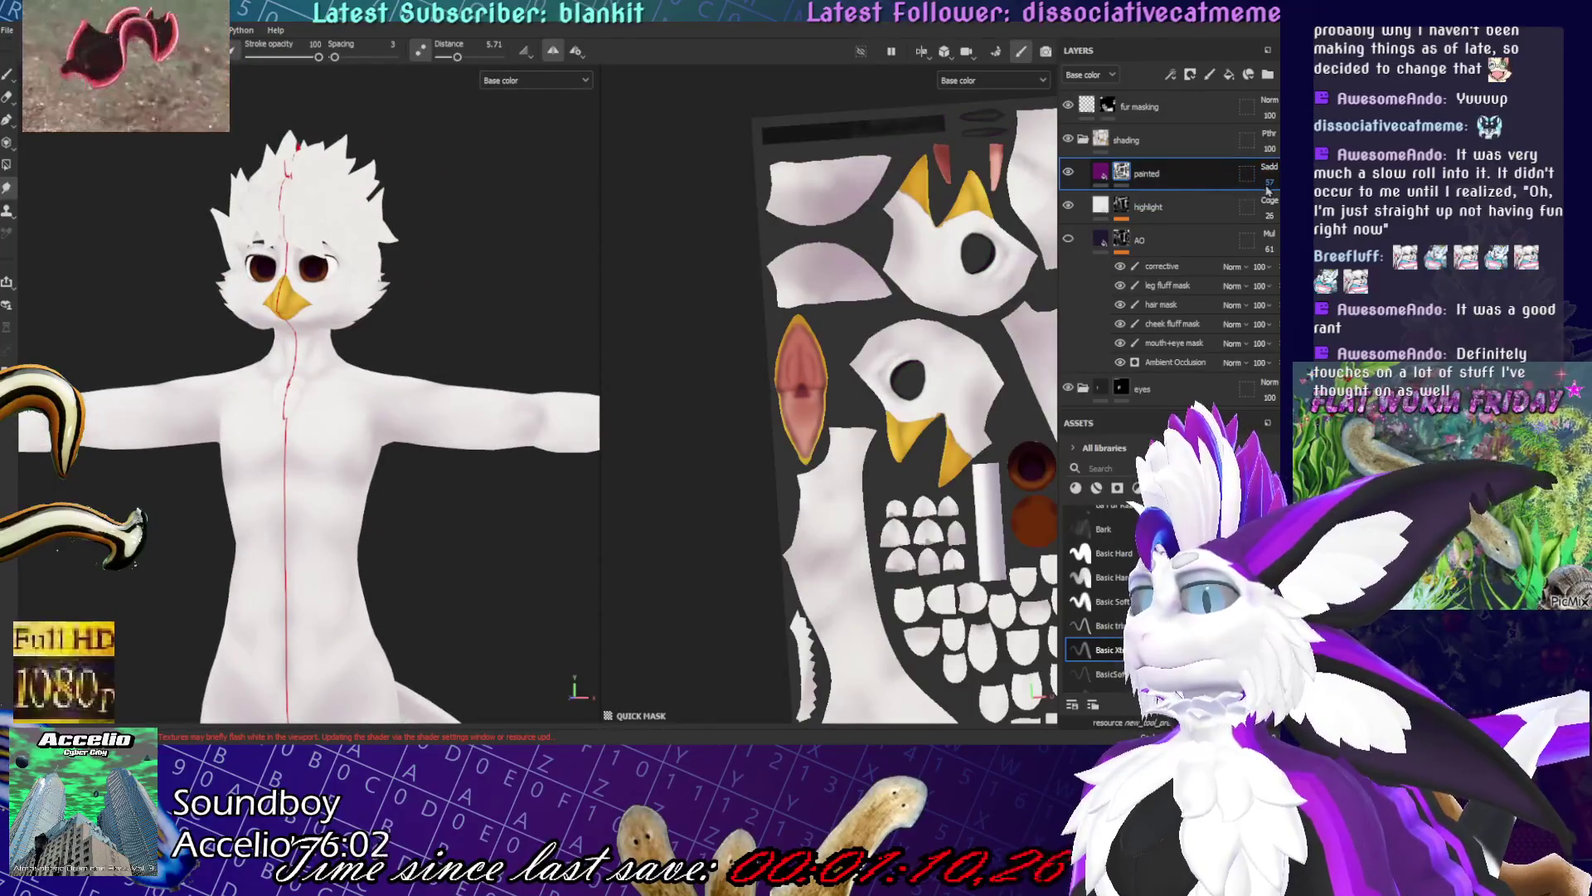
{"action": "scroll", "coordinate": [1269, 181], "scroll_direction": "up", "scroll_amount": 11}
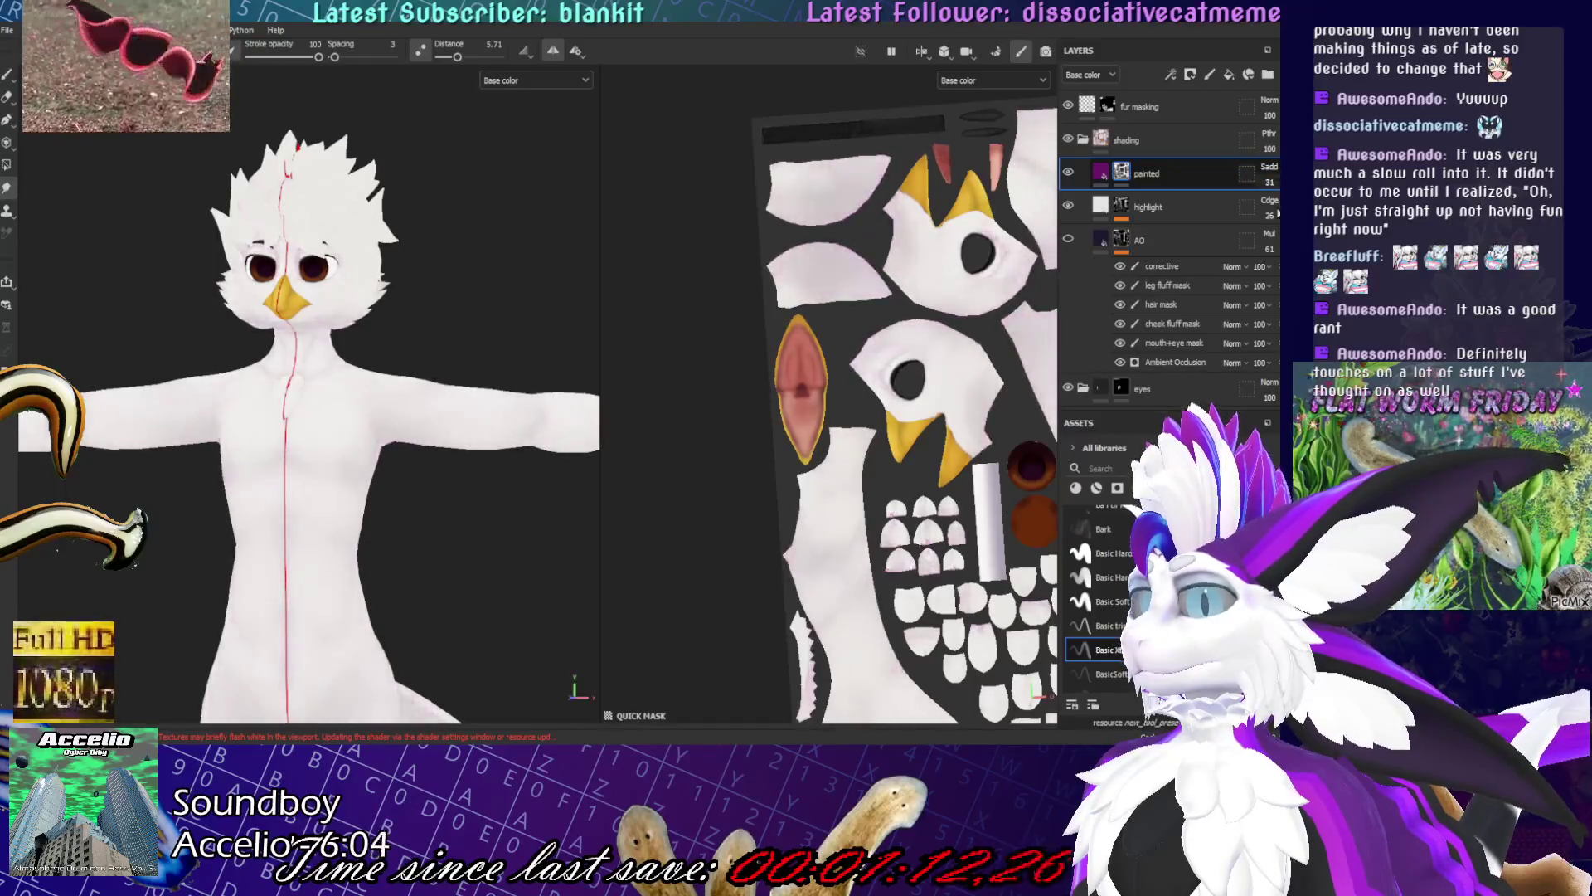
{"action": "scroll", "coordinate": [345, 454], "scroll_direction": "down", "scroll_amount": 3}
{"action": "scroll", "coordinate": [416, 533], "scroll_direction": "up", "scroll_amount": 4}
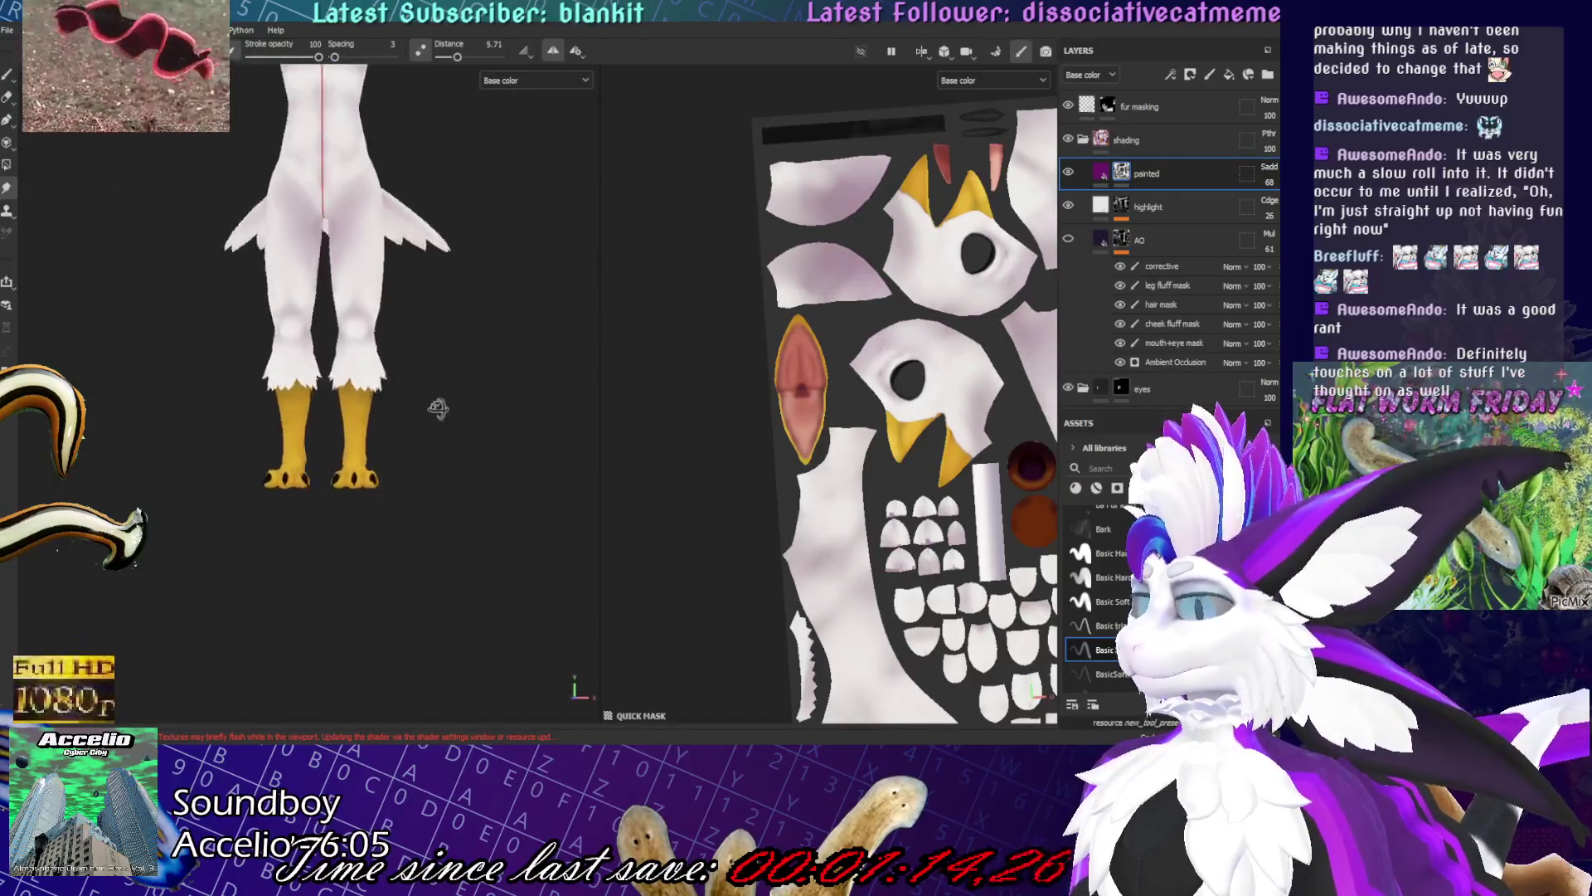
- Orbit around the legs from the side, from behind and back to the front
{"action": "left_click_drag", "start_coordinate": [440, 409], "coordinate": [653, 407], "text": "alt"}
{"action": "scroll", "coordinate": [408, 370], "scroll_direction": "up", "scroll_amount": 5}
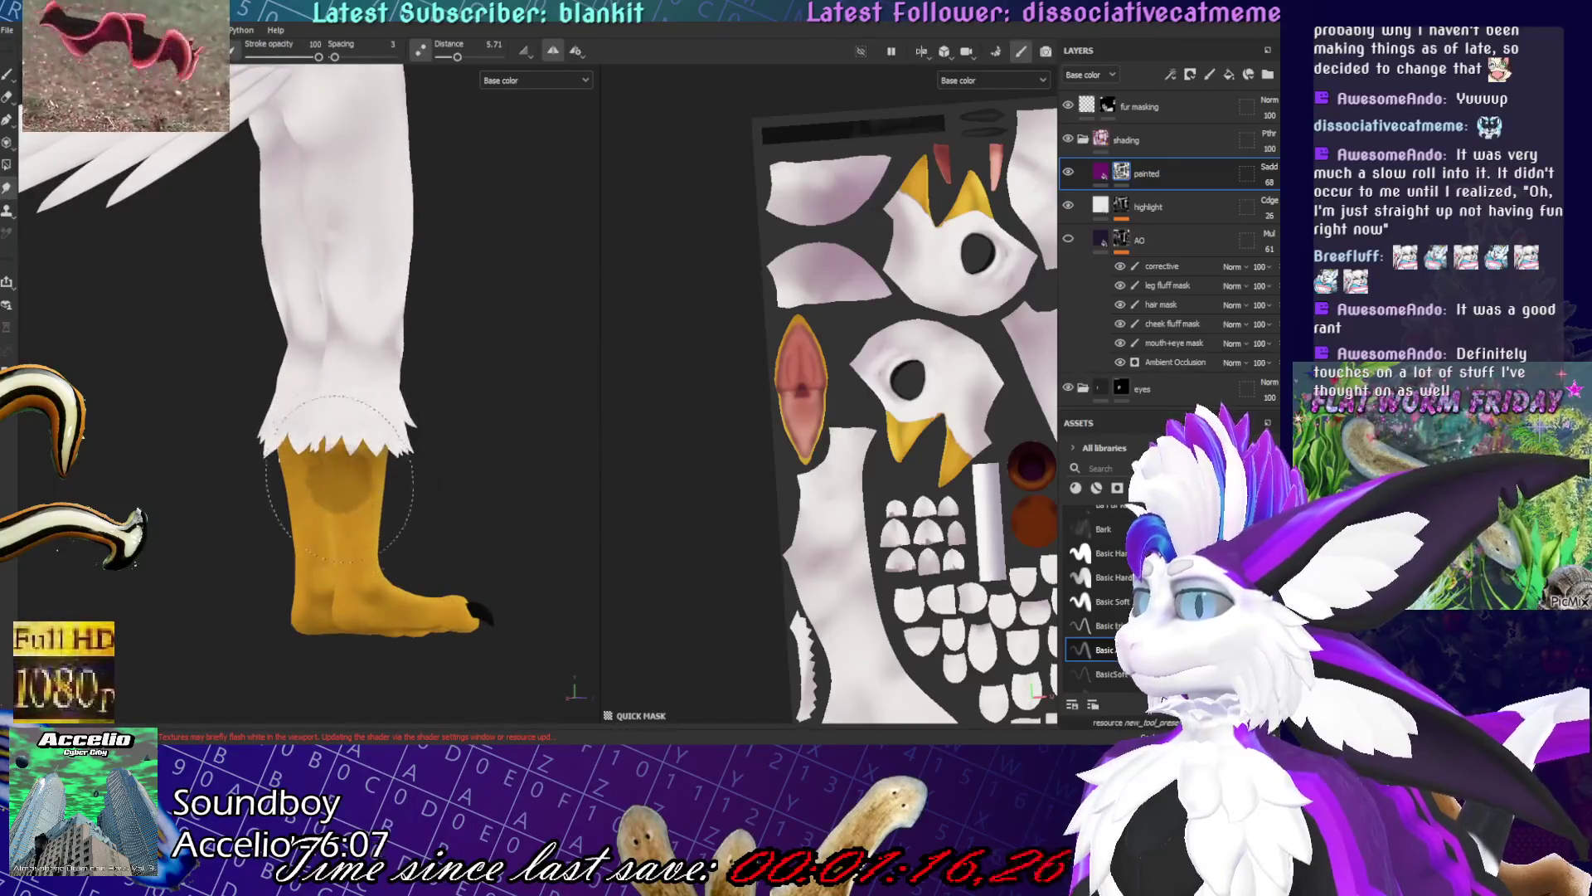
{"action": "left_click_drag", "start_coordinate": [423, 448], "coordinate": [419, 462], "text": "alt"}
{"action": "scroll", "coordinate": [357, 290], "scroll_direction": "down", "scroll_amount": 5}
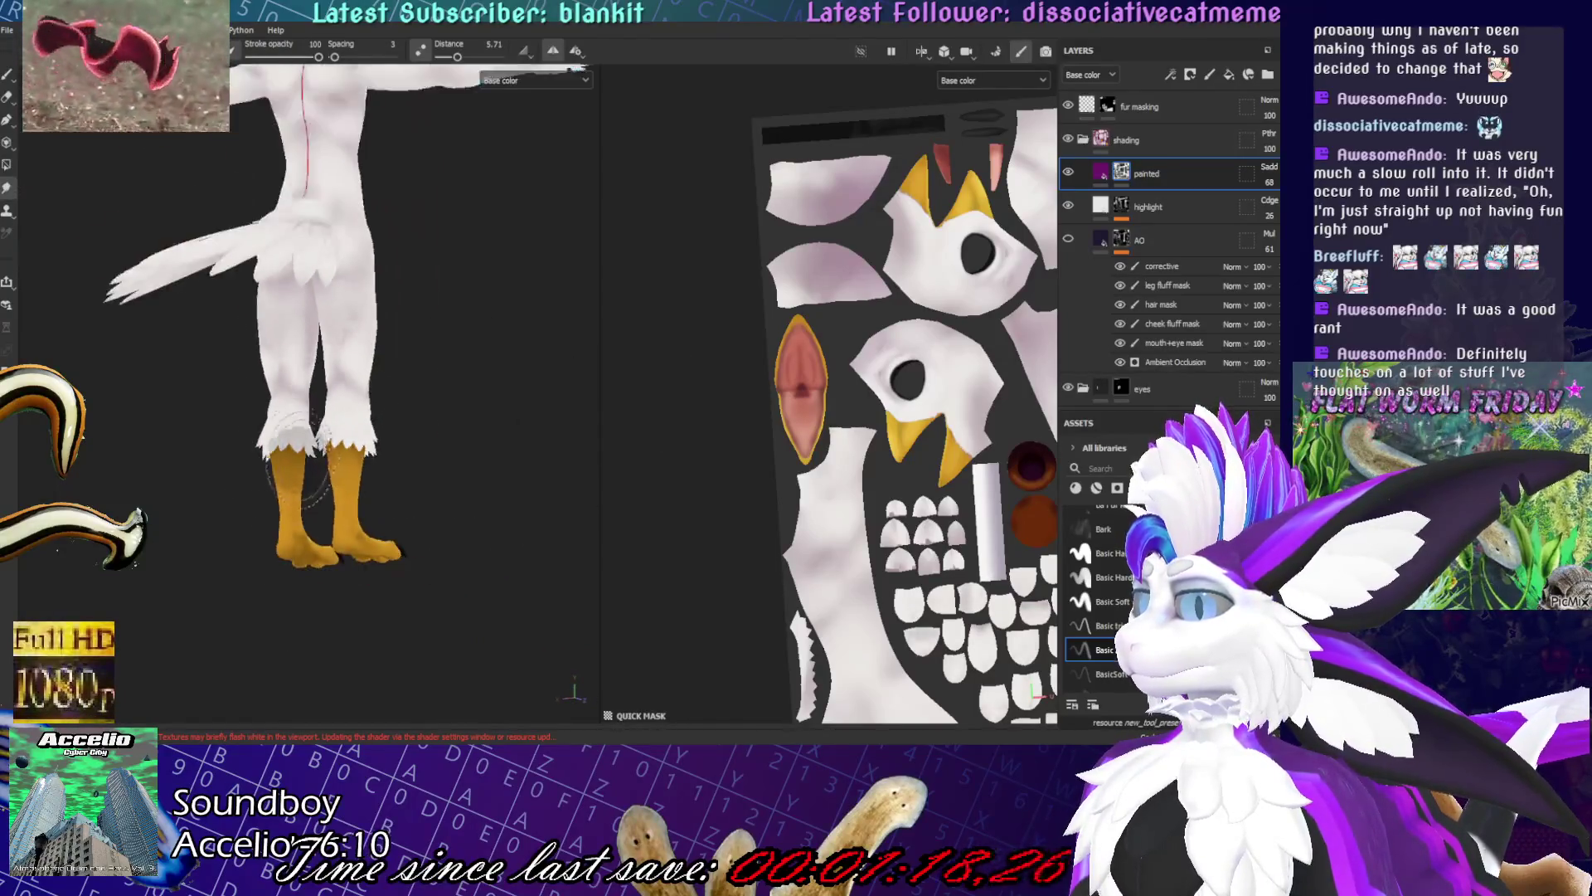
{"action": "scroll", "coordinate": [341, 289], "scroll_direction": "up", "scroll_amount": 6}
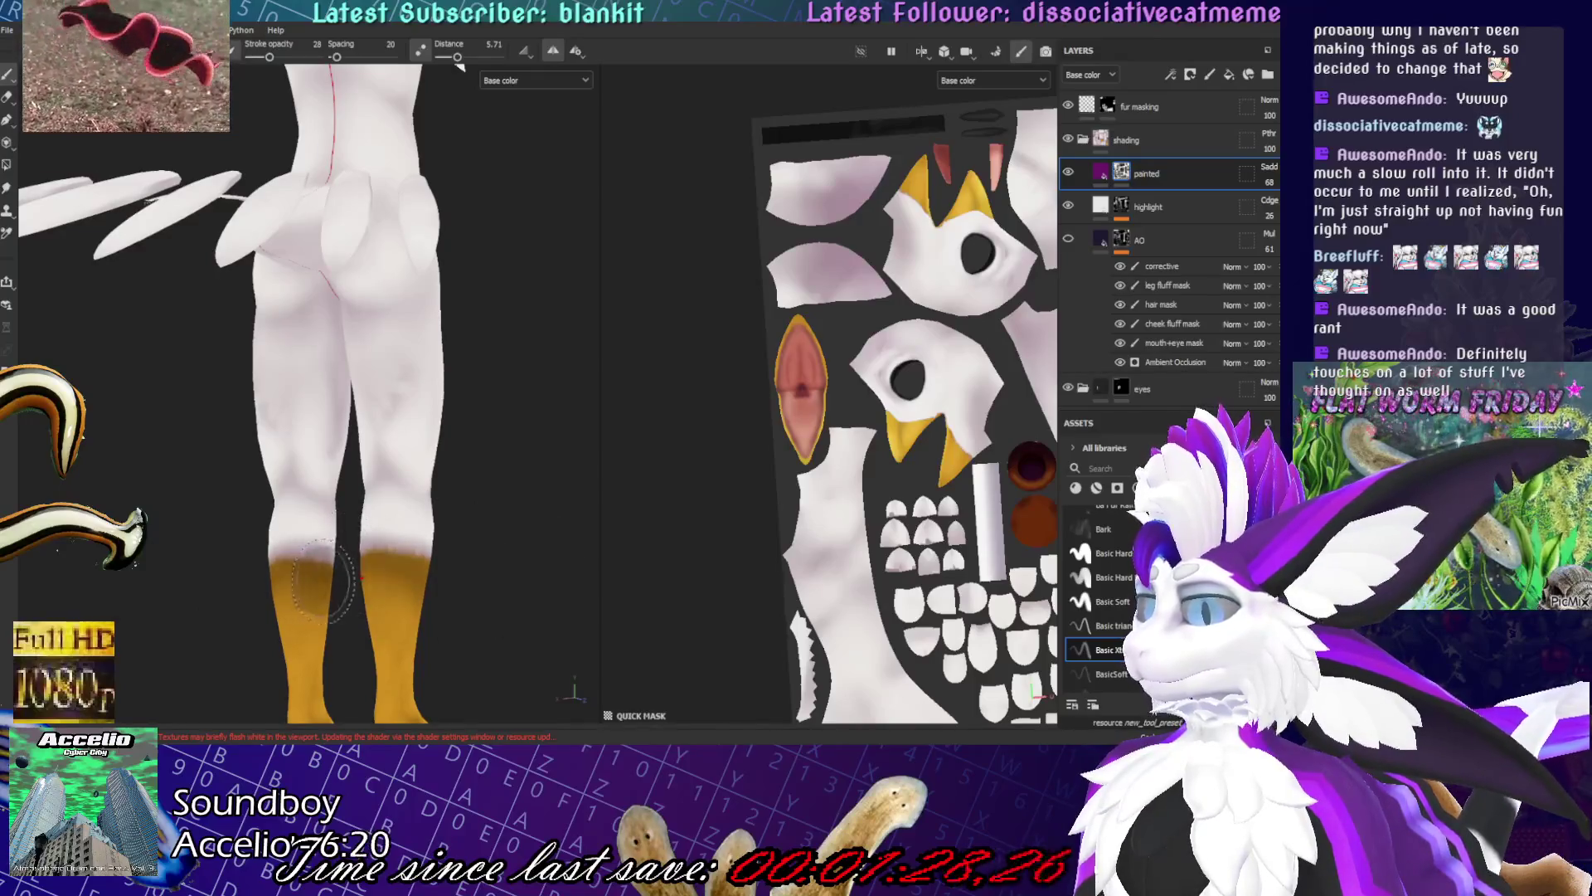
{"action": "left_click_drag", "start_coordinate": [352, 554], "coordinate": [180, 583], "text": "alt"}
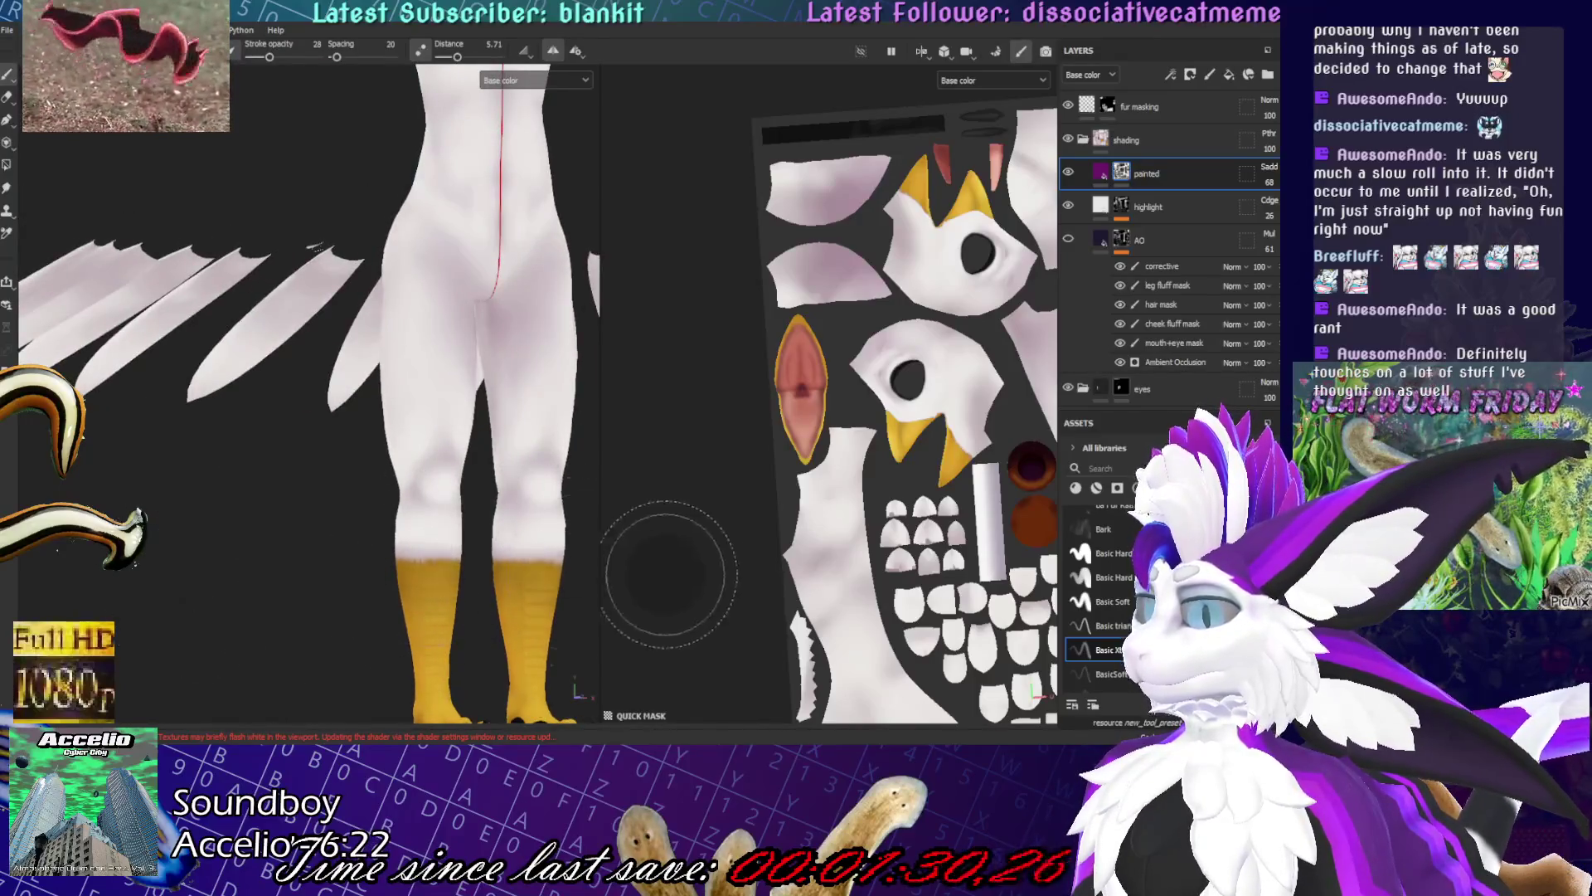
{"action": "scroll", "coordinate": [216, 535], "scroll_direction": "down", "scroll_amount": 5}
{"action": "scroll", "coordinate": [435, 489], "scroll_direction": "up", "scroll_amount": 5}
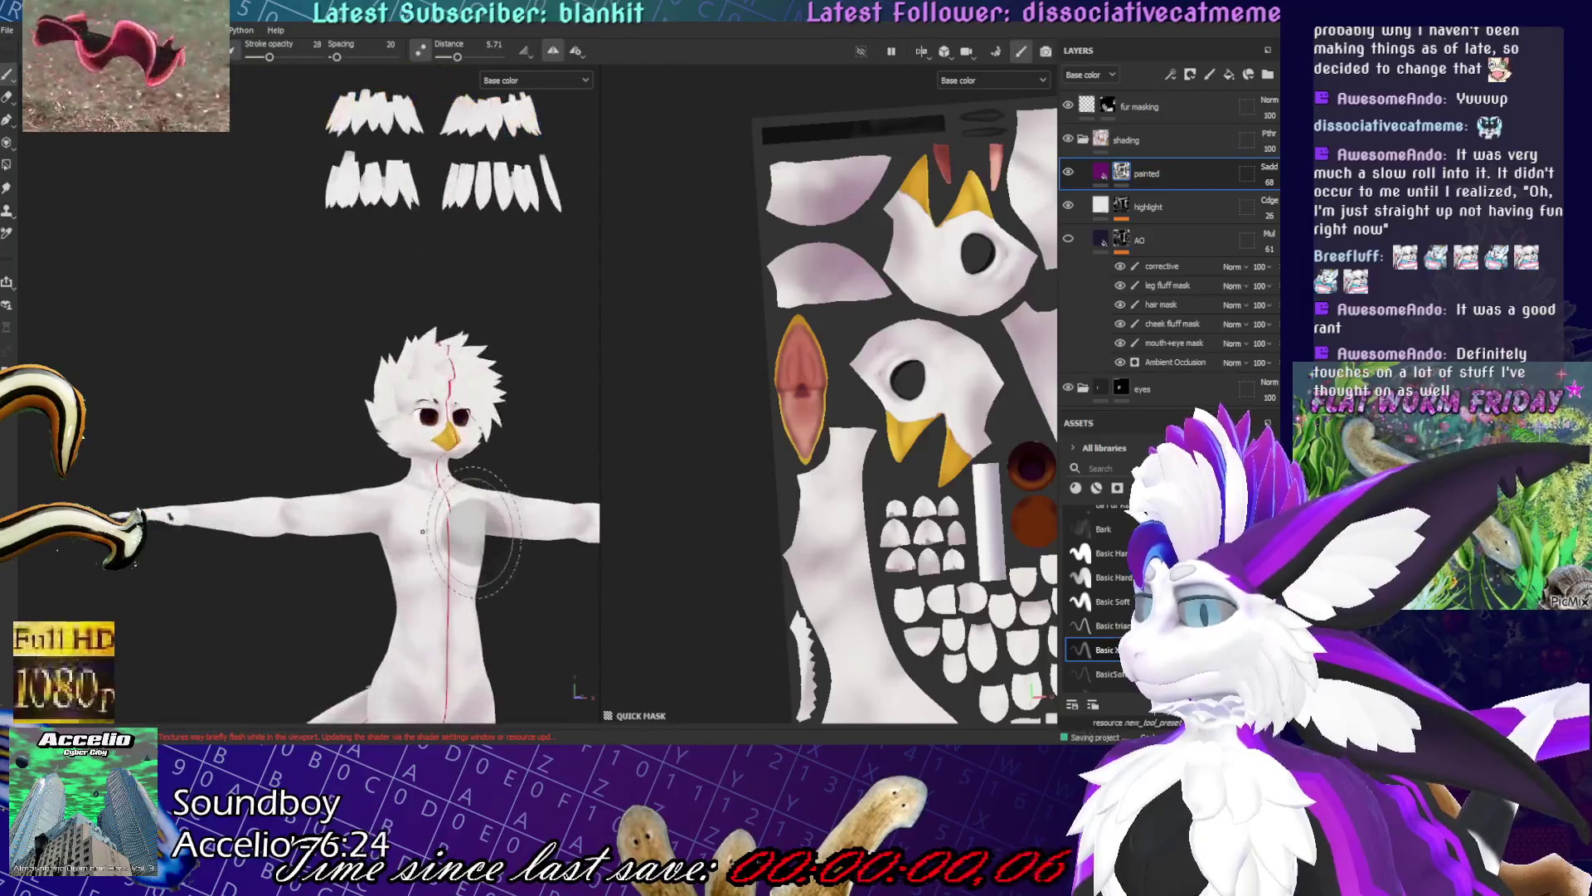
- Paint mirrored white soft strokes over the hips and inner thighs with the Basic Soft brush
{"action": "mouse_move", "coordinate": [435, 490]}
{"action": "middle_mouse_down"}
{"action": "mouse_move", "coordinate": [249, 464]}
{"action": "mouse_move", "coordinate": [217, 443]}
{"action": "mouse_move", "coordinate": [273, 249]}
{"action": "mouse_move", "coordinate": [291, 257]}
{"action": "mouse_move", "coordinate": [324, 396]}
{"action": "middle_mouse_up"}
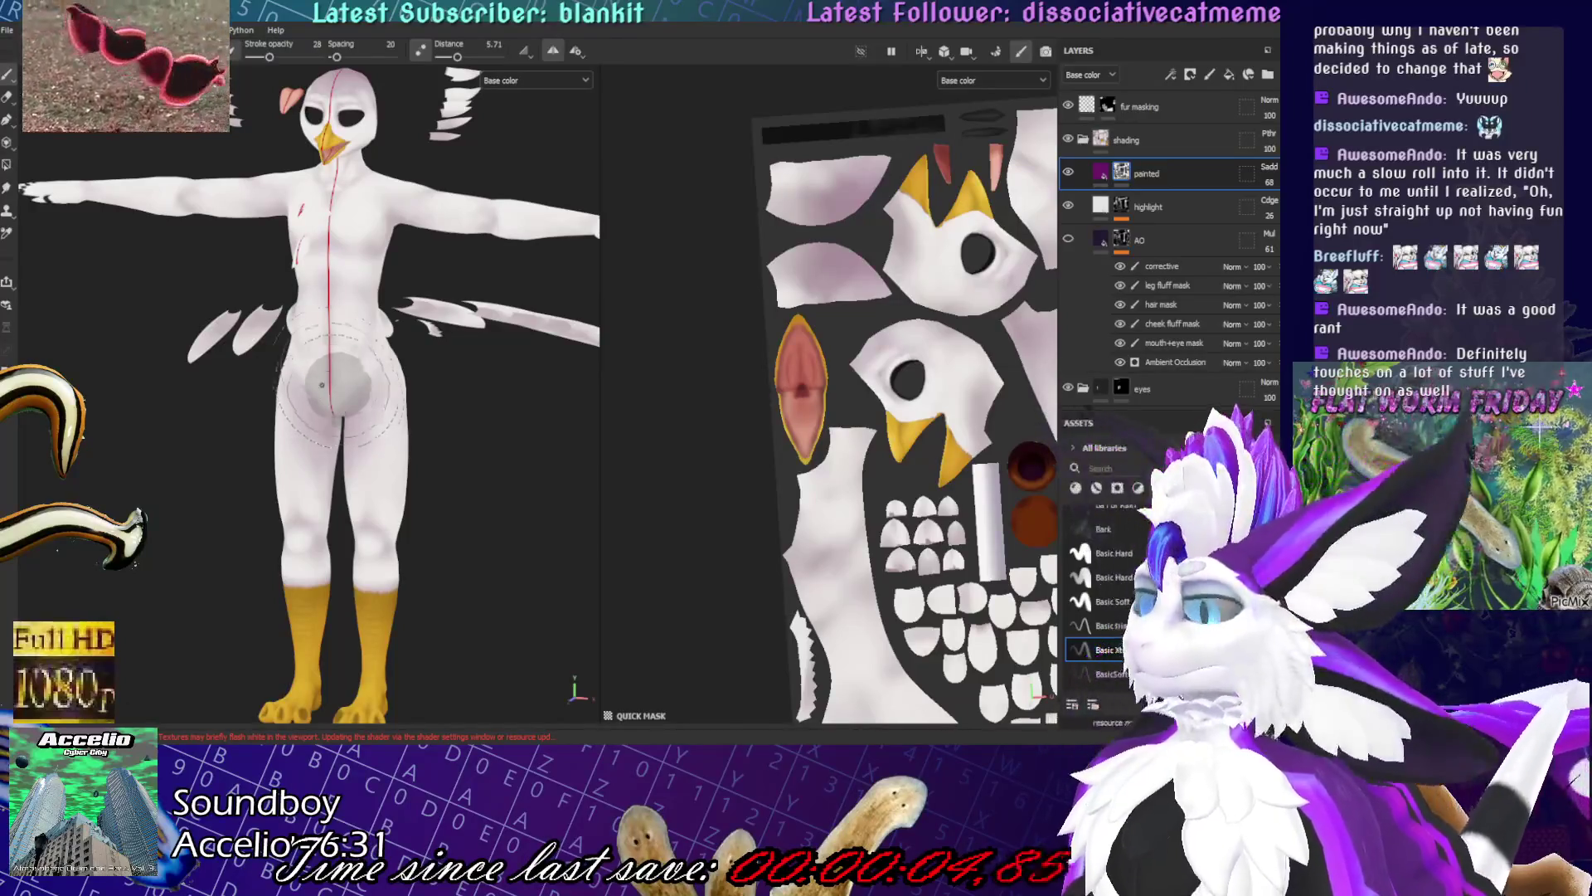
{"action": "scroll", "coordinate": [440, 464], "scroll_direction": "up", "scroll_amount": 5}
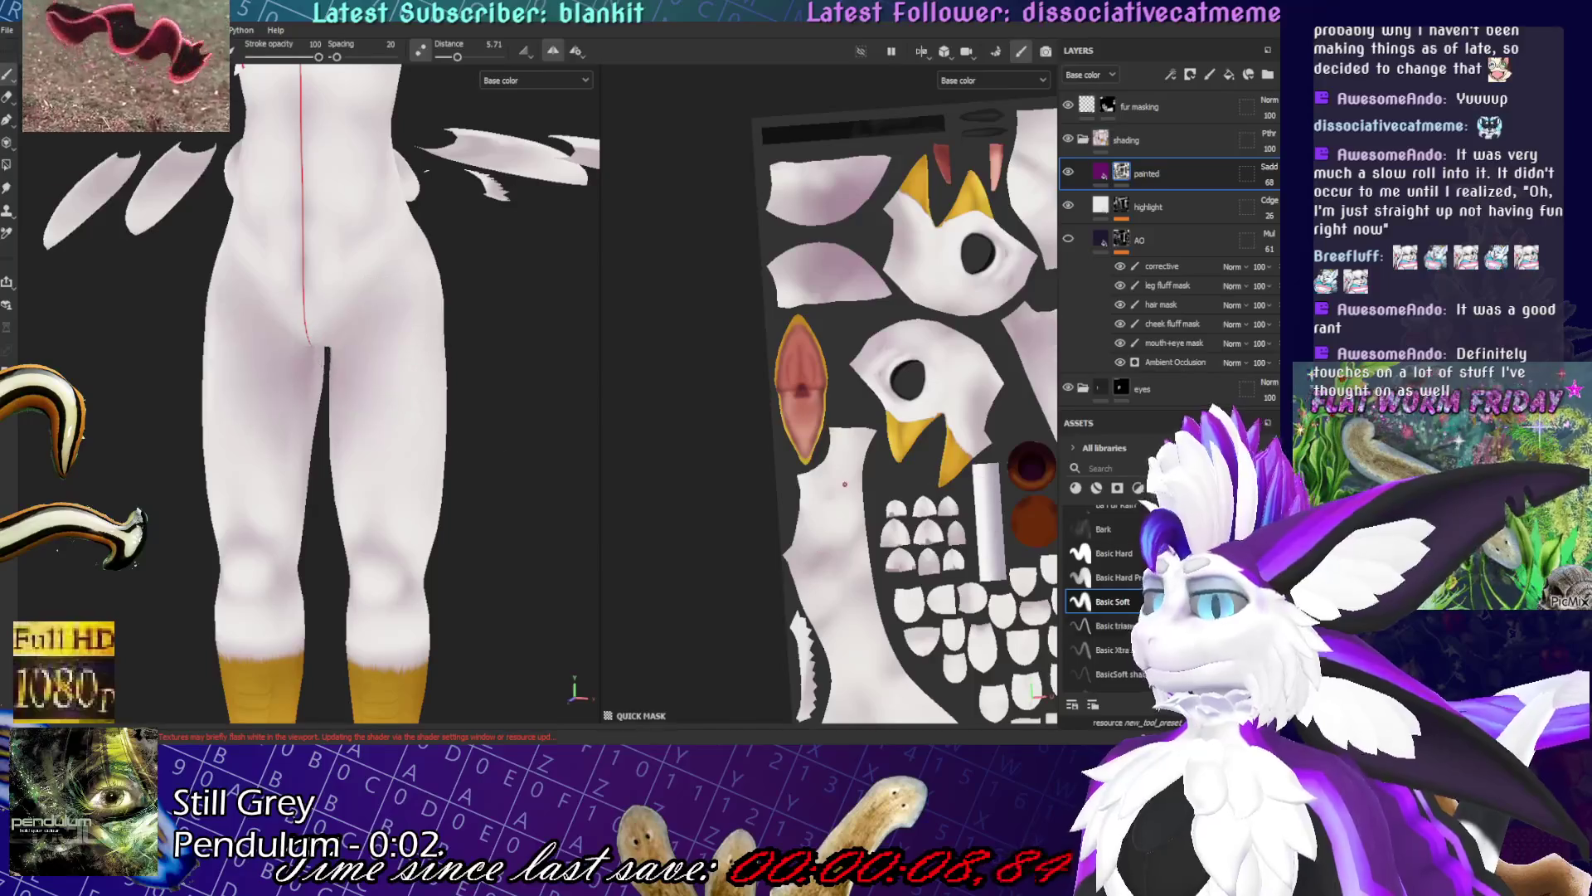
{"action": "left_click_drag", "start_coordinate": [453, 314], "coordinate": [371, 408]}
{"action": "left_click", "coordinate": [1111, 602]}
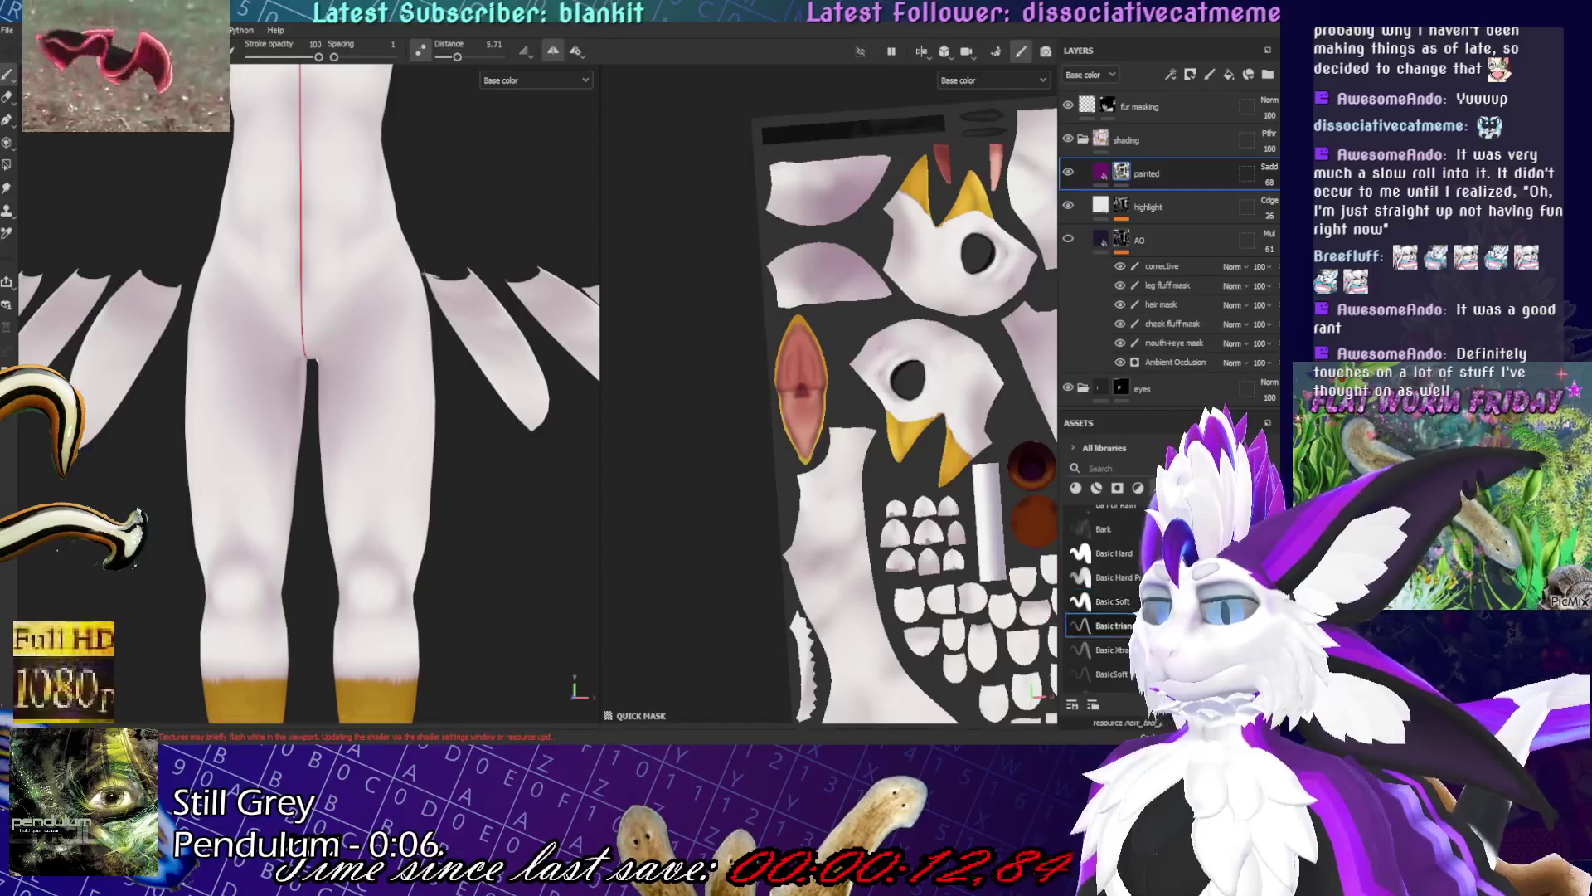
{"action": "left_click_drag", "start_coordinate": [272, 395], "coordinate": [214, 448]}
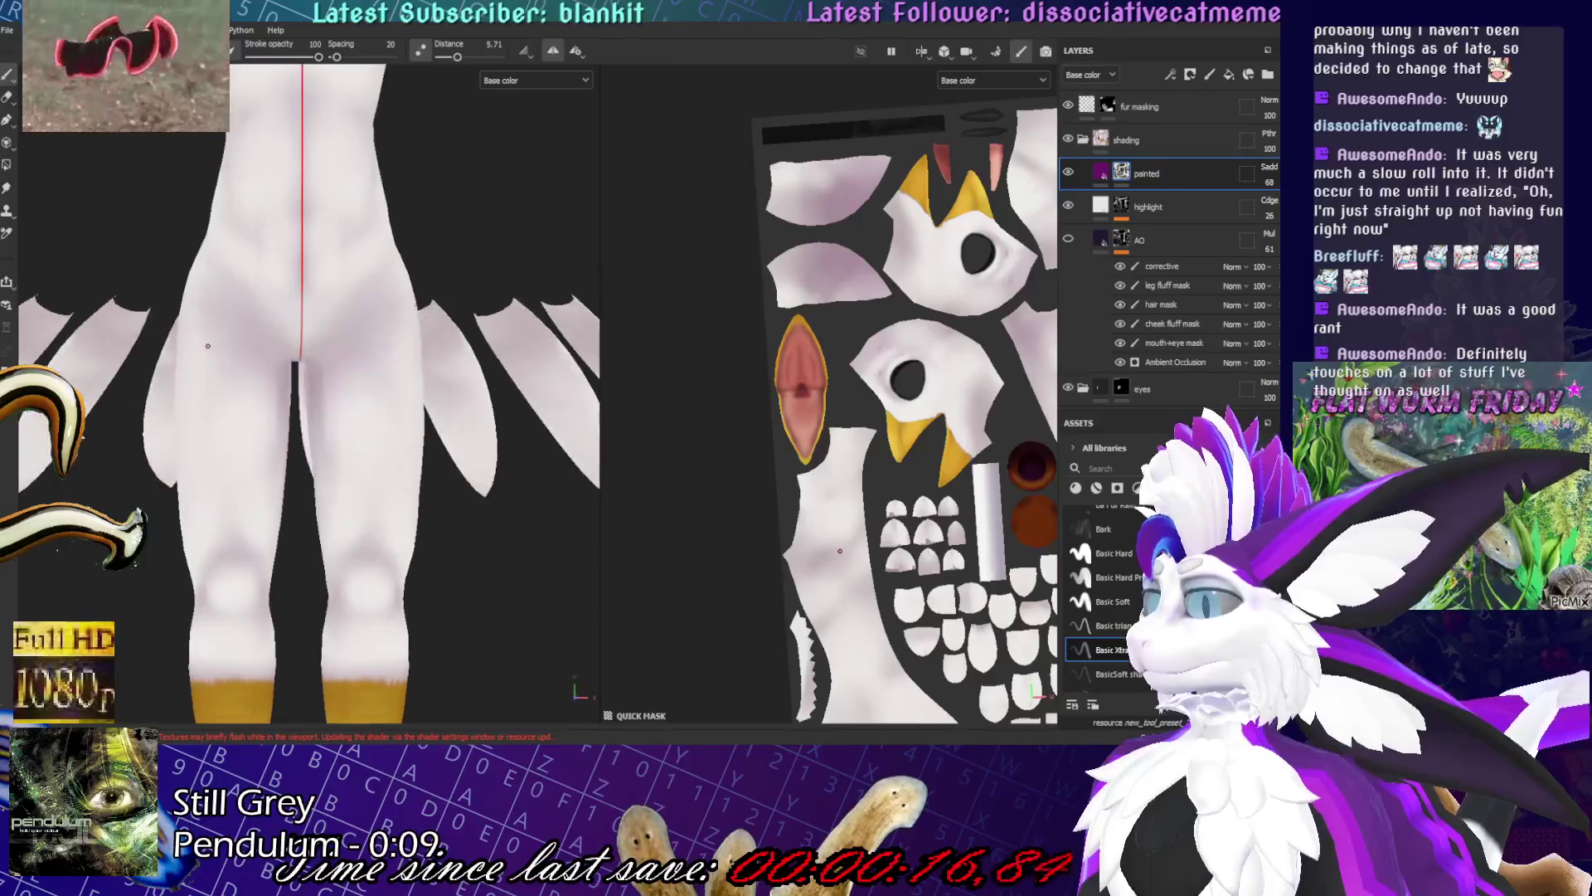
- Switch to a different painting tool and orbit around the legs from several angles
{"action": "middle_click_drag", "start_coordinate": [357, 461], "coordinate": [392, 483]}
{"action": "scroll", "coordinate": [392, 483], "scroll_direction": "up", "scroll_amount": 2}
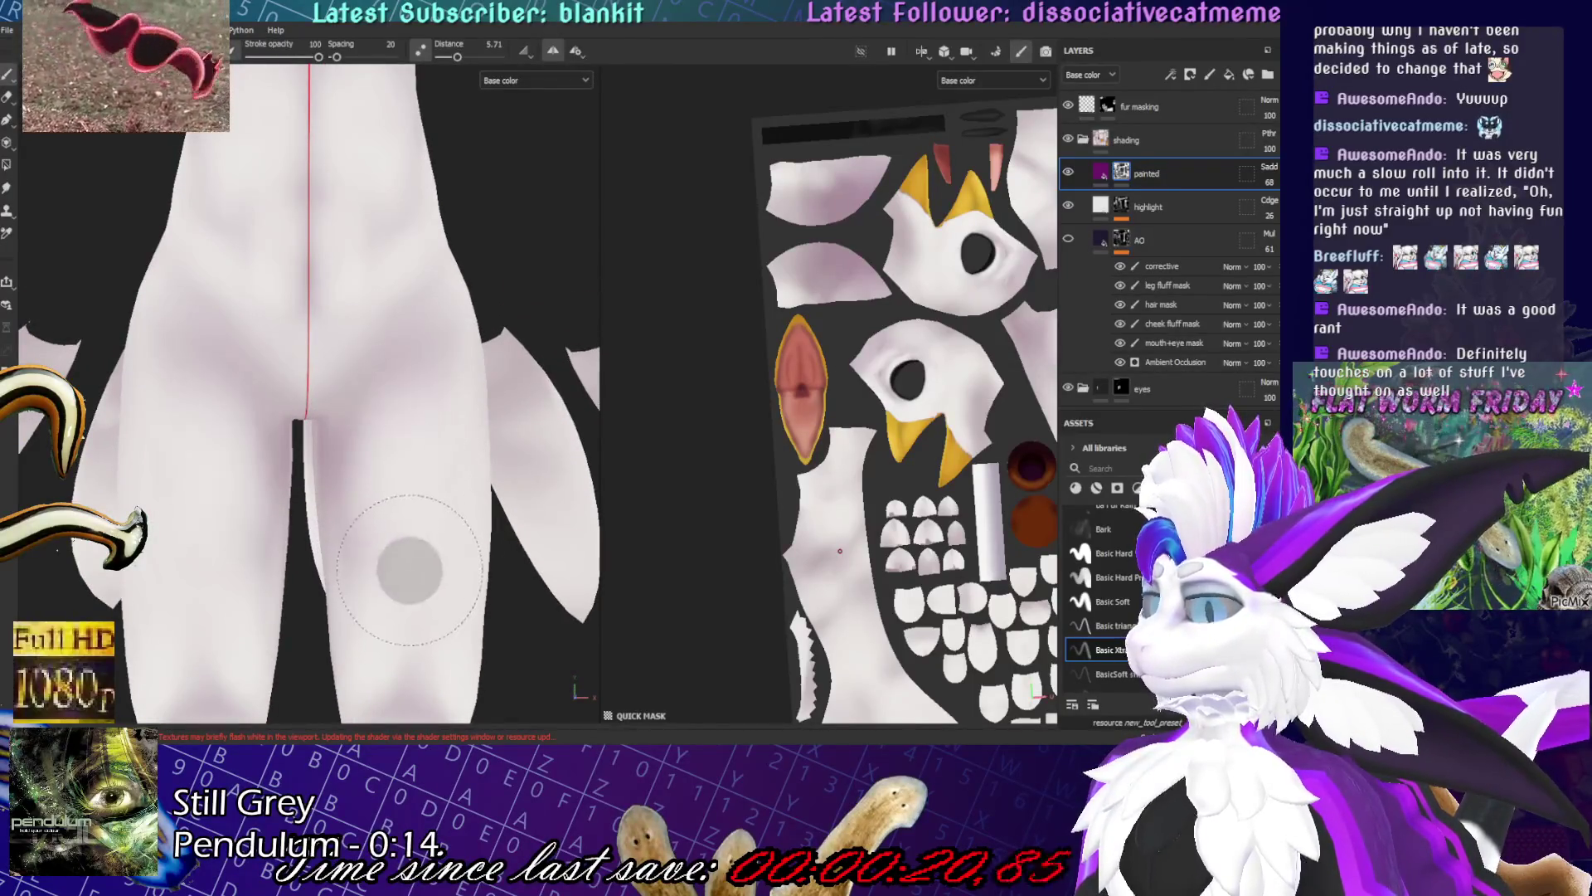
{"action": "left_click", "coordinate": [14, 191]}
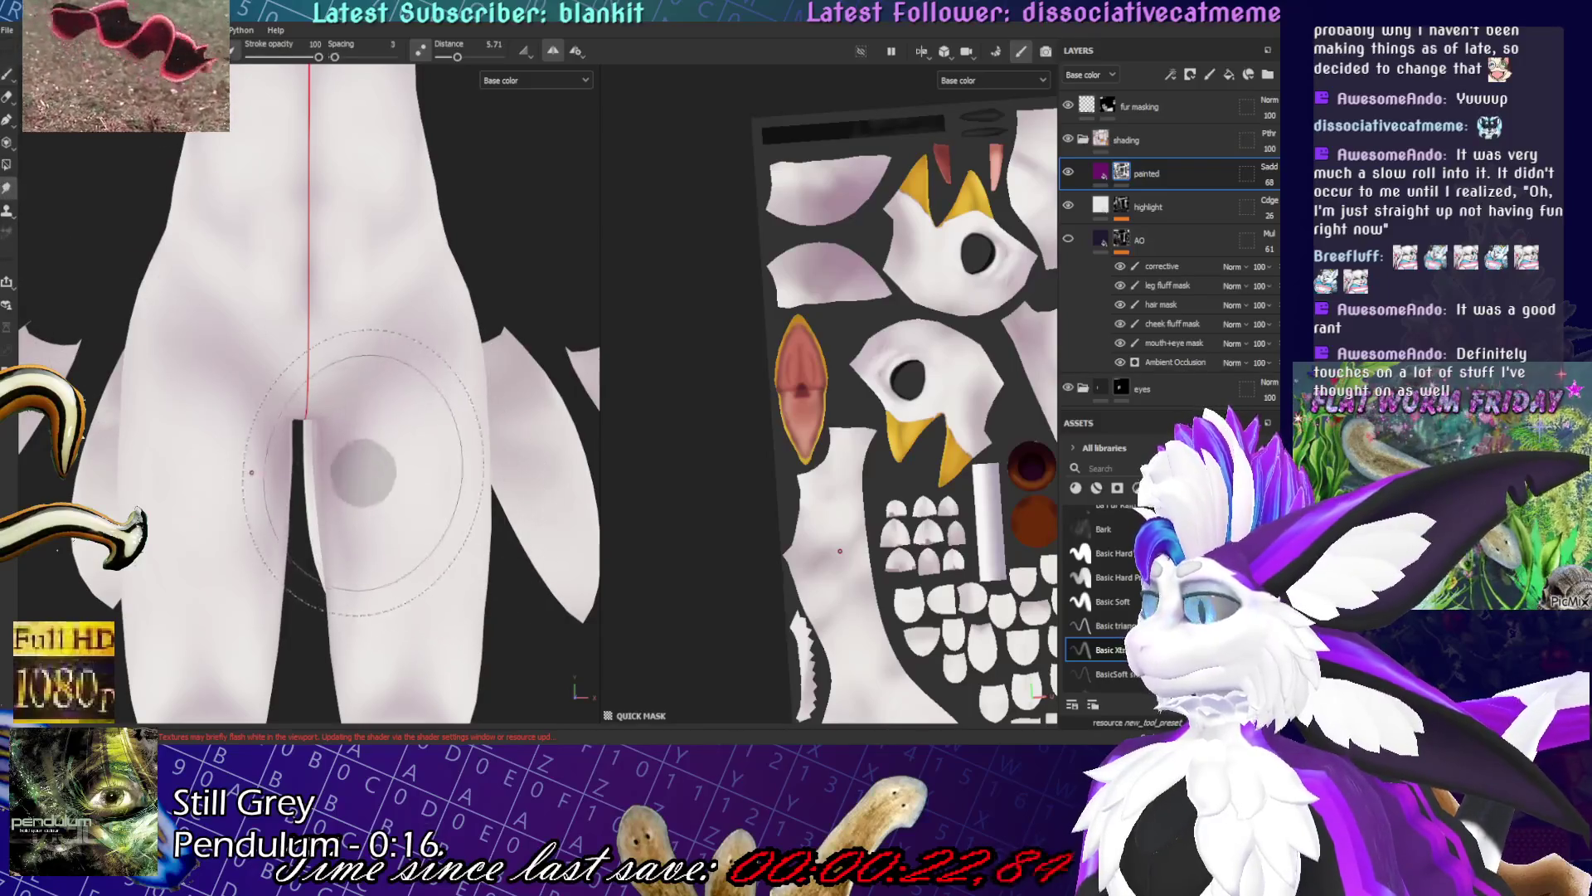
{"action": "mouse_move", "coordinate": [420, 534]}
{"action": "left_mouse_down", "text": "alt"}
{"action": "mouse_move", "coordinate": [462, 498]}
{"action": "mouse_move", "coordinate": [569, 505]}
{"action": "mouse_move", "coordinate": [291, 477]}
{"action": "mouse_move", "coordinate": [540, 459]}
{"action": "mouse_move", "coordinate": [160, 438]}
{"action": "left_mouse_up", "text": "alt"}
{"action": "mouse_move", "coordinate": [320, 462]}
{"action": "left_mouse_down", "text": "alt"}
{"action": "mouse_move", "coordinate": [381, 444]}
{"action": "mouse_move", "coordinate": [373, 426]}
{"action": "left_mouse_up", "text": "alt"}
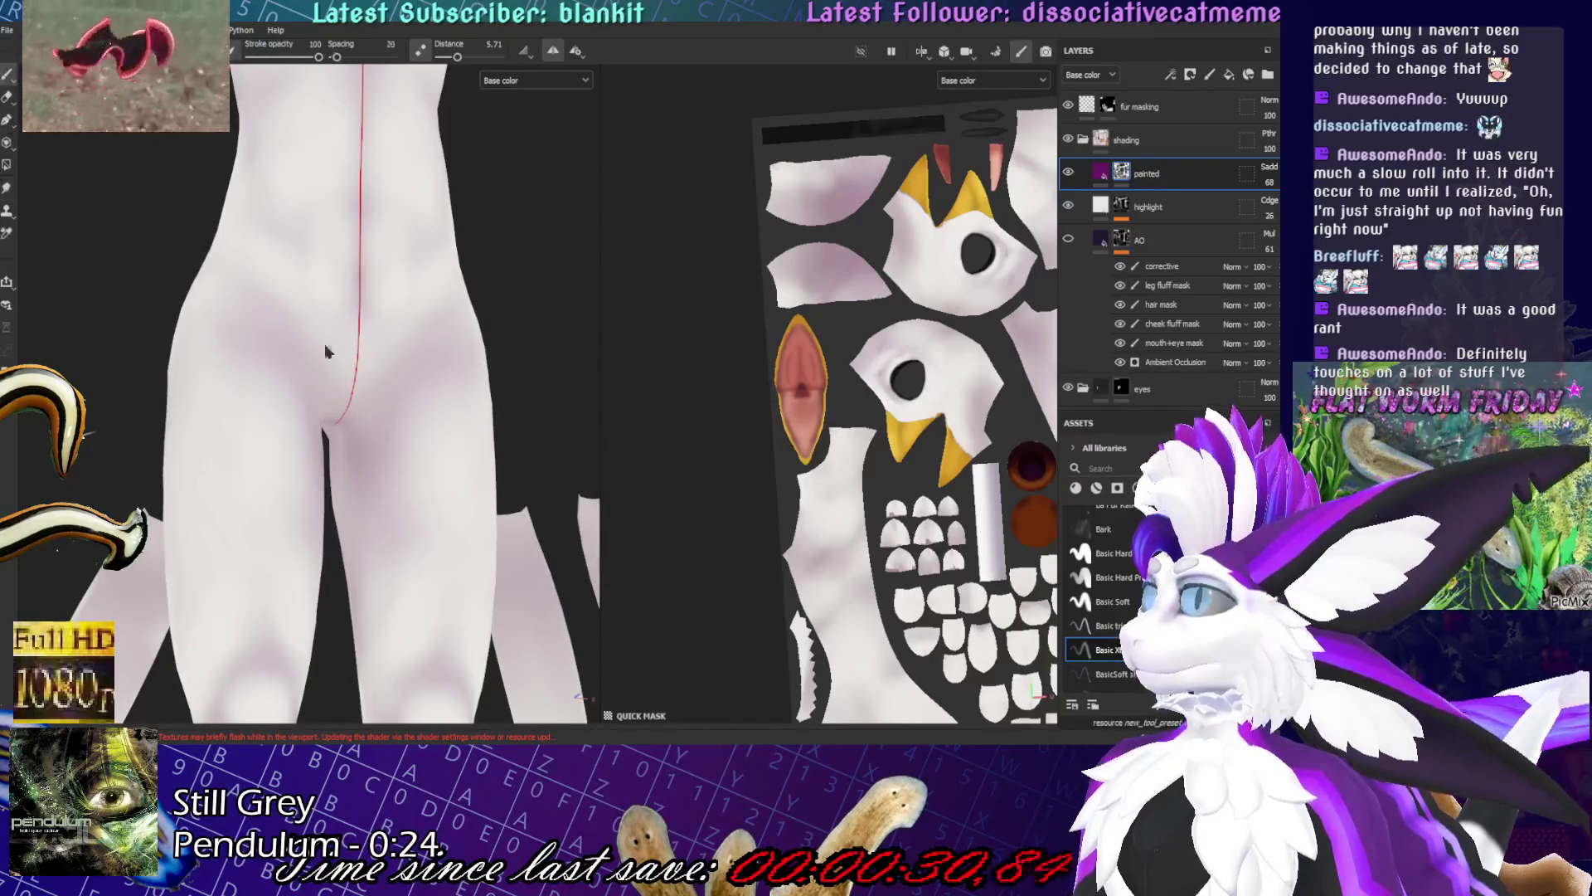
{"action": "mouse_move", "coordinate": [358, 479]}
{"action": "left_mouse_down", "text": "alt"}
{"action": "mouse_move", "coordinate": [350, 388]}
{"action": "mouse_move", "coordinate": [370, 373]}
{"action": "mouse_move", "coordinate": [378, 418]}
{"action": "mouse_move", "coordinate": [436, 445]}
{"action": "mouse_move", "coordinate": [216, 369]}
{"action": "mouse_move", "coordinate": [462, 355]}
{"action": "mouse_move", "coordinate": [432, 349]}
{"action": "mouse_move", "coordinate": [207, 427]}
{"action": "left_mouse_up", "text": "alt"}
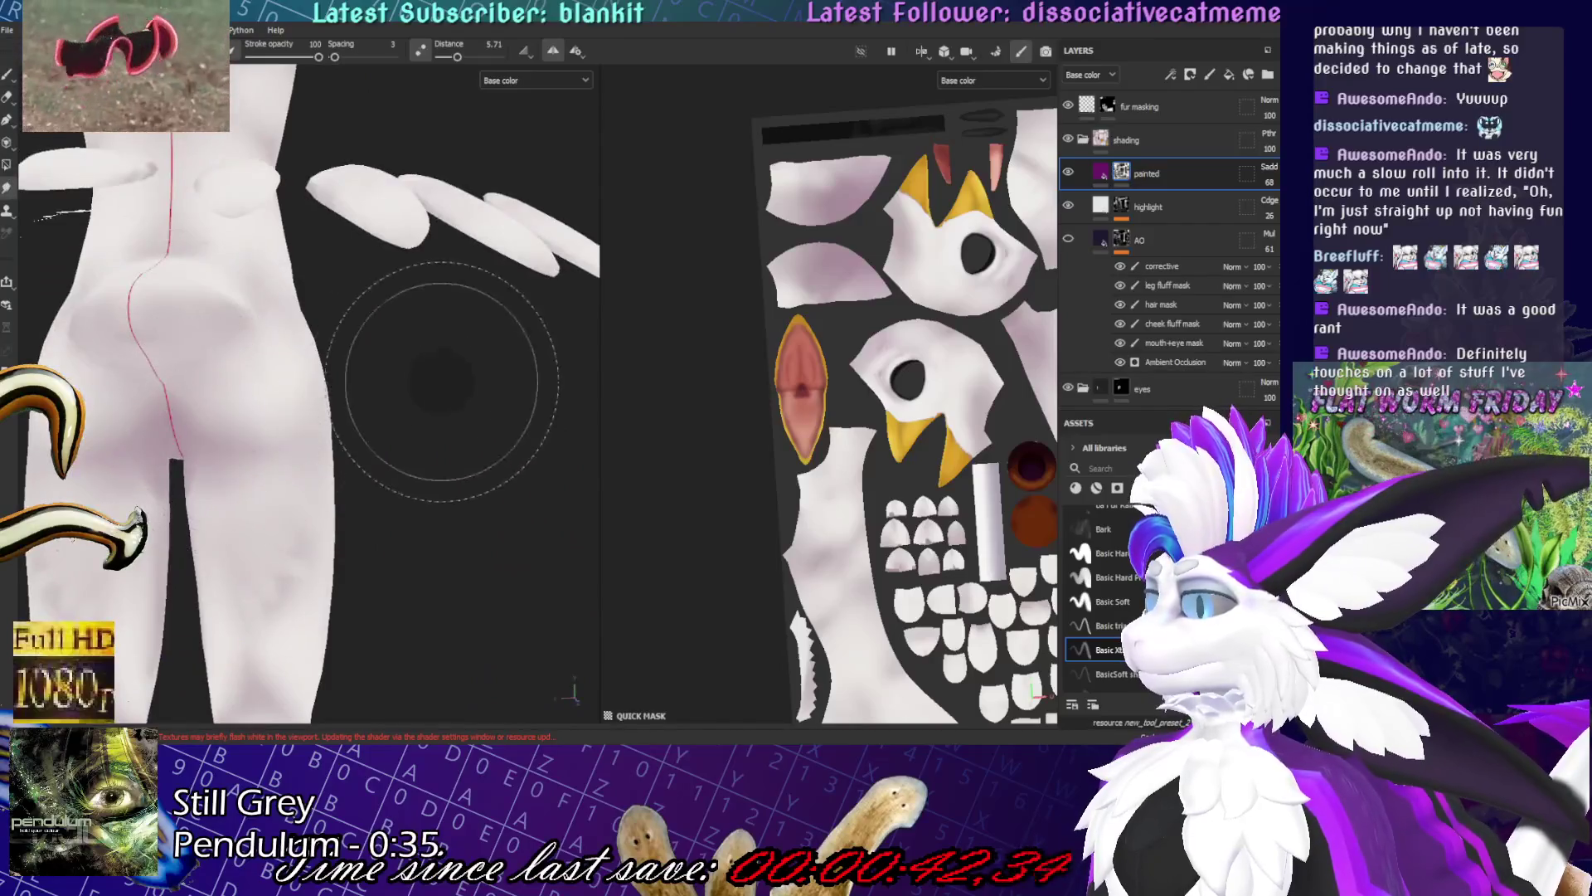
- Return to a three-quarter view of the full character and save the project
{"action": "key", "text": "f"}
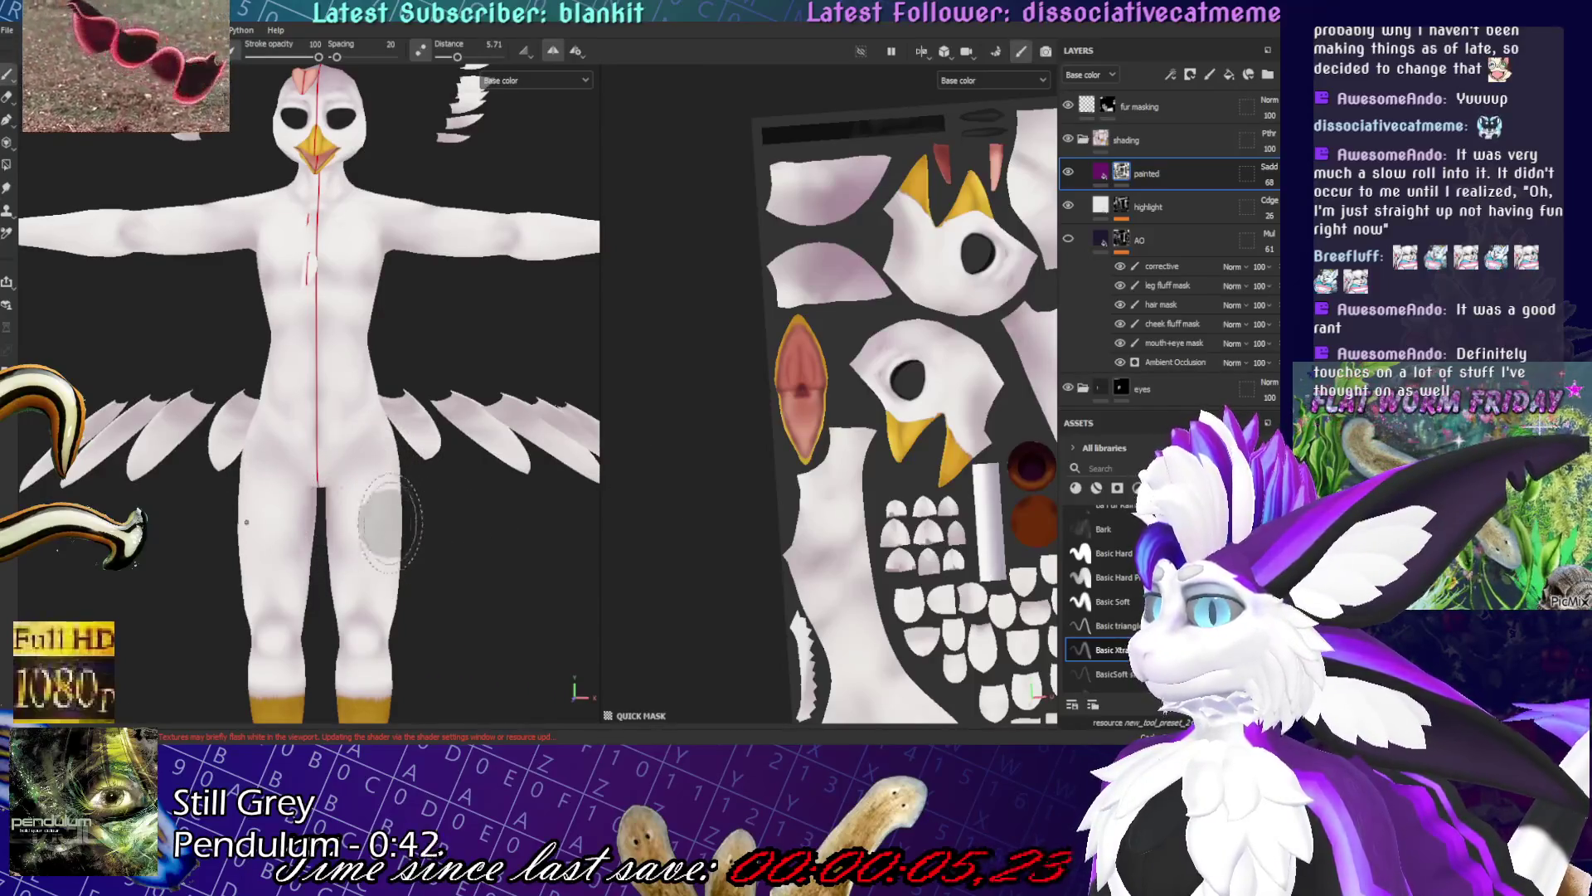
{"action": "left_click_drag", "start_coordinate": [371, 462], "coordinate": [132, 398], "text": "alt"}
{"action": "key", "text": "ctrl+s"}
- Frame the legs and feet and orbit until all the claws face the front
{"action": "left_click_drag", "start_coordinate": [423, 418], "coordinate": [466, 544], "text": "alt"}
{"action": "mouse_move", "coordinate": [415, 309]}
{"action": "left_mouse_down", "text": "alt"}
{"action": "mouse_move", "coordinate": [332, 319]}
{"action": "mouse_move", "coordinate": [462, 571]}
{"action": "mouse_move", "coordinate": [435, 550]}
{"action": "left_mouse_up", "text": "alt"}
{"action": "scroll", "coordinate": [434, 549], "scroll_direction": "up", "scroll_amount": 6}
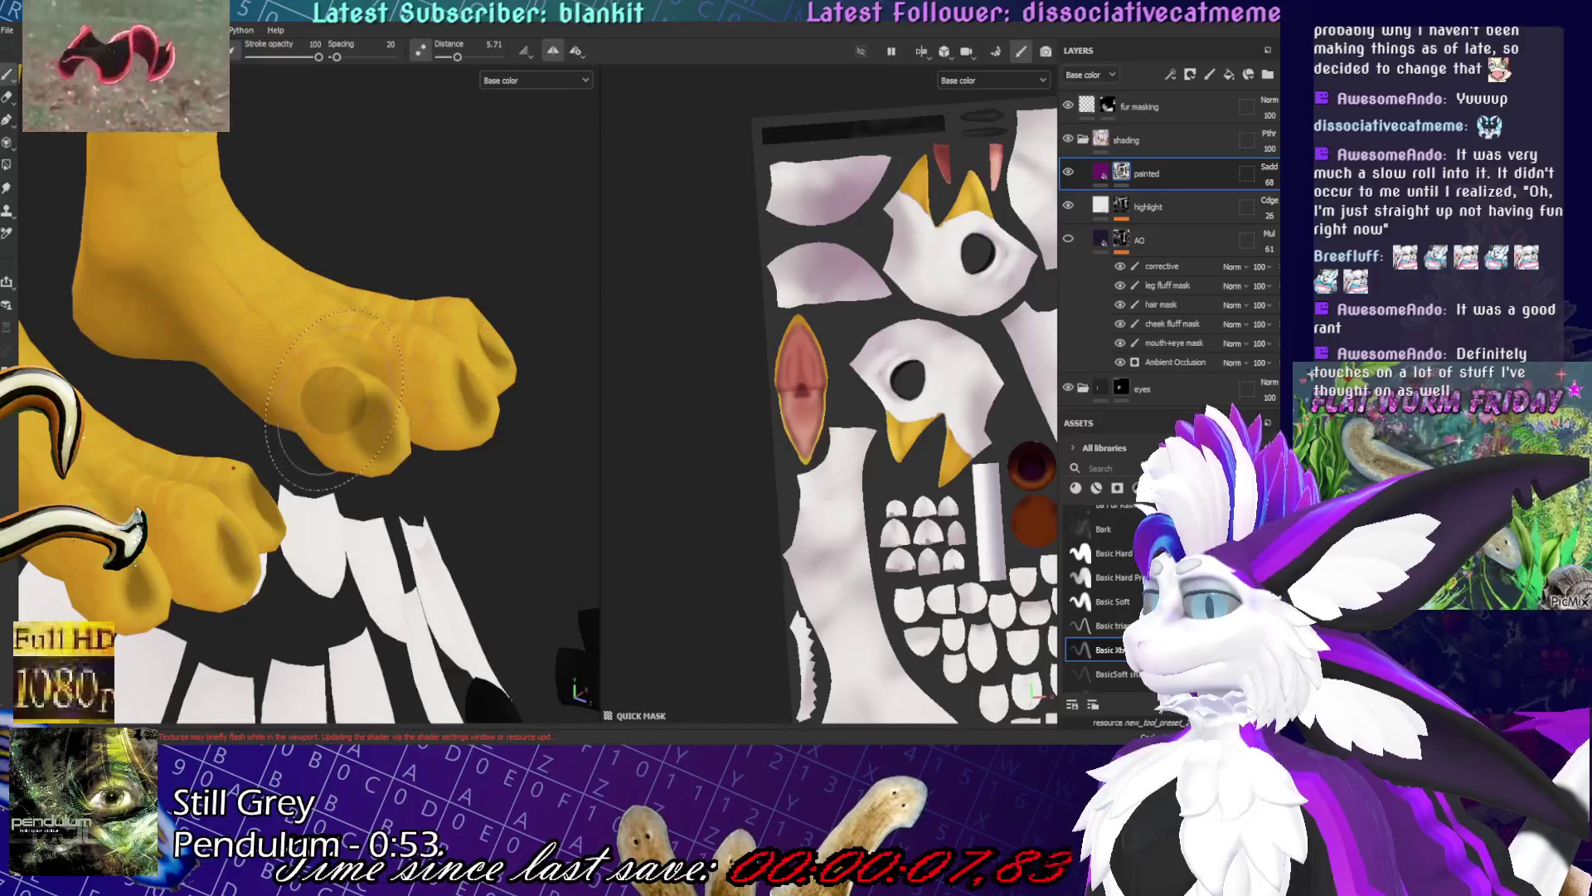
{"action": "left_click_drag", "start_coordinate": [380, 468], "coordinate": [430, 427], "text": "alt"}
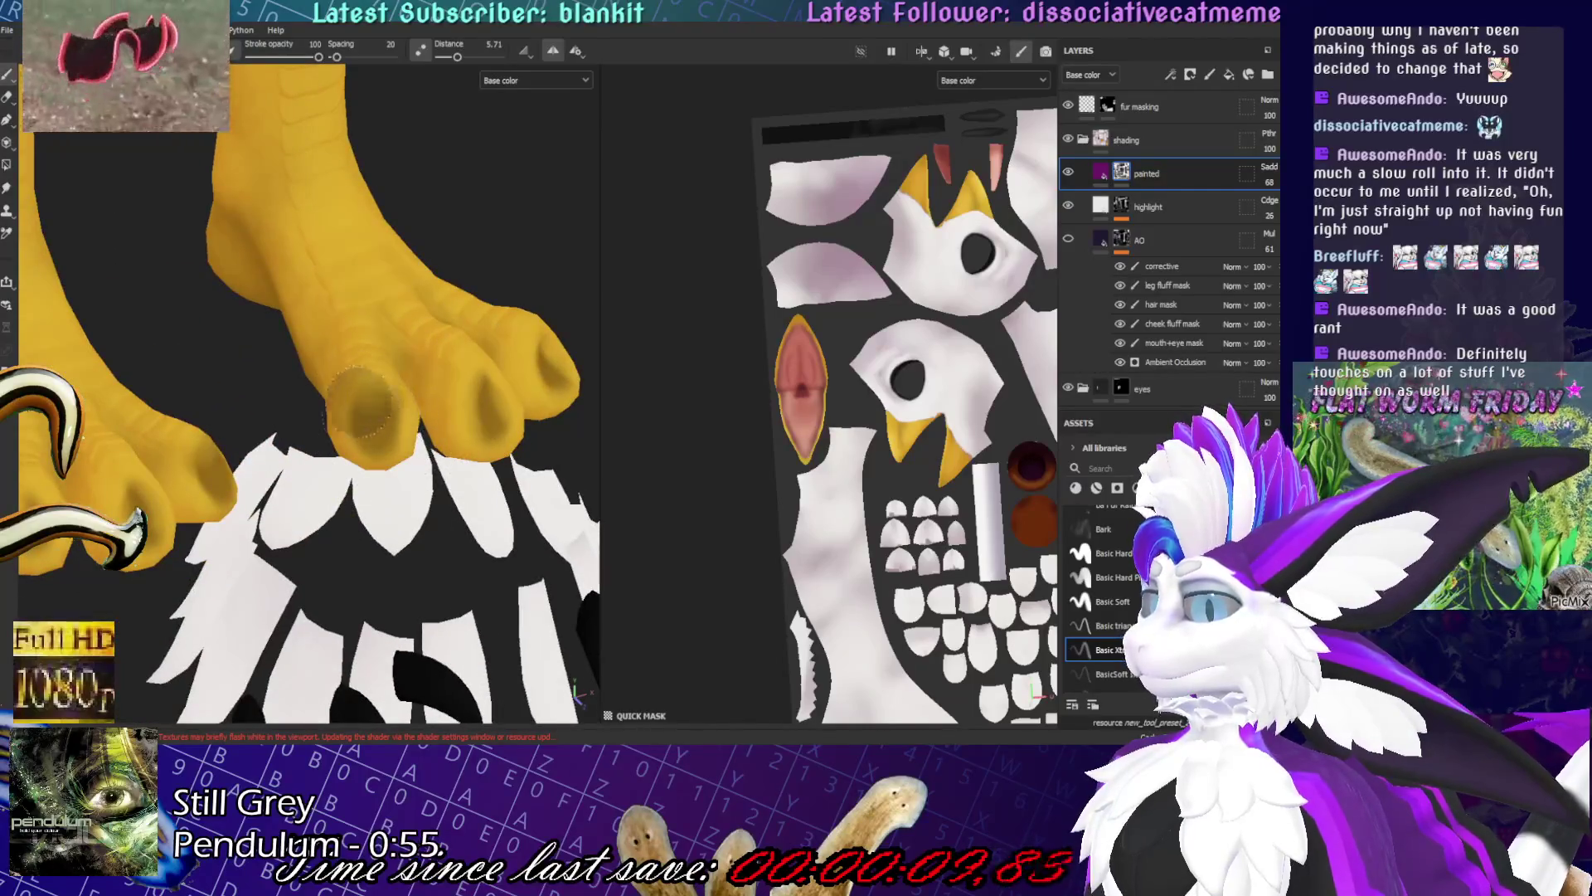
{"action": "scroll", "coordinate": [389, 357], "scroll_direction": "down", "scroll_amount": 10}
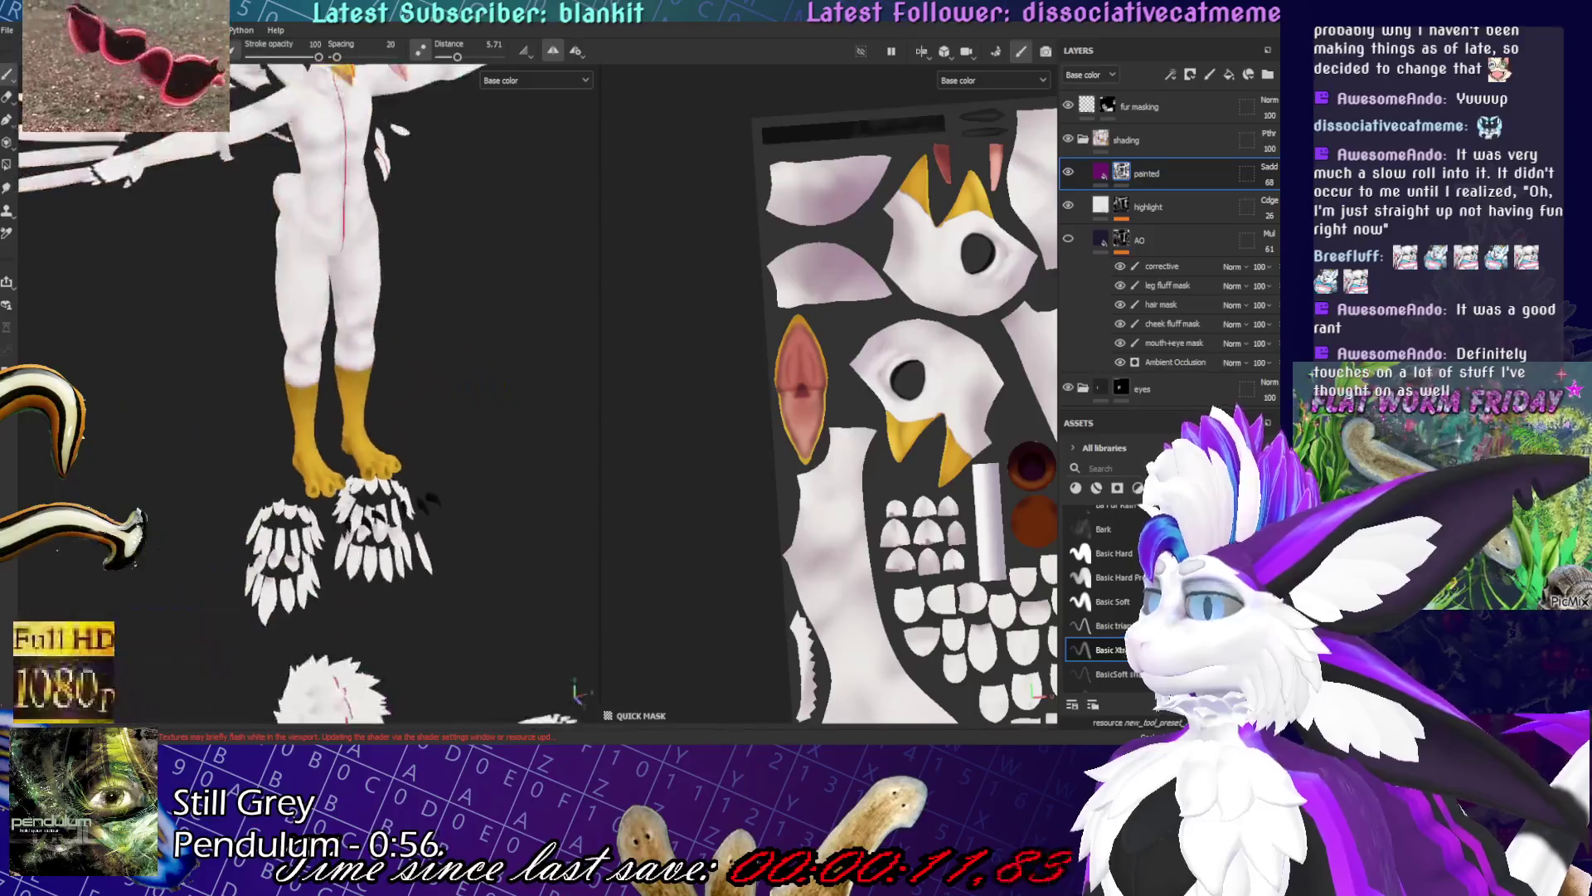
{"action": "scroll", "coordinate": [328, 523], "scroll_direction": "up", "scroll_amount": 10}
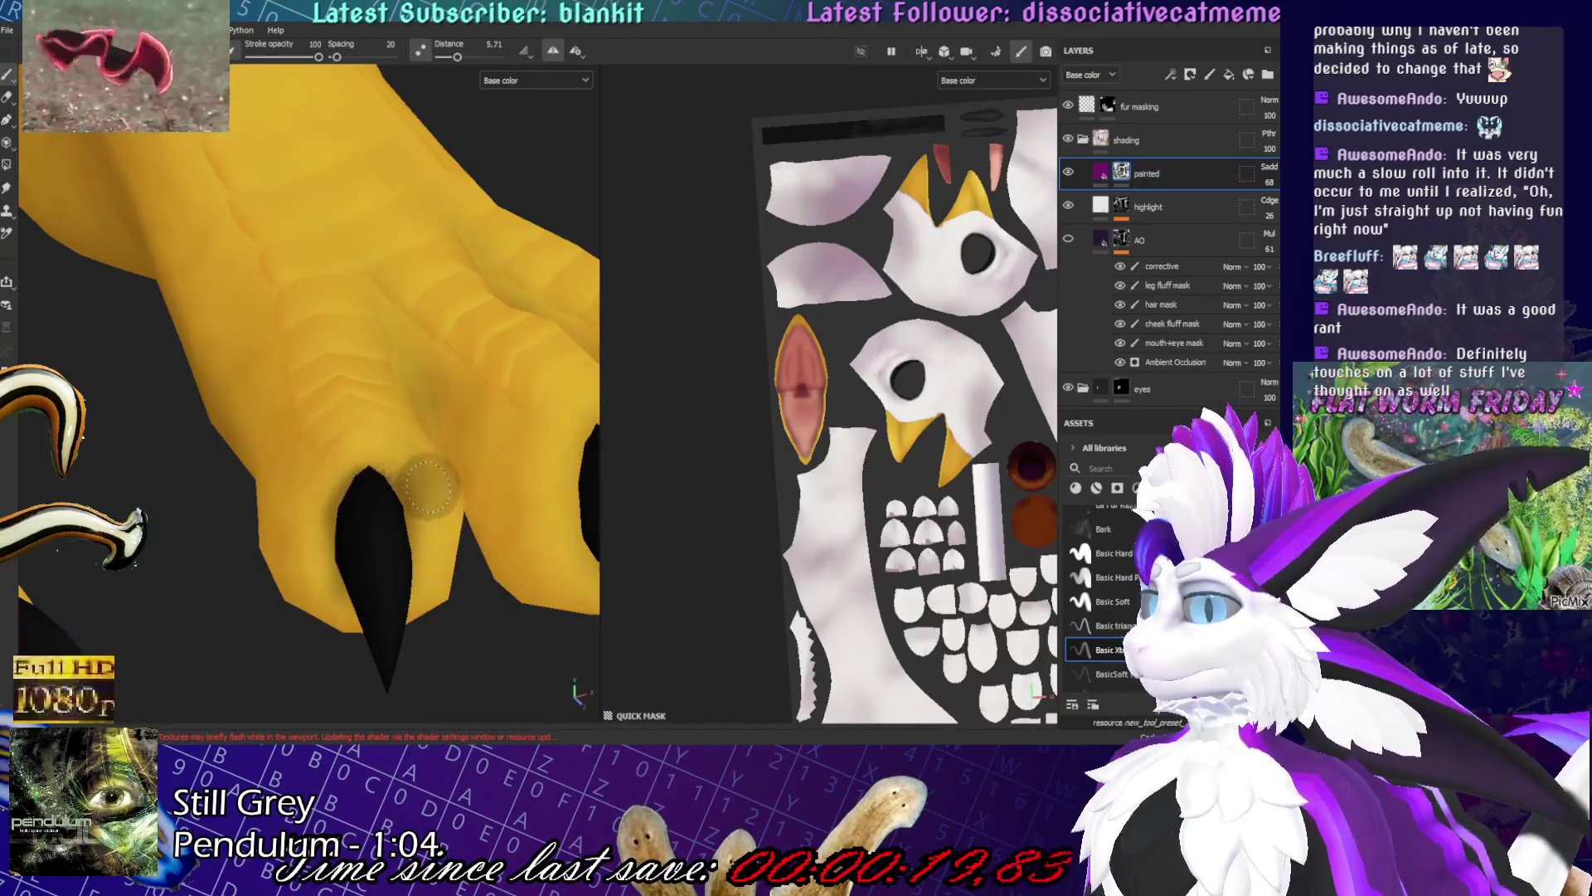
{"action": "mouse_move", "coordinate": [437, 572]}
{"action": "left_mouse_down", "text": "alt"}
{"action": "mouse_move", "coordinate": [462, 533]}
{"action": "mouse_move", "coordinate": [336, 460]}
{"action": "left_mouse_up", "text": "alt"}
{"action": "scroll", "coordinate": [297, 479], "scroll_direction": "down", "scroll_amount": 5}
- Pull back to the torso, then orbit around the yellow foot with both legs in view
{"action": "mouse_move", "coordinate": [297, 480]}
{"action": "middle_mouse_down"}
{"action": "mouse_move", "coordinate": [277, 491]}
{"action": "mouse_move", "coordinate": [290, 249]}
{"action": "middle_mouse_up"}
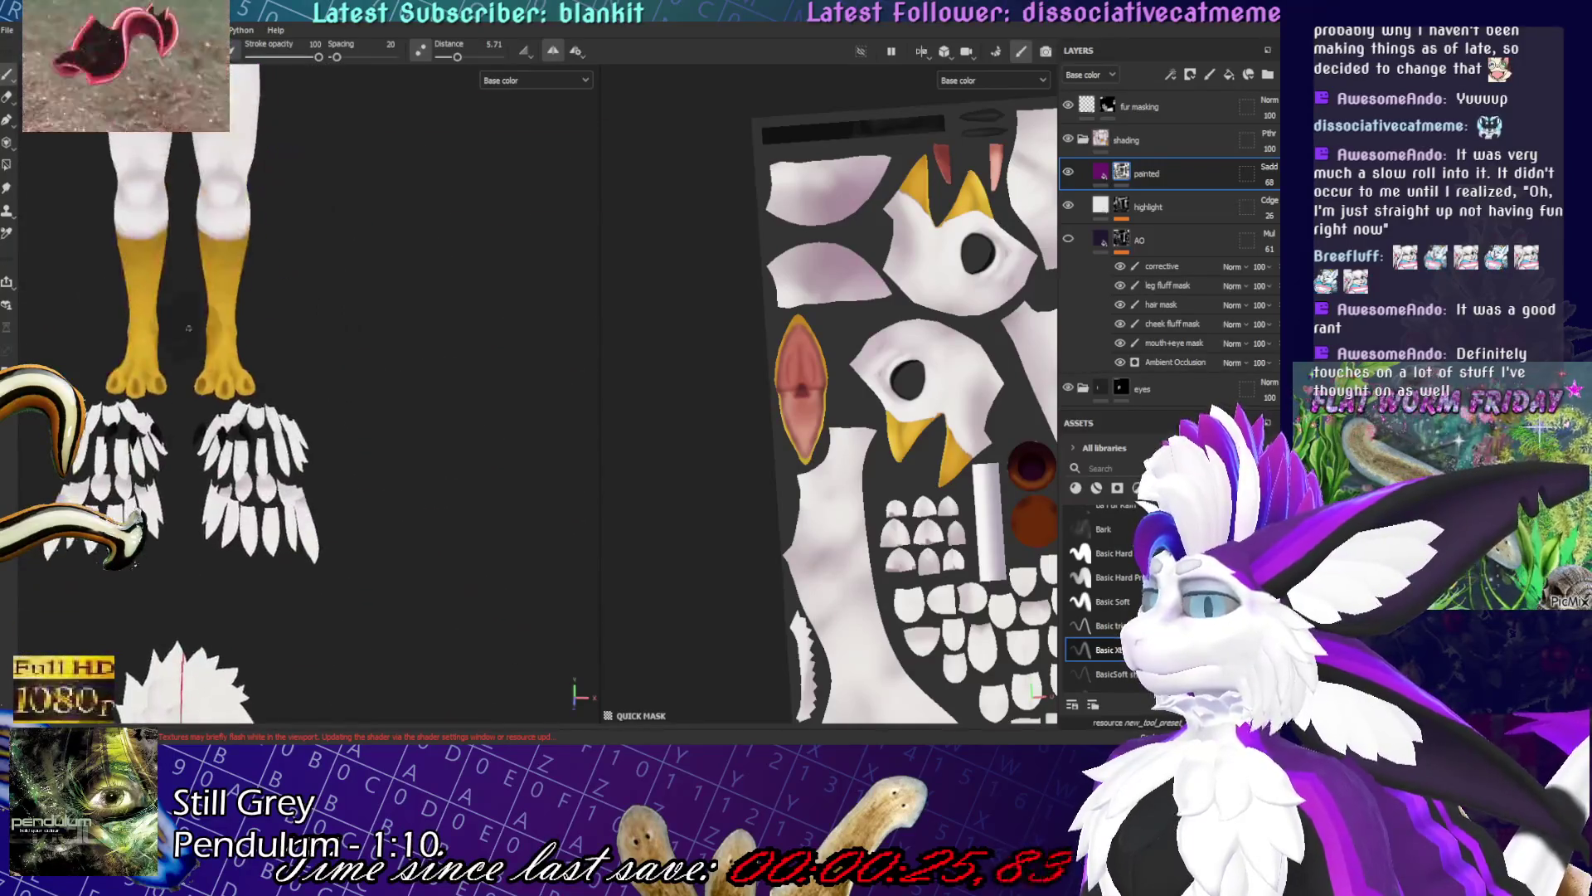
{"action": "scroll", "coordinate": [300, 448], "scroll_direction": "up", "scroll_amount": 5}
{"action": "scroll", "coordinate": [299, 448], "scroll_direction": "up", "scroll_amount": 2}
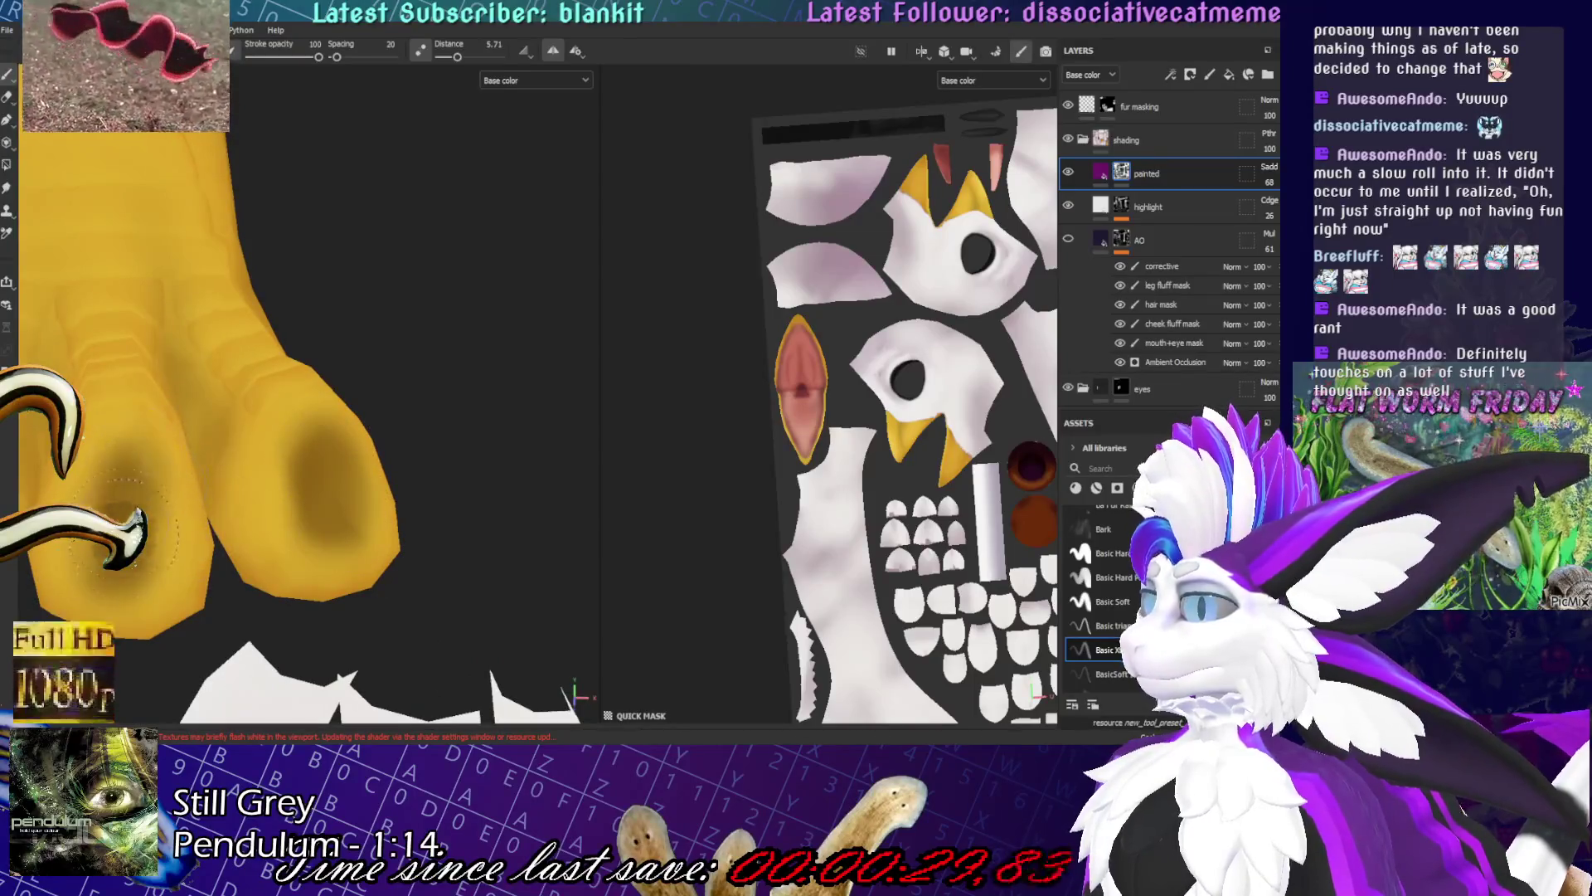
{"action": "left_click_drag", "start_coordinate": [124, 481], "coordinate": [215, 531], "text": "alt"}
{"action": "scroll", "coordinate": [214, 531], "scroll_direction": "down", "scroll_amount": 5}
{"action": "mouse_move", "coordinate": [214, 530]}
{"action": "middle_mouse_down"}
{"action": "mouse_move", "coordinate": [266, 730]}
{"action": "mouse_move", "coordinate": [275, 695]}
{"action": "middle_mouse_up"}
{"action": "scroll", "coordinate": [275, 695], "scroll_direction": "up", "scroll_amount": 6}
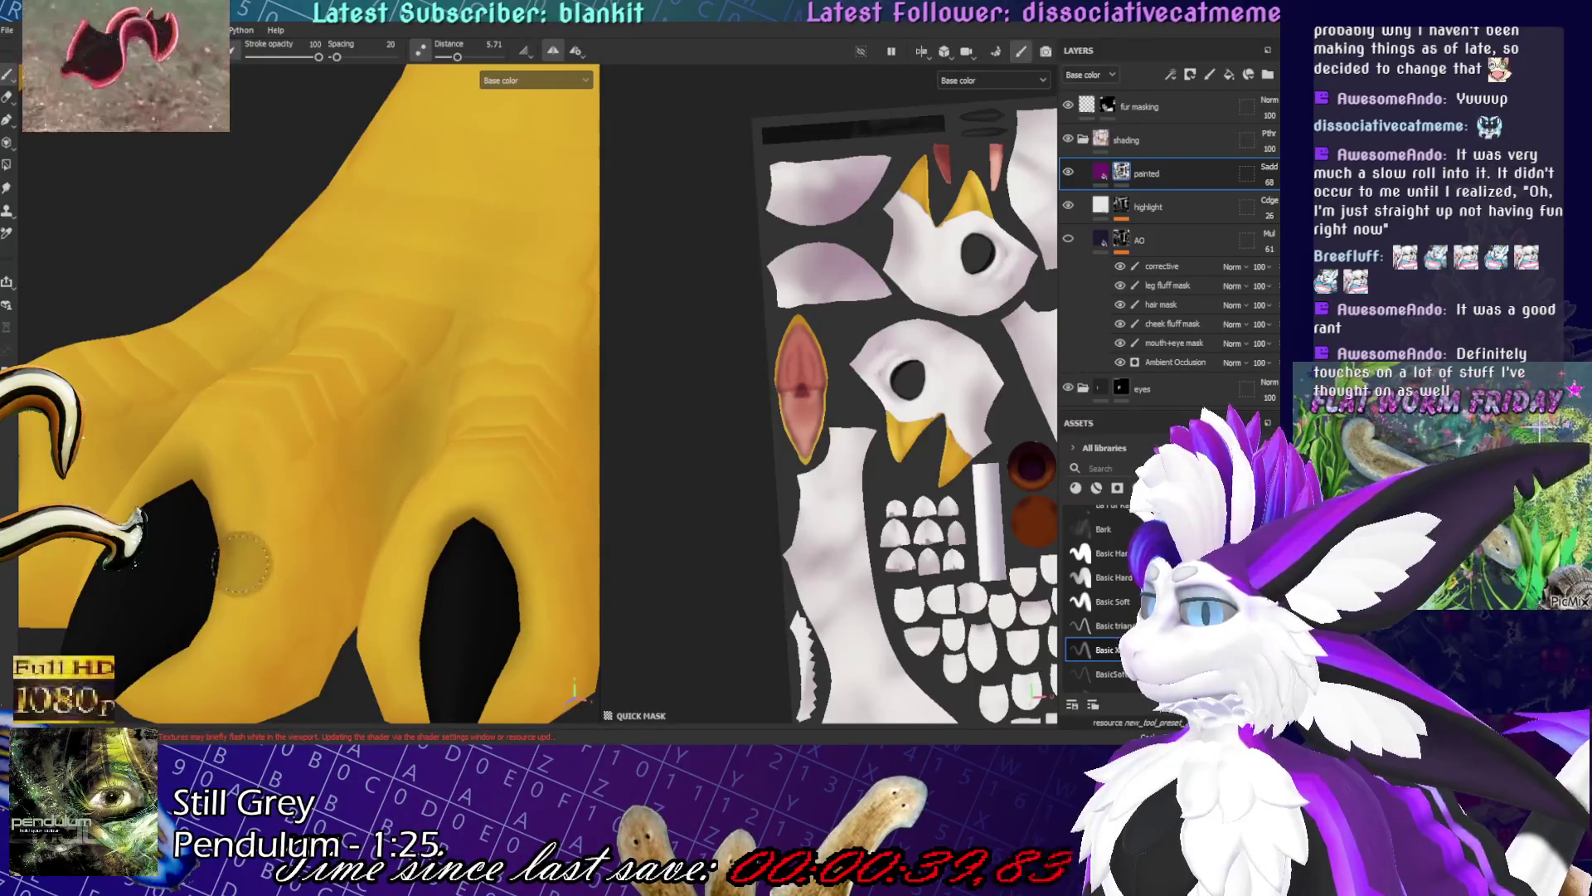
{"action": "mouse_move", "coordinate": [253, 567]}
{"action": "left_mouse_down", "text": "alt"}
{"action": "mouse_move", "coordinate": [220, 468]}
{"action": "mouse_move", "coordinate": [249, 564]}
{"action": "mouse_move", "coordinate": [346, 470]}
{"action": "left_mouse_up", "text": "alt"}
{"action": "key", "text": "f"}
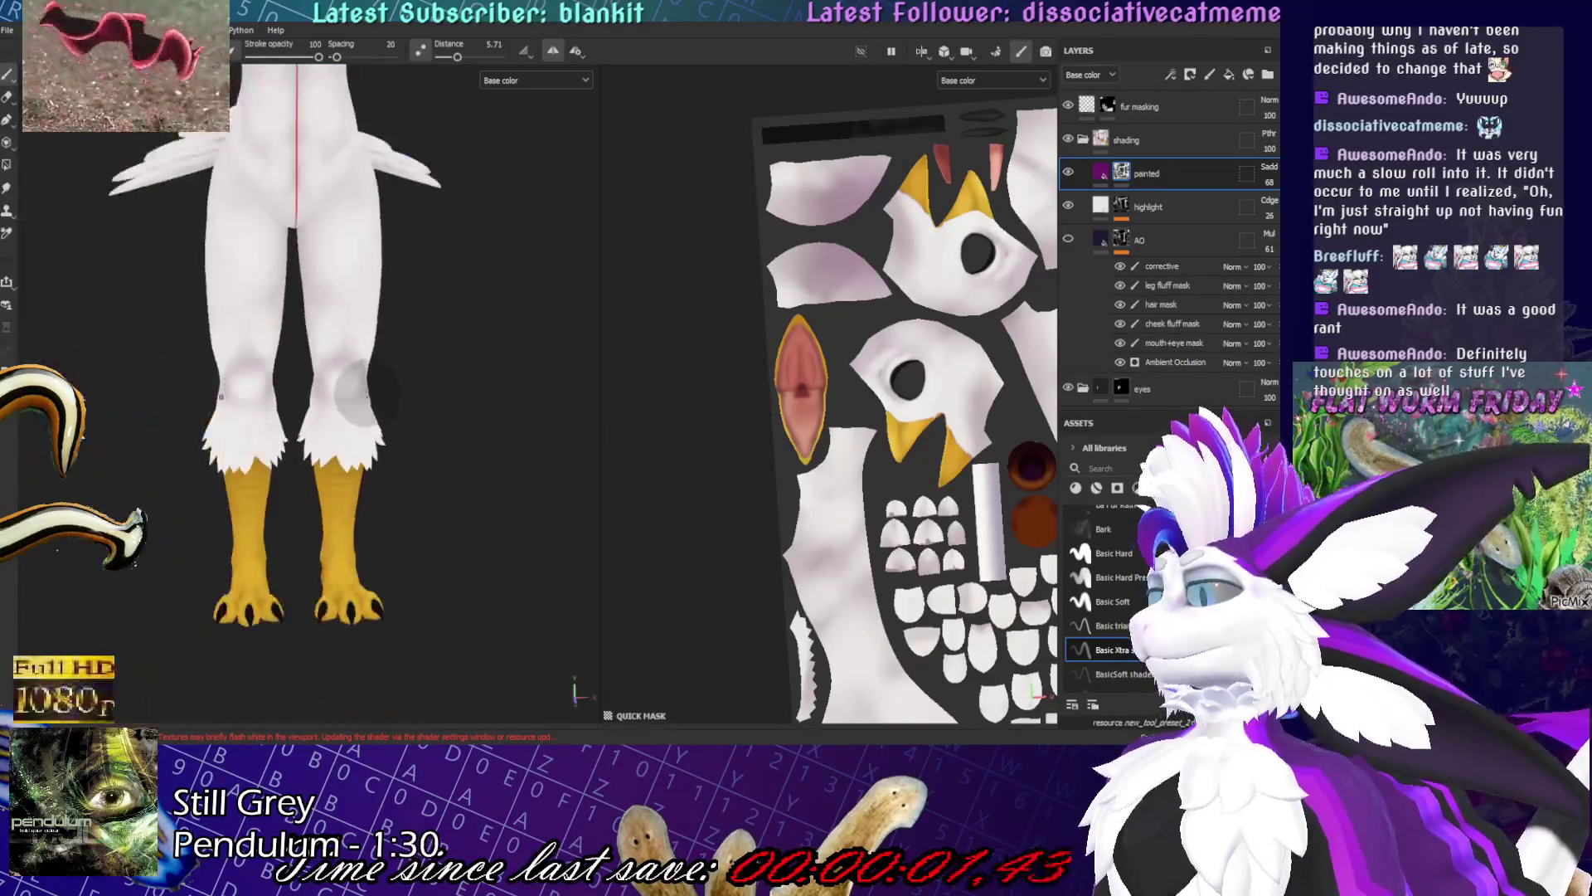
{"action": "scroll", "coordinate": [387, 352], "scroll_direction": "up", "scroll_amount": 4}
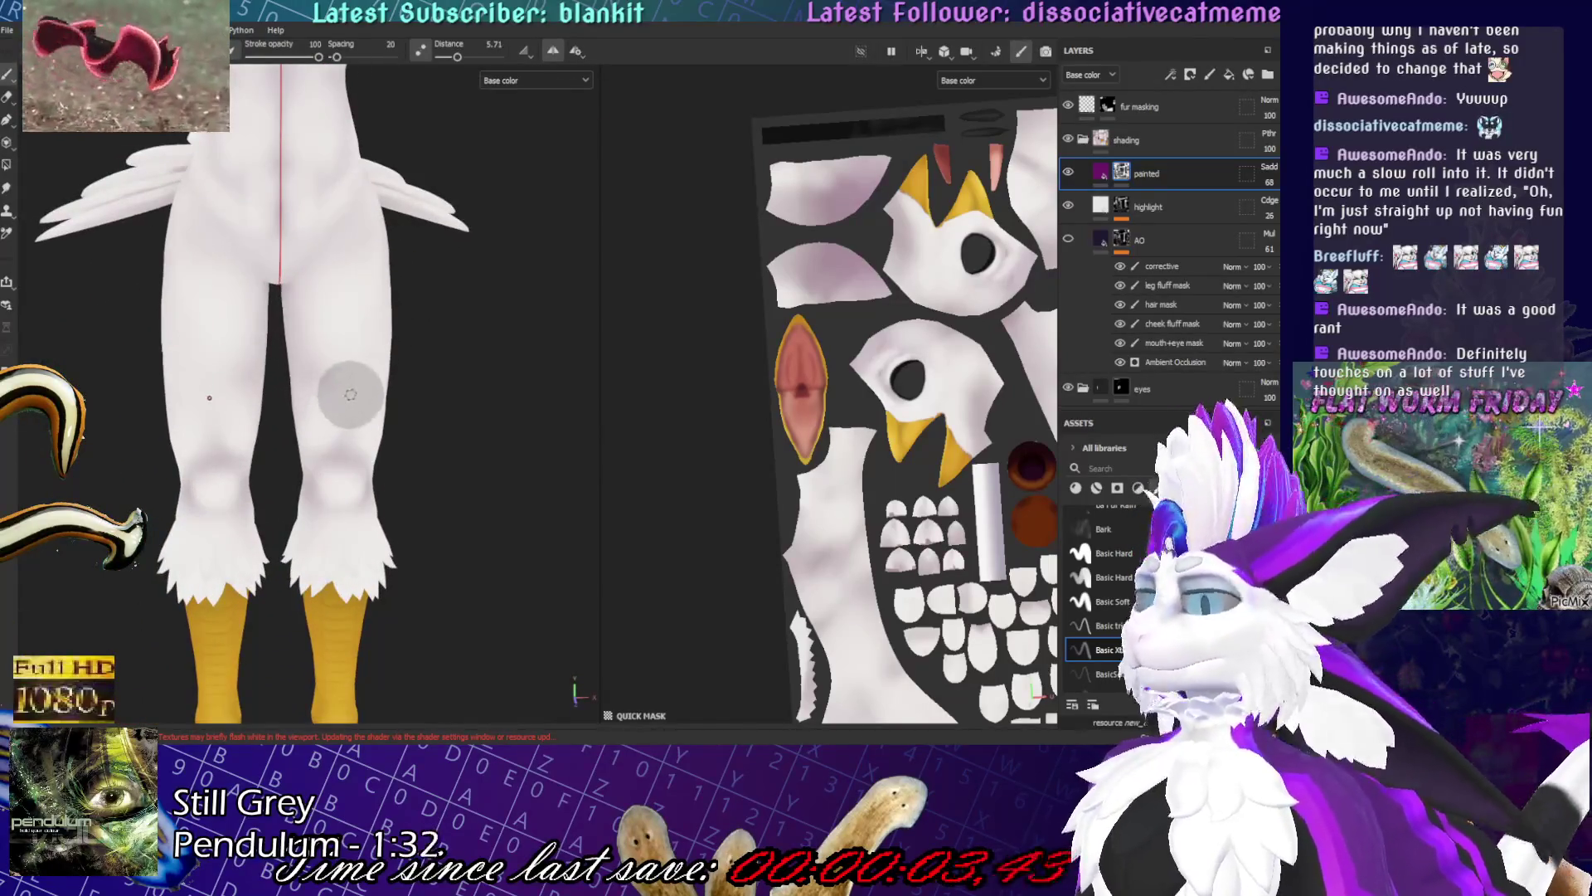
{"action": "mouse_move", "coordinate": [350, 413]}
{"action": "left_mouse_down", "text": "alt"}
{"action": "mouse_move", "coordinate": [395, 407]}
{"action": "mouse_move", "coordinate": [327, 431]}
{"action": "left_mouse_up", "text": "alt"}
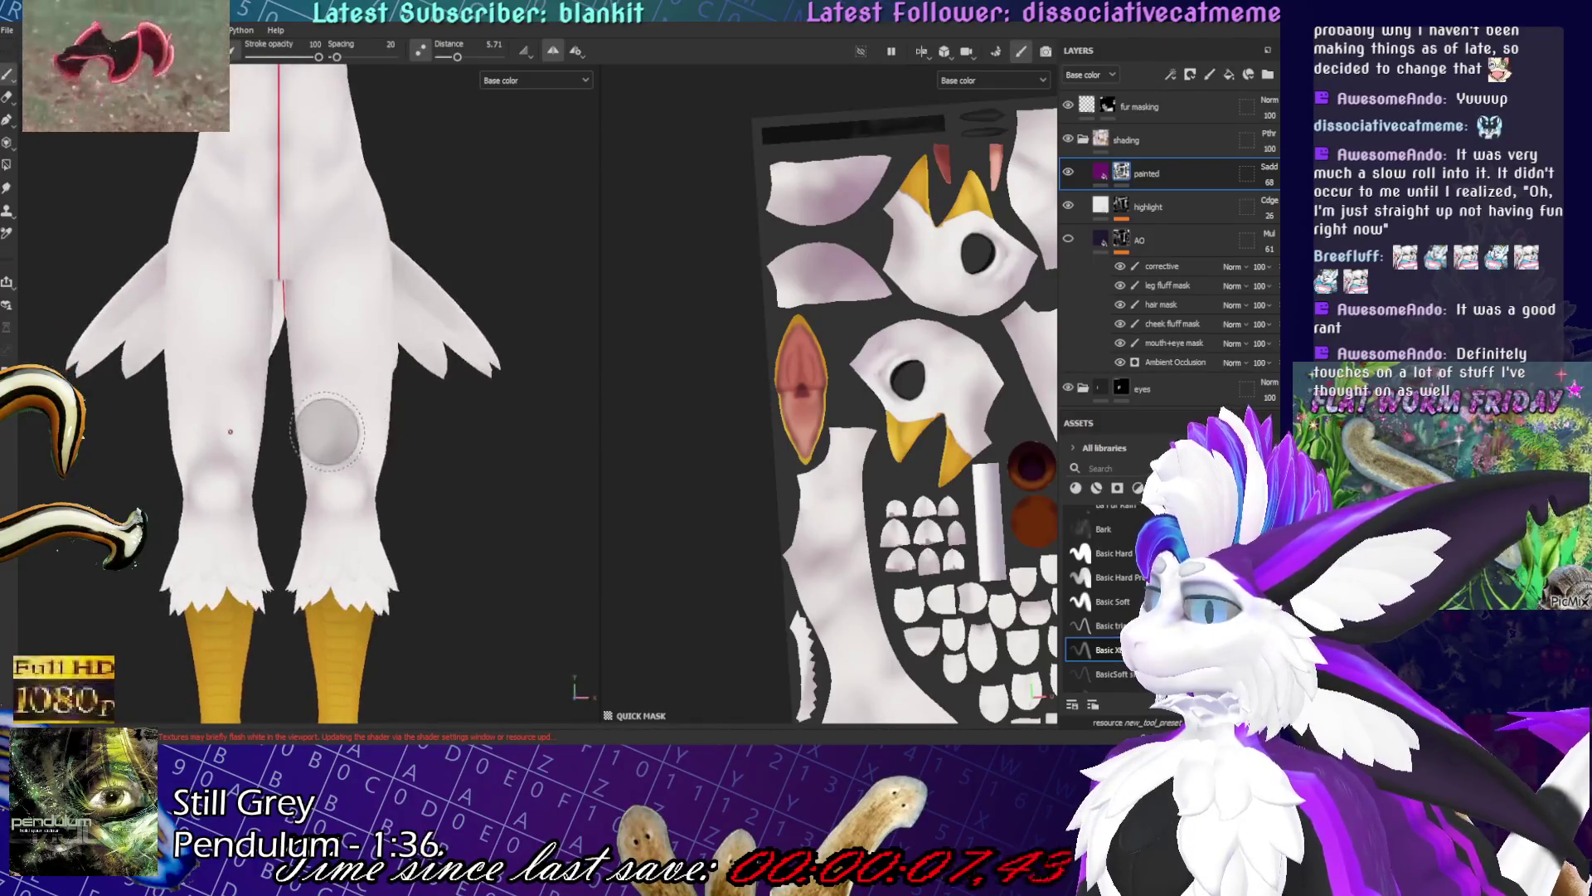
{"action": "key", "text": "f"}
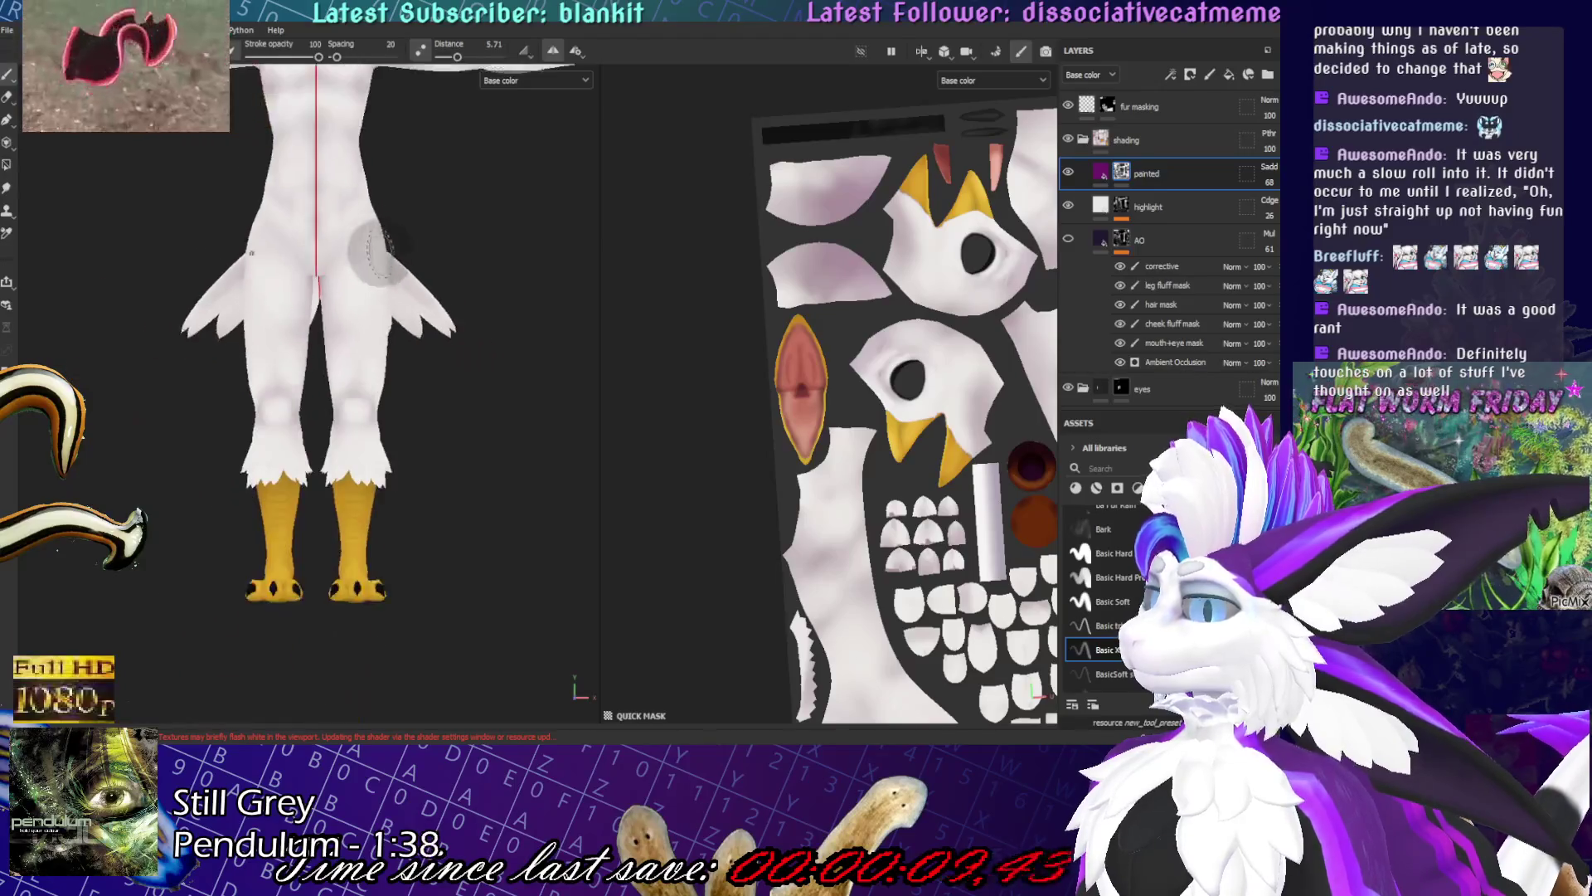
{"action": "left_click_drag", "start_coordinate": [420, 534], "coordinate": [218, 557], "text": "alt"}
{"action": "key", "text": "ctrl+s"}
{"action": "left_click_drag", "start_coordinate": [413, 491], "coordinate": [337, 459], "text": "alt"}
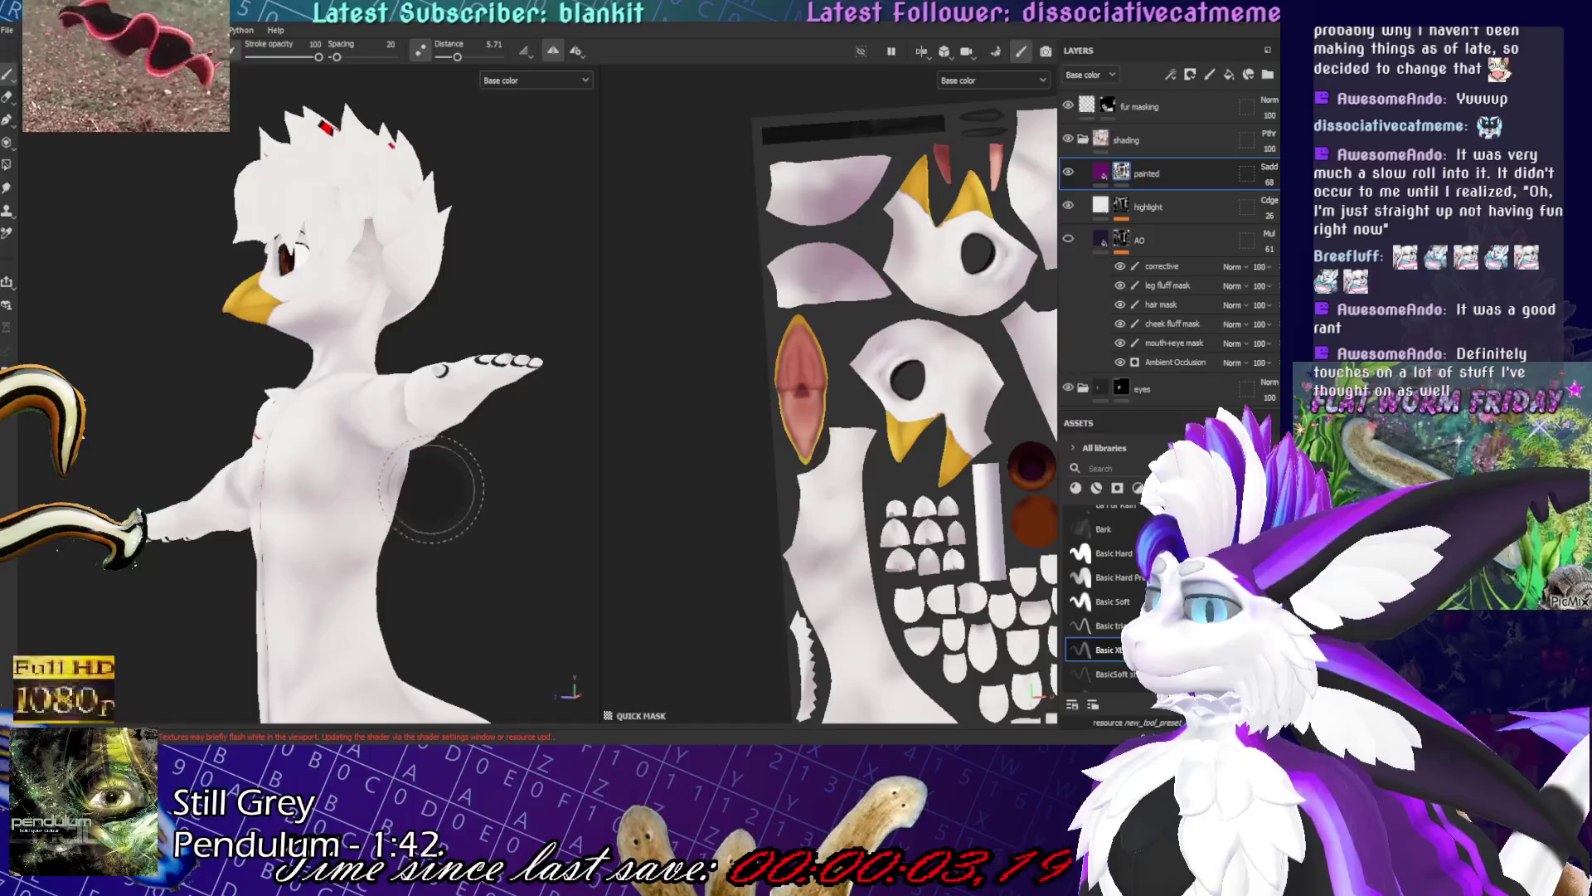
{"action": "left_click_drag", "start_coordinate": [431, 489], "coordinate": [455, 506], "text": "alt"}
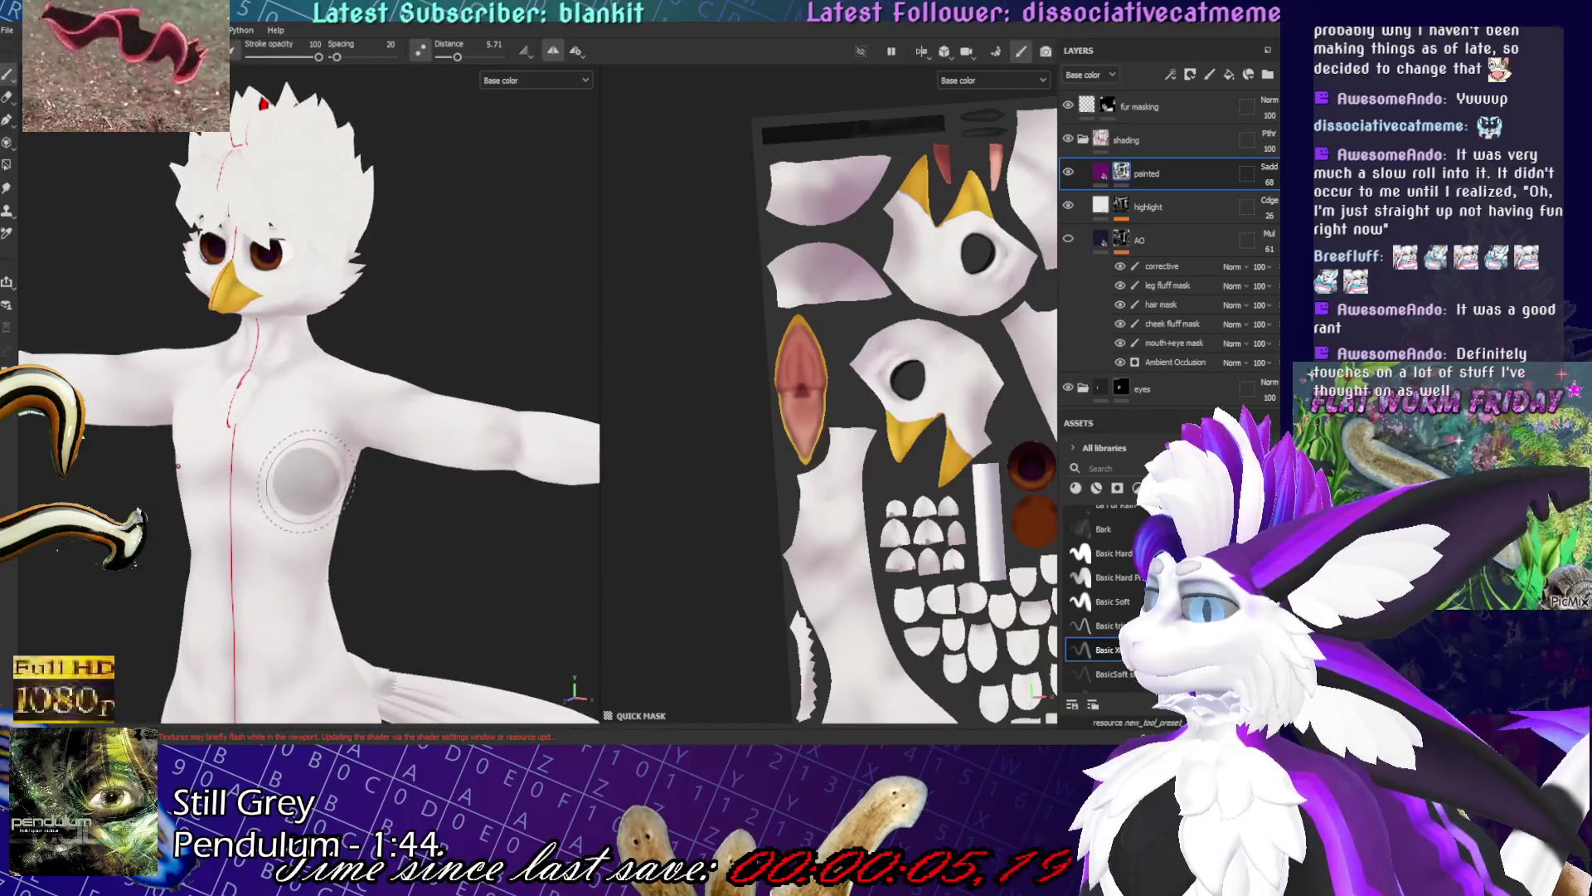
{"action": "scroll", "coordinate": [409, 520], "scroll_direction": "down", "scroll_amount": 3}
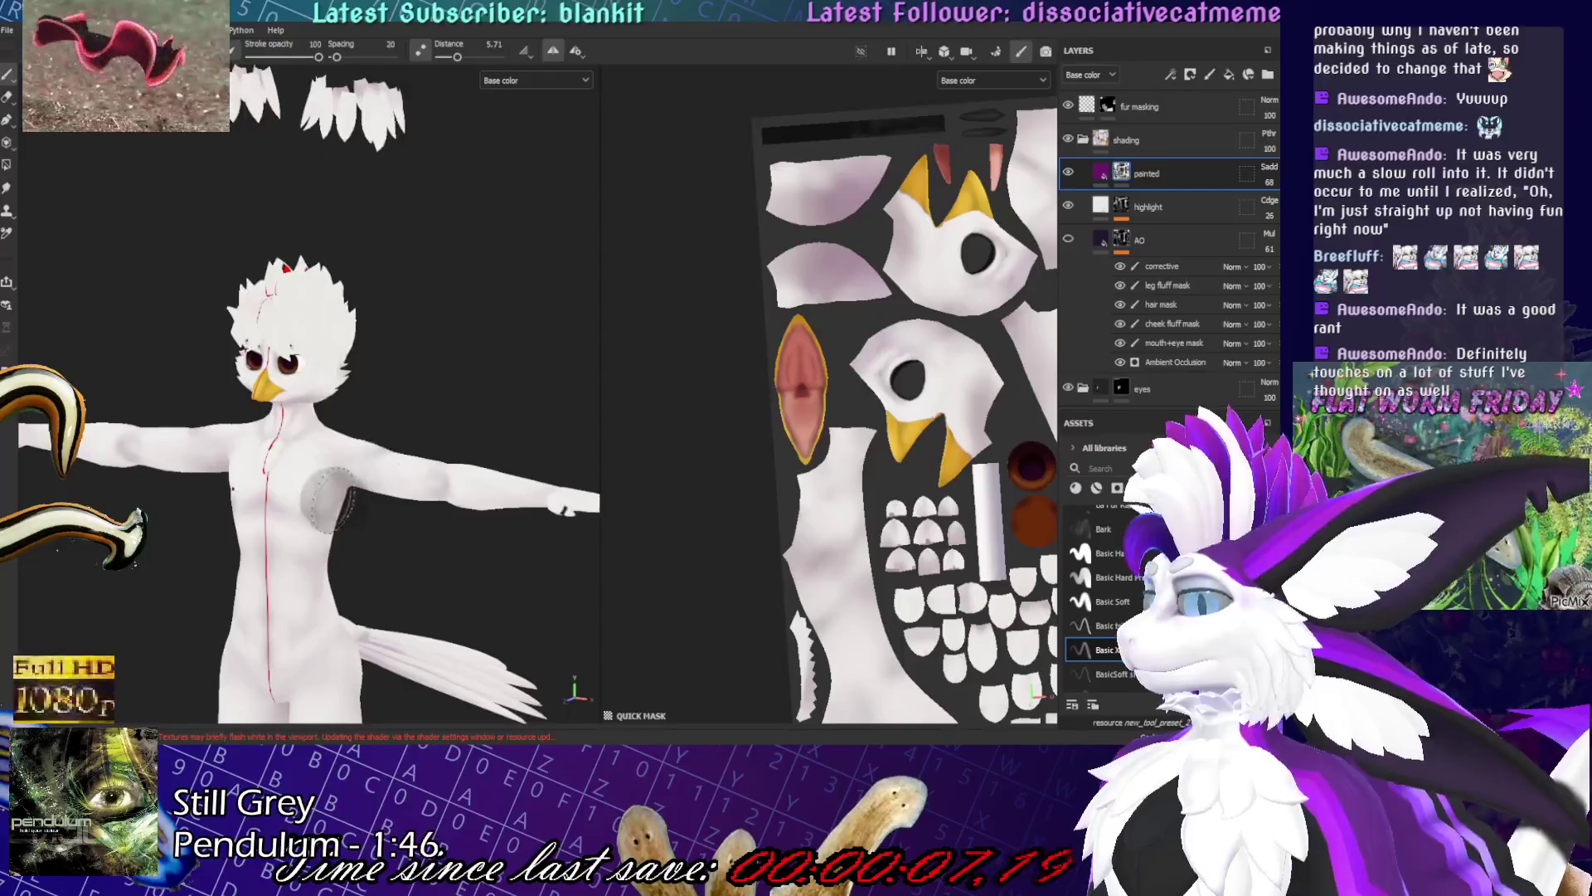
{"action": "left_click_drag", "start_coordinate": [402, 521], "coordinate": [402, 647], "text": "alt"}
{"action": "scroll", "coordinate": [402, 648], "scroll_direction": "up", "scroll_amount": 5}
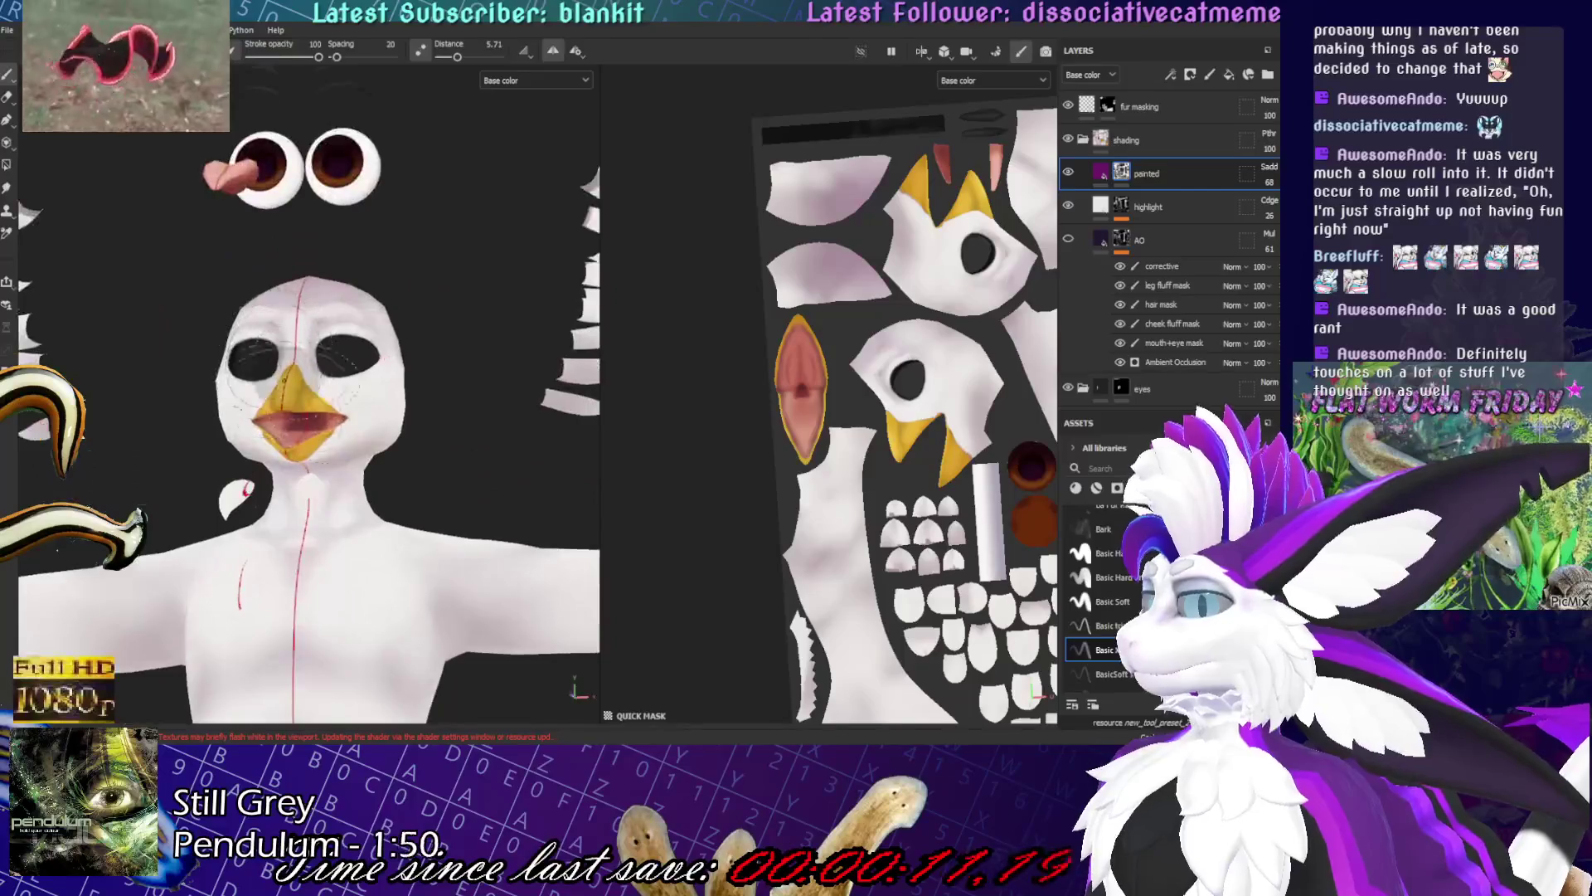
{"action": "left_click_drag", "start_coordinate": [365, 535], "coordinate": [303, 568], "text": "alt"}
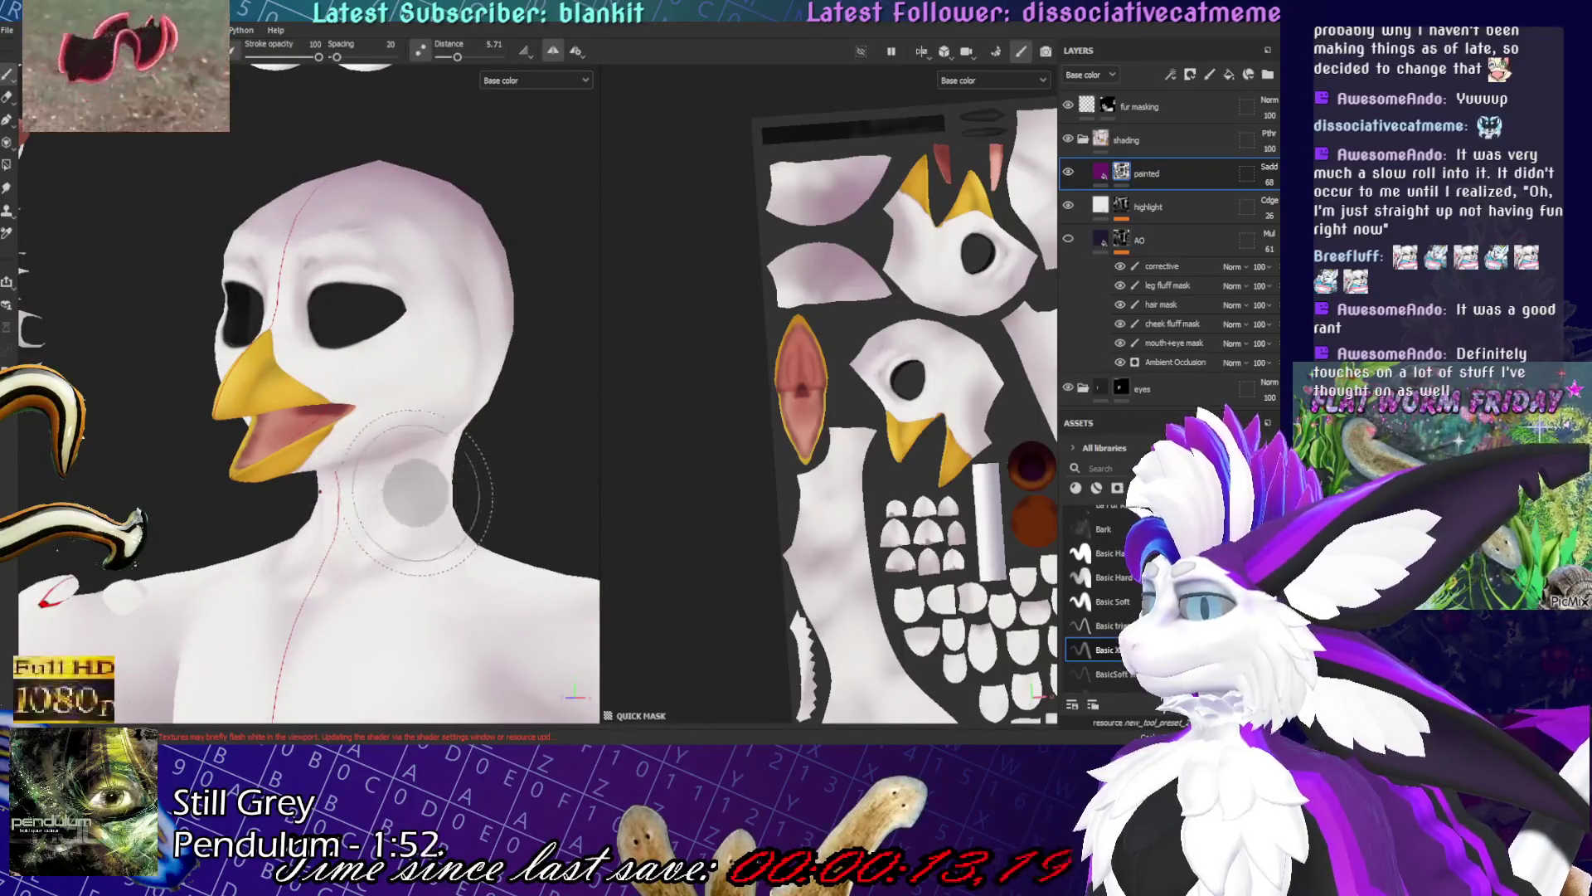
{"action": "mouse_move", "coordinate": [394, 508]}
{"action": "left_mouse_down", "text": "alt"}
{"action": "mouse_move", "coordinate": [426, 313]}
{"action": "mouse_move", "coordinate": [406, 390]}
{"action": "left_mouse_up", "text": "alt"}
{"action": "mouse_move", "coordinate": [332, 452]}
{"action": "left_mouse_down", "text": "alt"}
{"action": "mouse_move", "coordinate": [349, 539]}
{"action": "mouse_move", "coordinate": [374, 373]}
{"action": "mouse_move", "coordinate": [398, 338]}
{"action": "left_mouse_up", "text": "alt"}
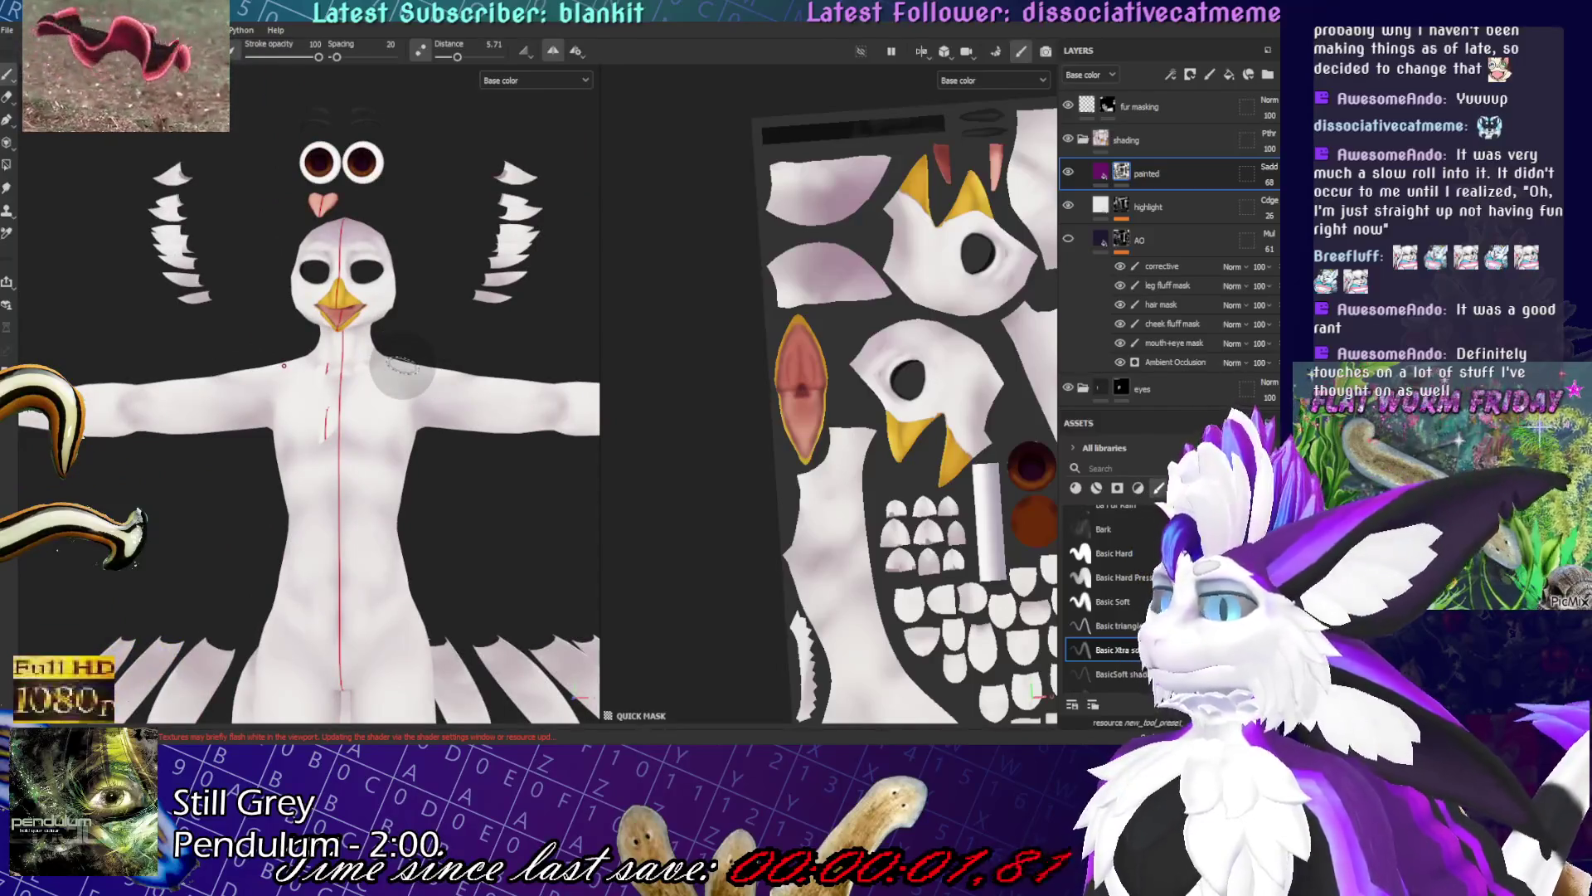
{"action": "mouse_move", "coordinate": [365, 468]}
{"action": "left_mouse_down", "text": "alt"}
{"action": "mouse_move", "coordinate": [473, 415]}
{"action": "mouse_move", "coordinate": [448, 545]}
{"action": "mouse_move", "coordinate": [431, 401]}
{"action": "mouse_move", "coordinate": [316, 399]}
{"action": "mouse_move", "coordinate": [332, 348]}
{"action": "mouse_move", "coordinate": [370, 345]}
{"action": "left_mouse_up", "text": "alt"}
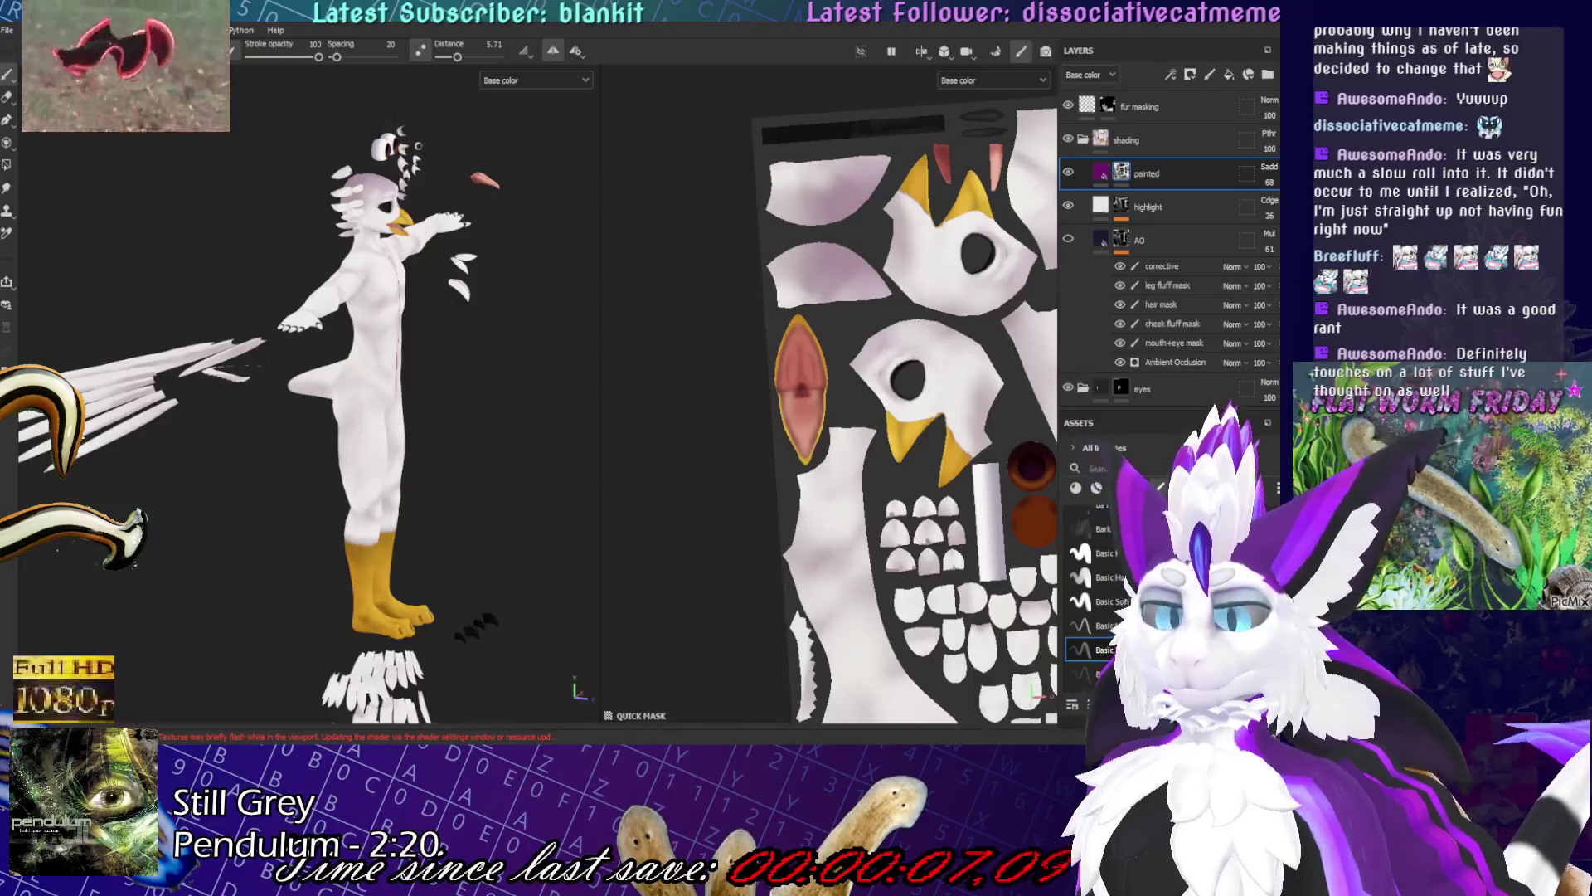
{"action": "key", "text": "alt+Tab"}
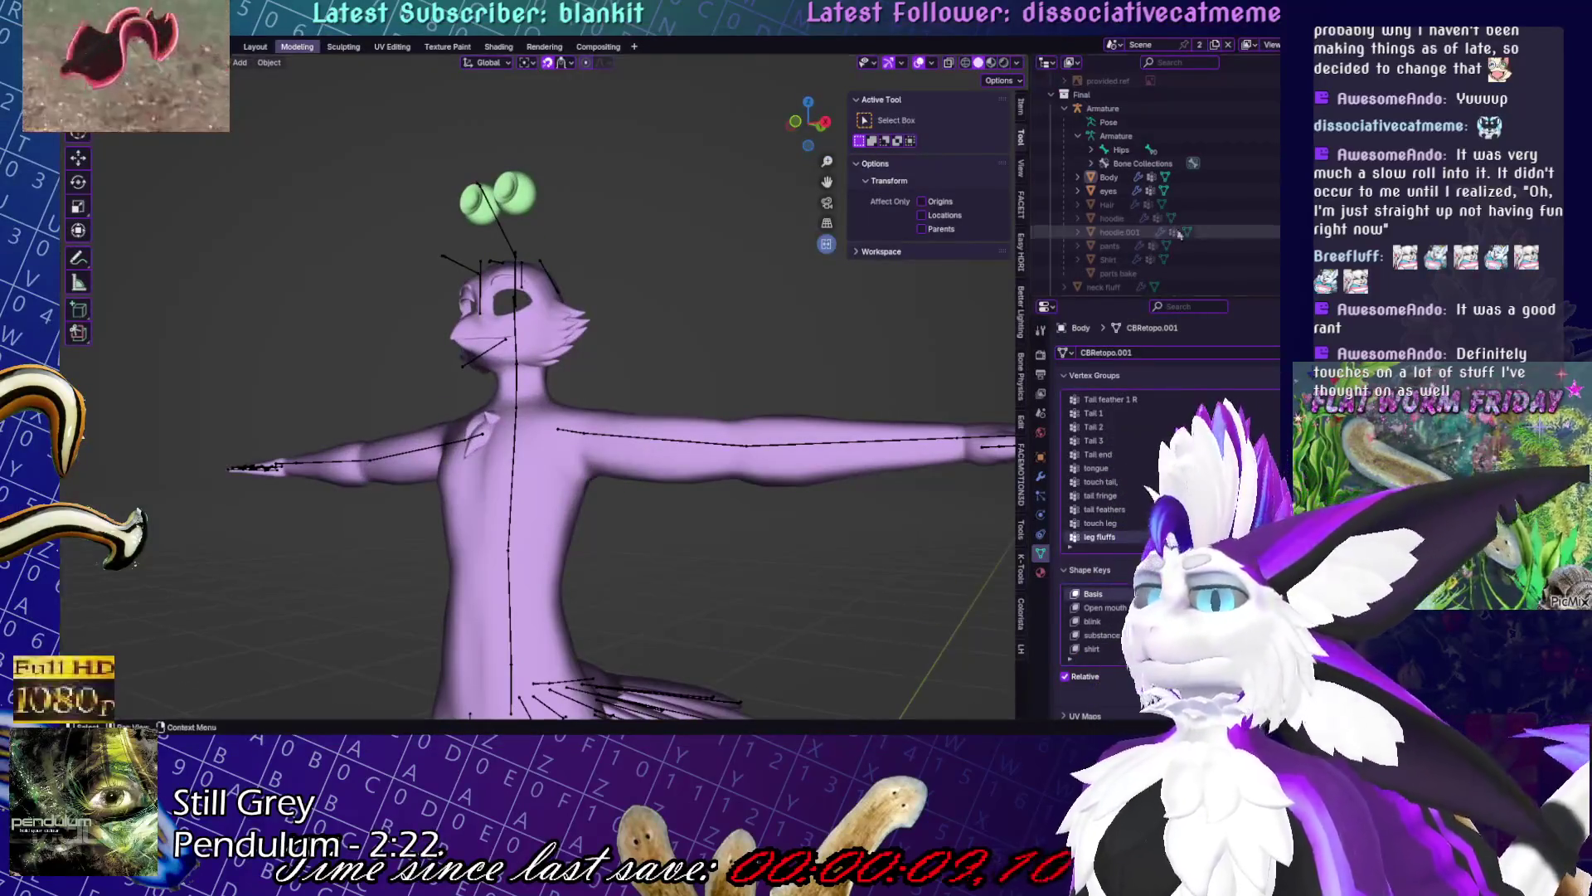
- Select the Body mesh, frame it and exit local view to show all objects
{"action": "left_click", "coordinate": [564, 369]}
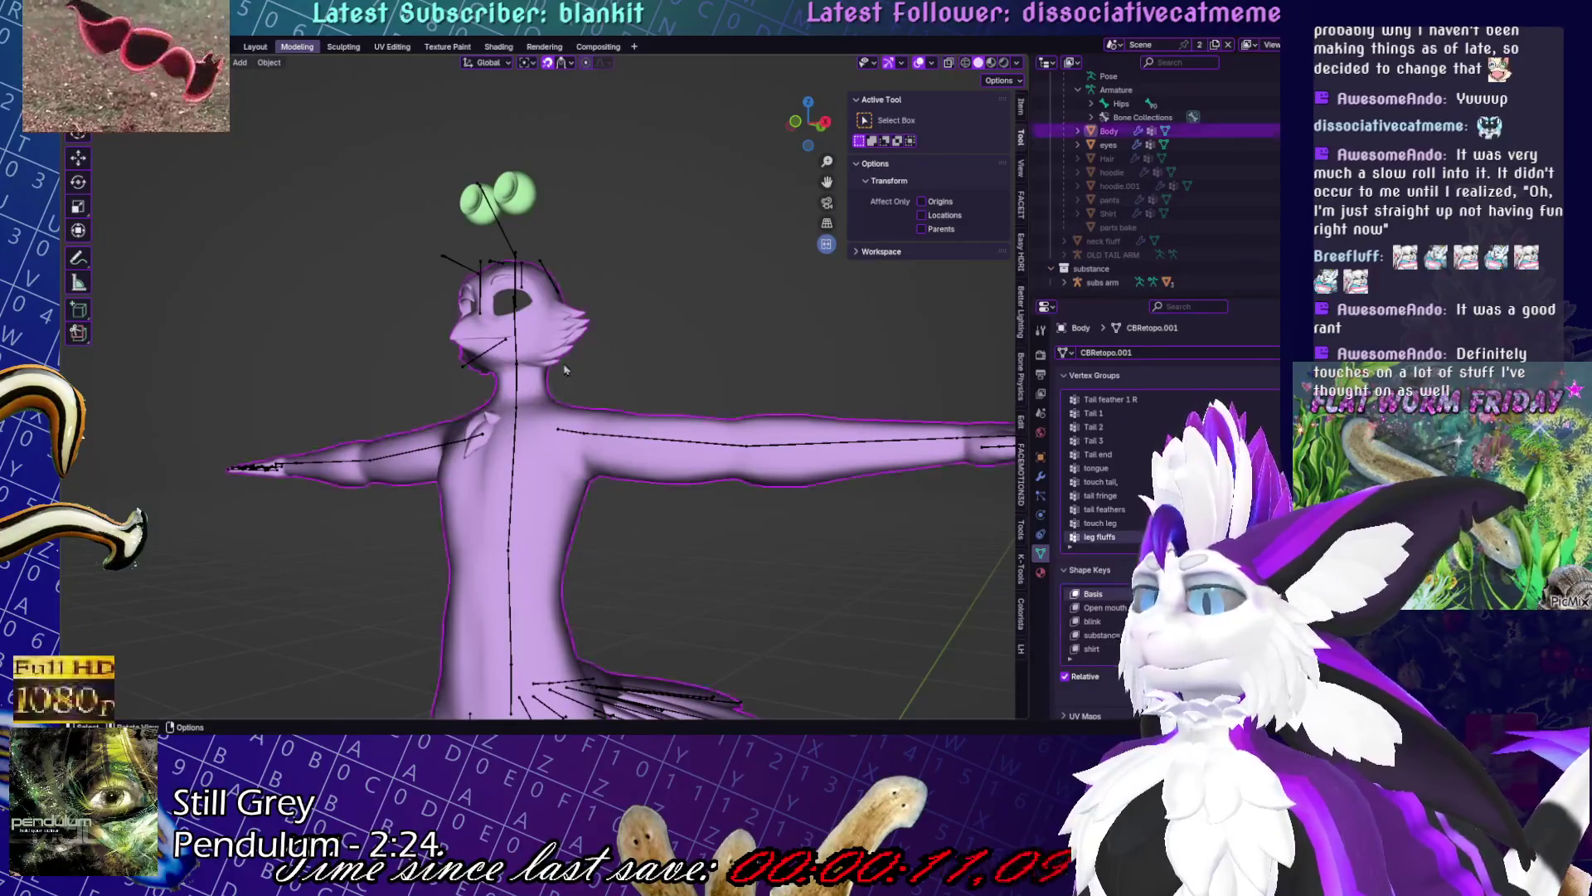
{"action": "key", "text": "KP_Decimal"}
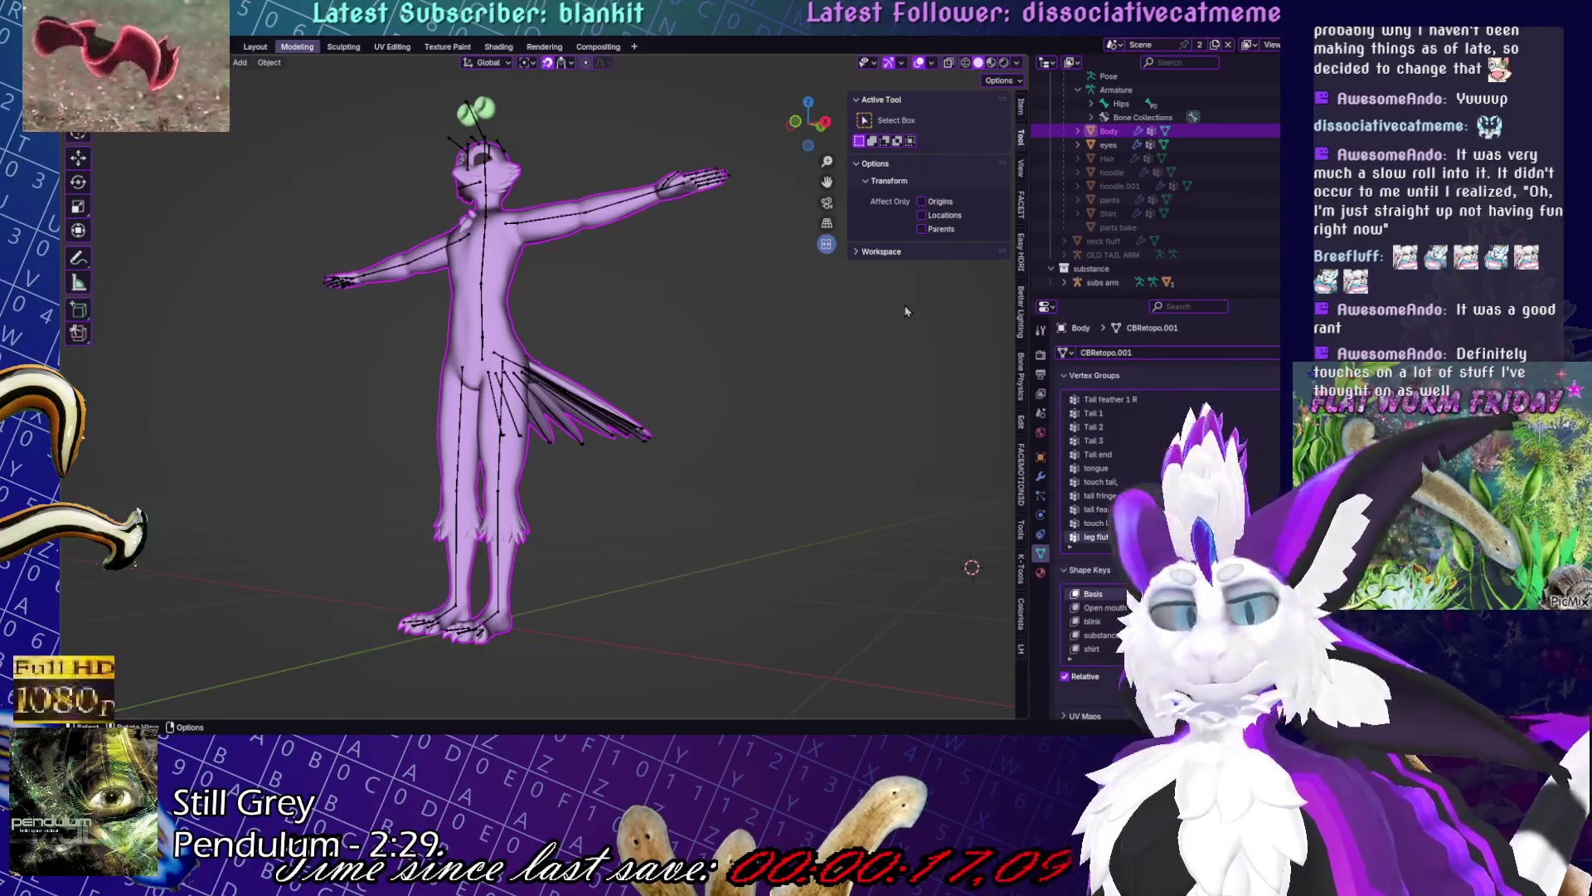
{"action": "scroll", "coordinate": [1260, 160], "scroll_direction": "up", "scroll_amount": 10}
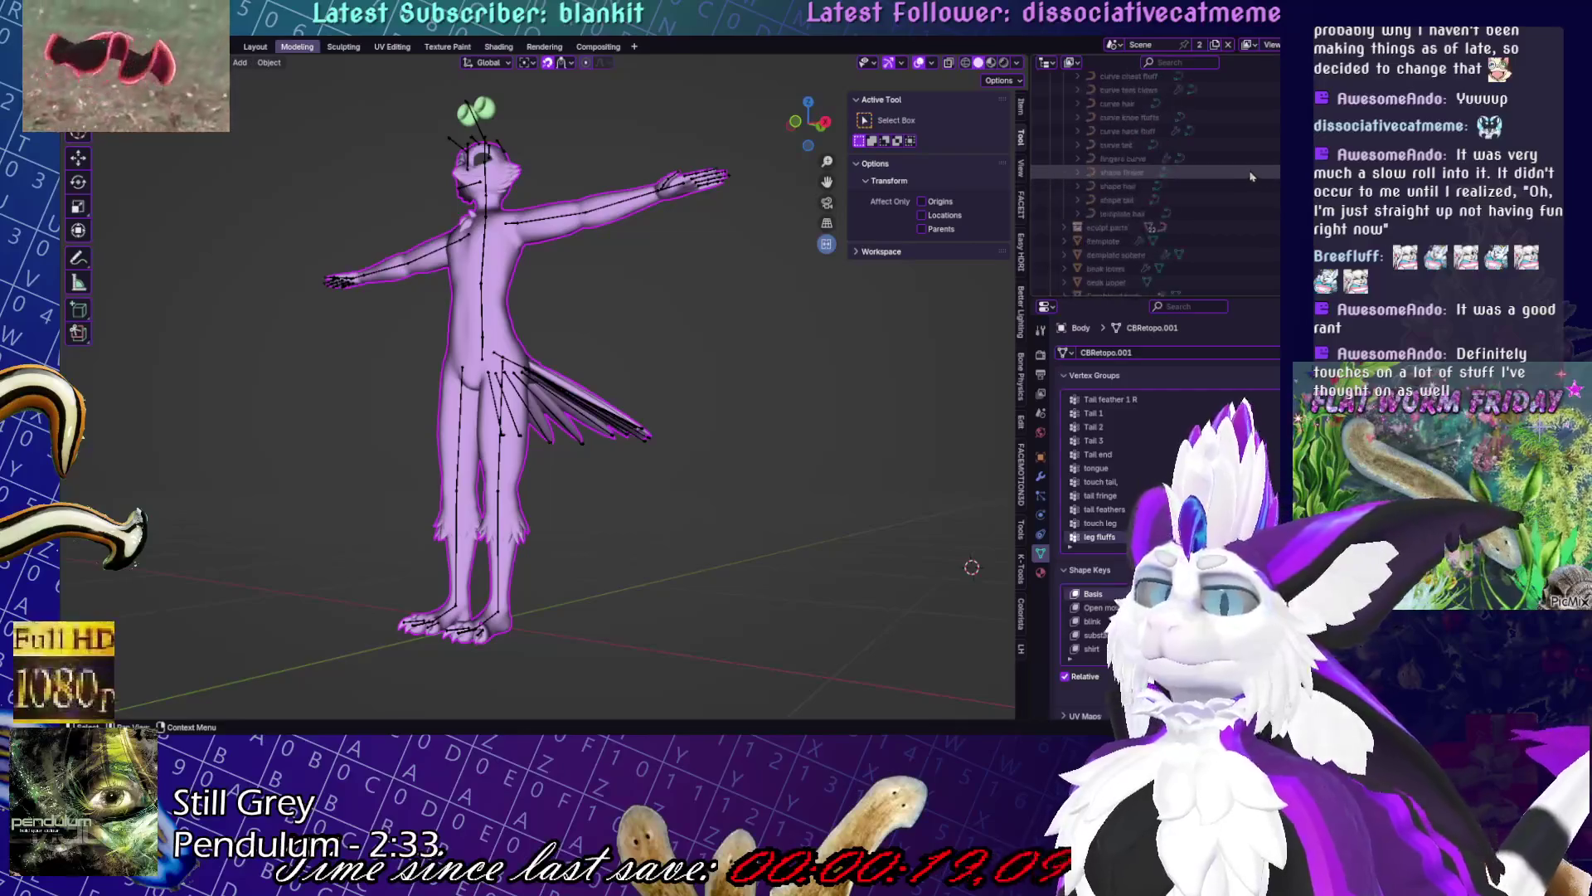
{"action": "scroll", "coordinate": [1260, 160], "scroll_direction": "down", "scroll_amount": 3}
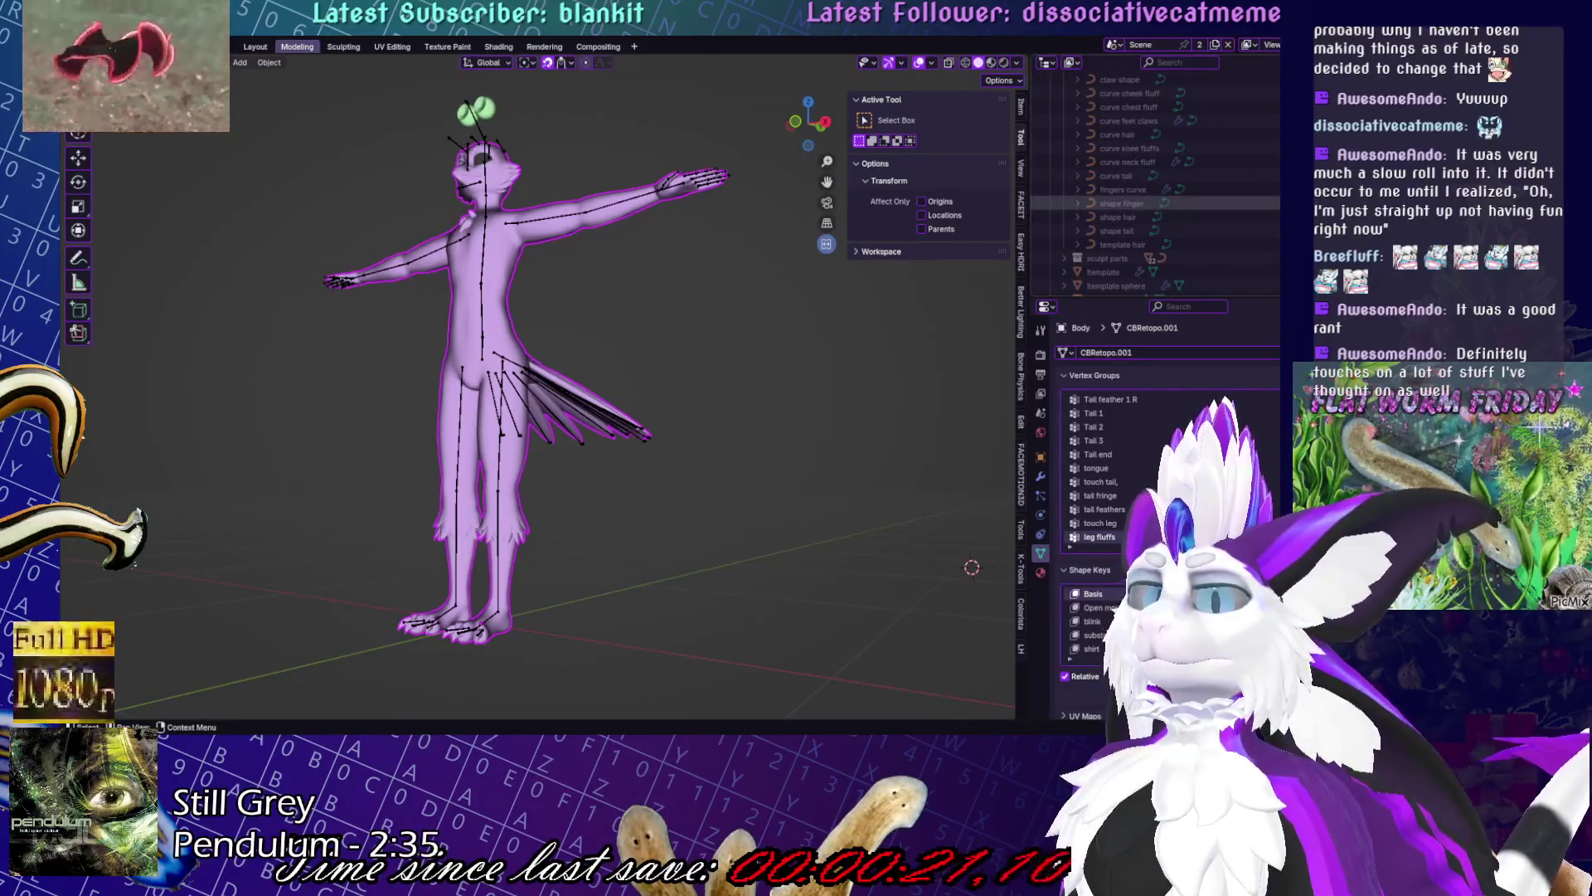
{"action": "scroll", "coordinate": [1161, 166], "scroll_direction": "up", "scroll_amount": 3}
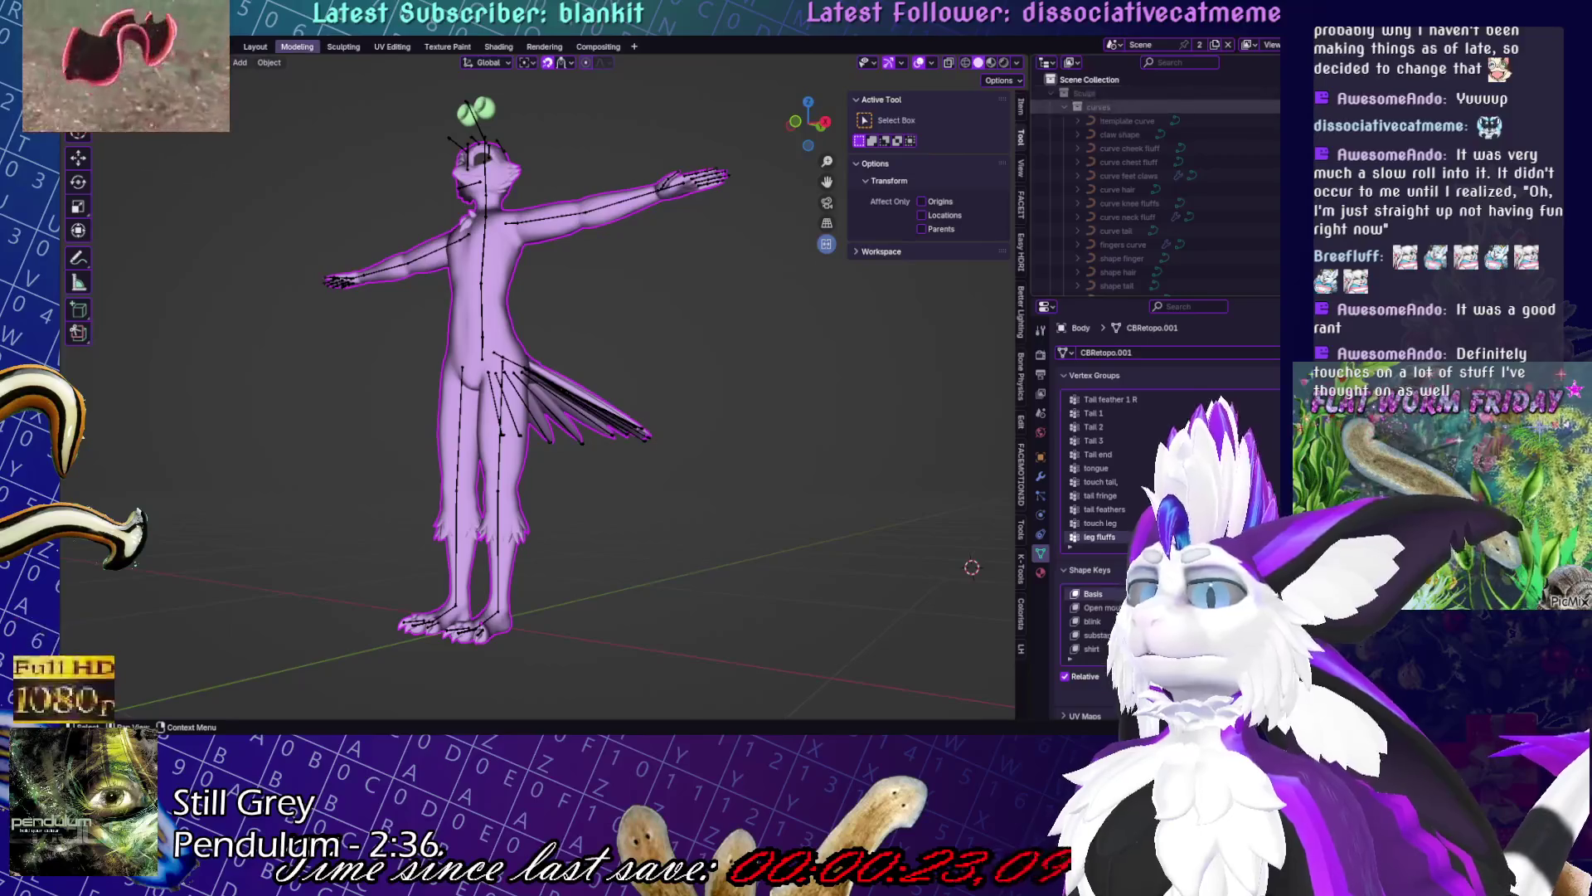
{"action": "key", "text": "KP_Divide"}
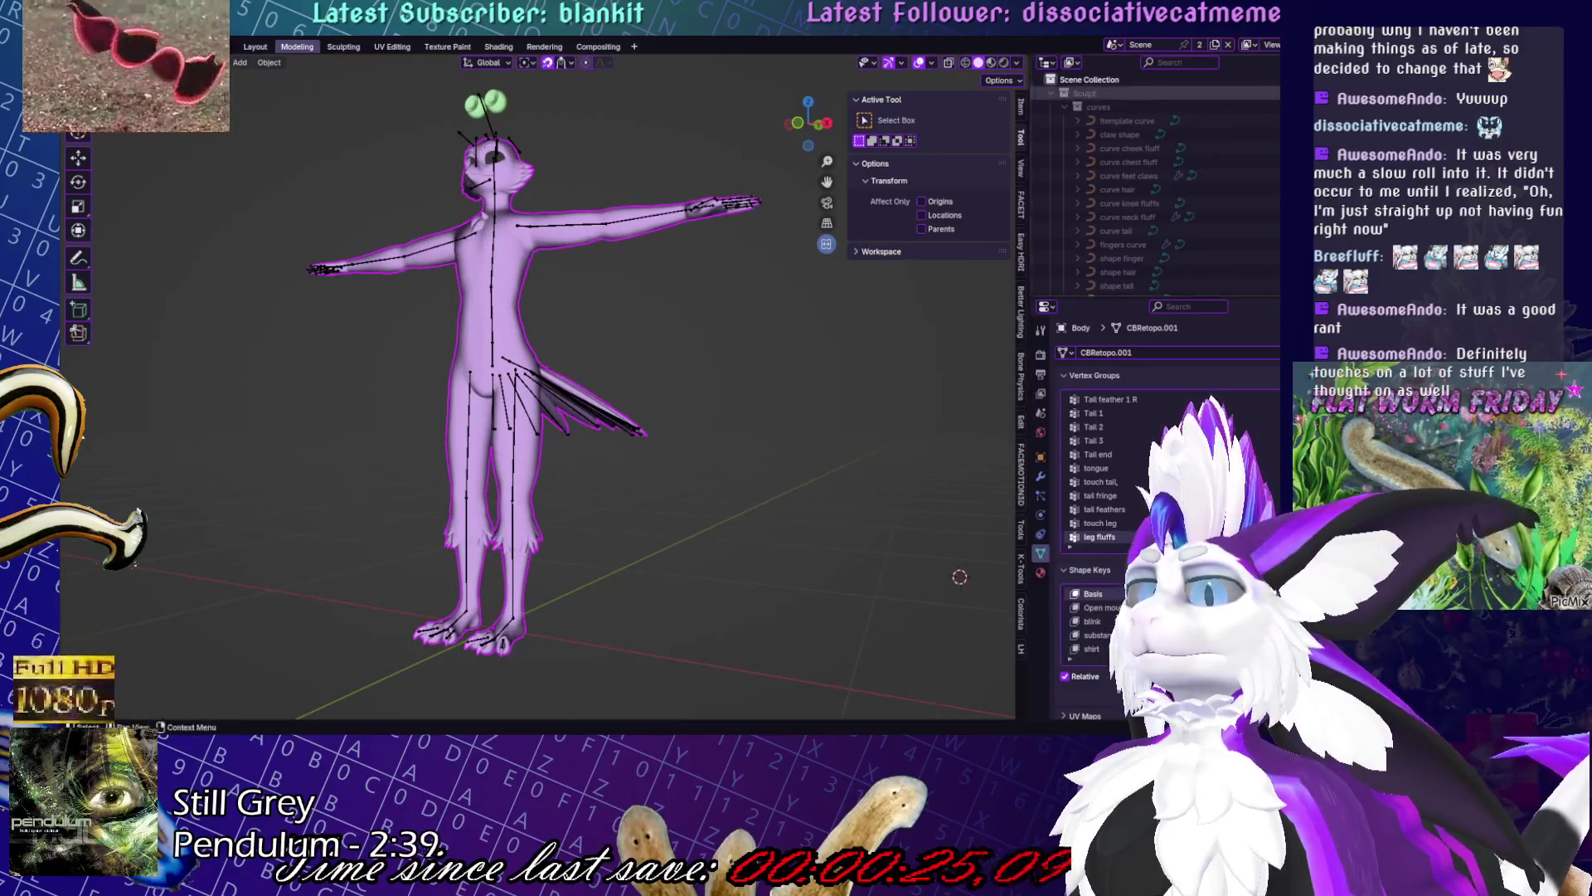
{"action": "scroll", "coordinate": [539, 332], "scroll_direction": "up", "scroll_amount": 5}
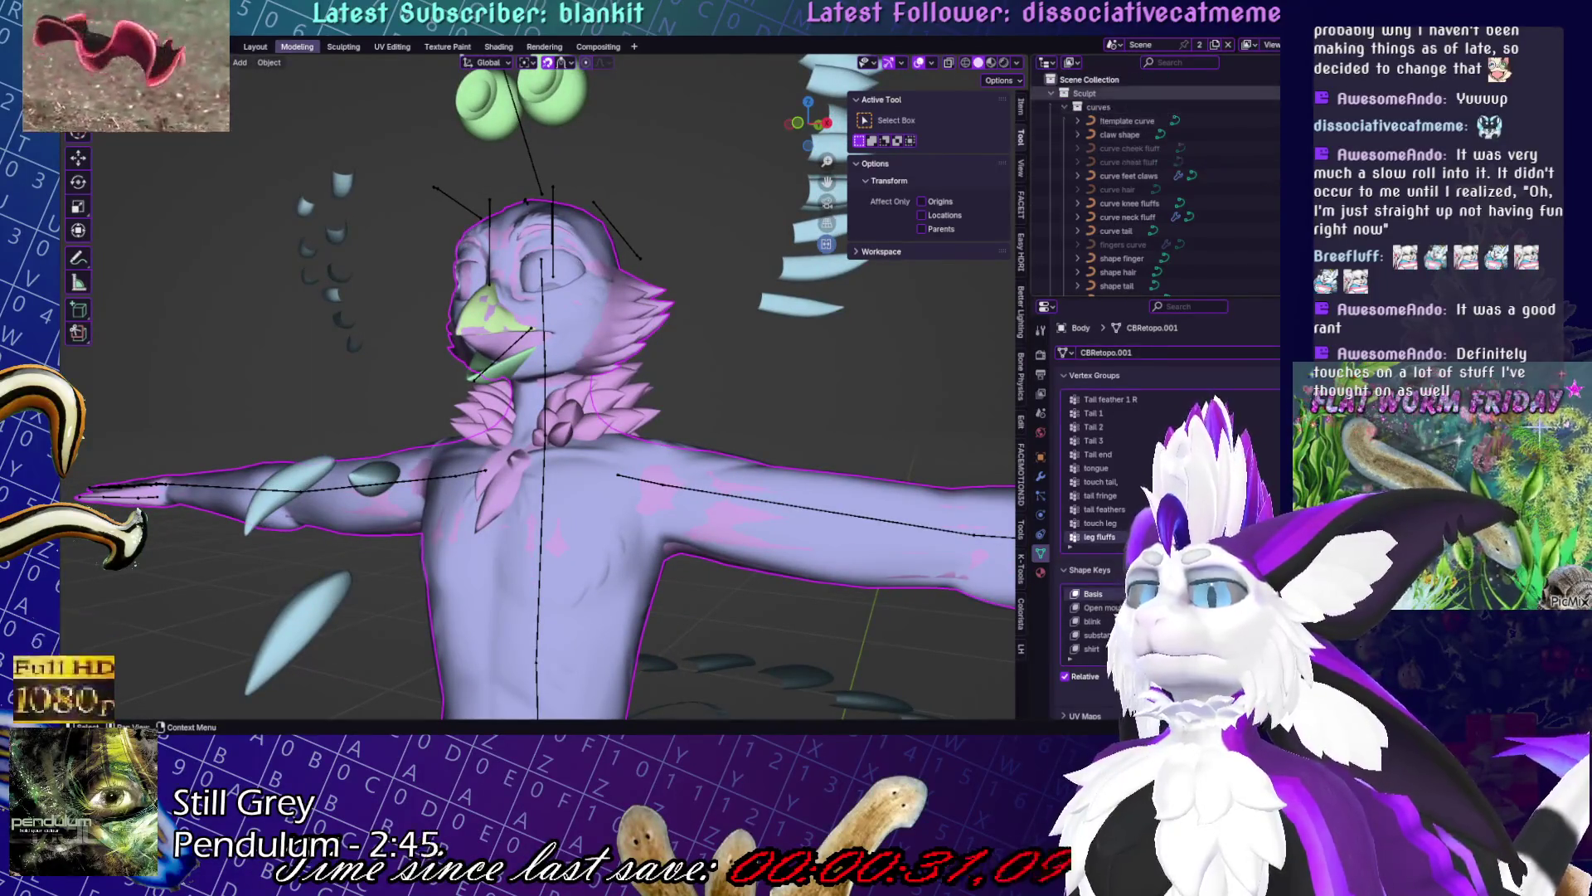
- Toggle the Sculpt collection's visibility off and on, then select 'curve neck fluff' from a side view
{"action": "left_click", "coordinate": [1269, 93]}
{"action": "left_click", "coordinate": [1269, 93]}
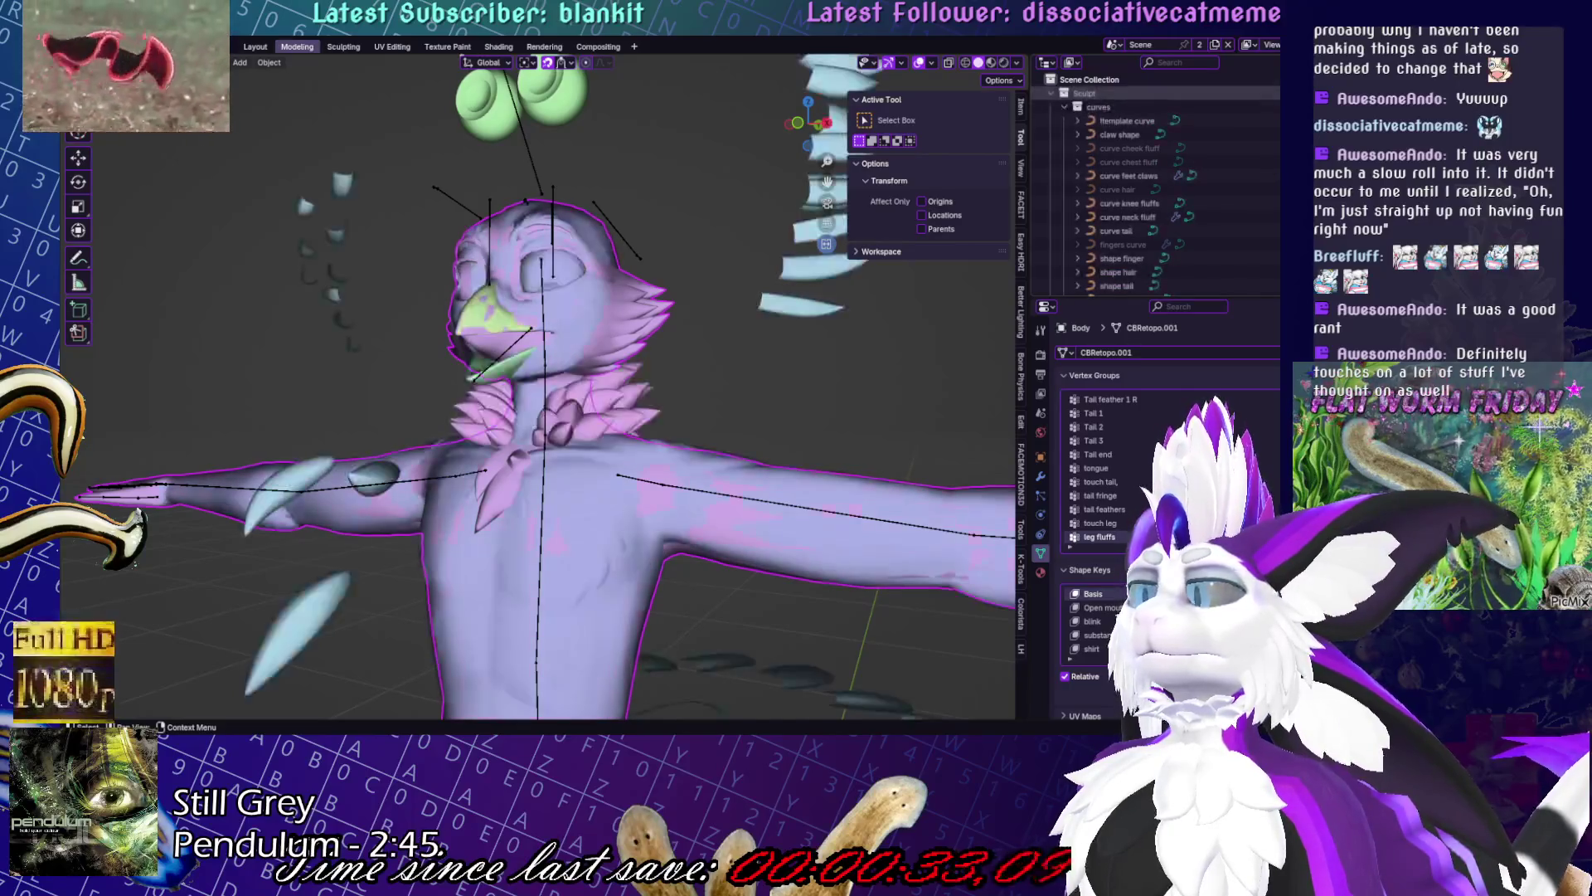
{"action": "scroll", "coordinate": [1269, 190], "scroll_direction": "down", "scroll_amount": 1}
{"action": "scroll", "coordinate": [1269, 190], "scroll_direction": "down", "scroll_amount": 2}
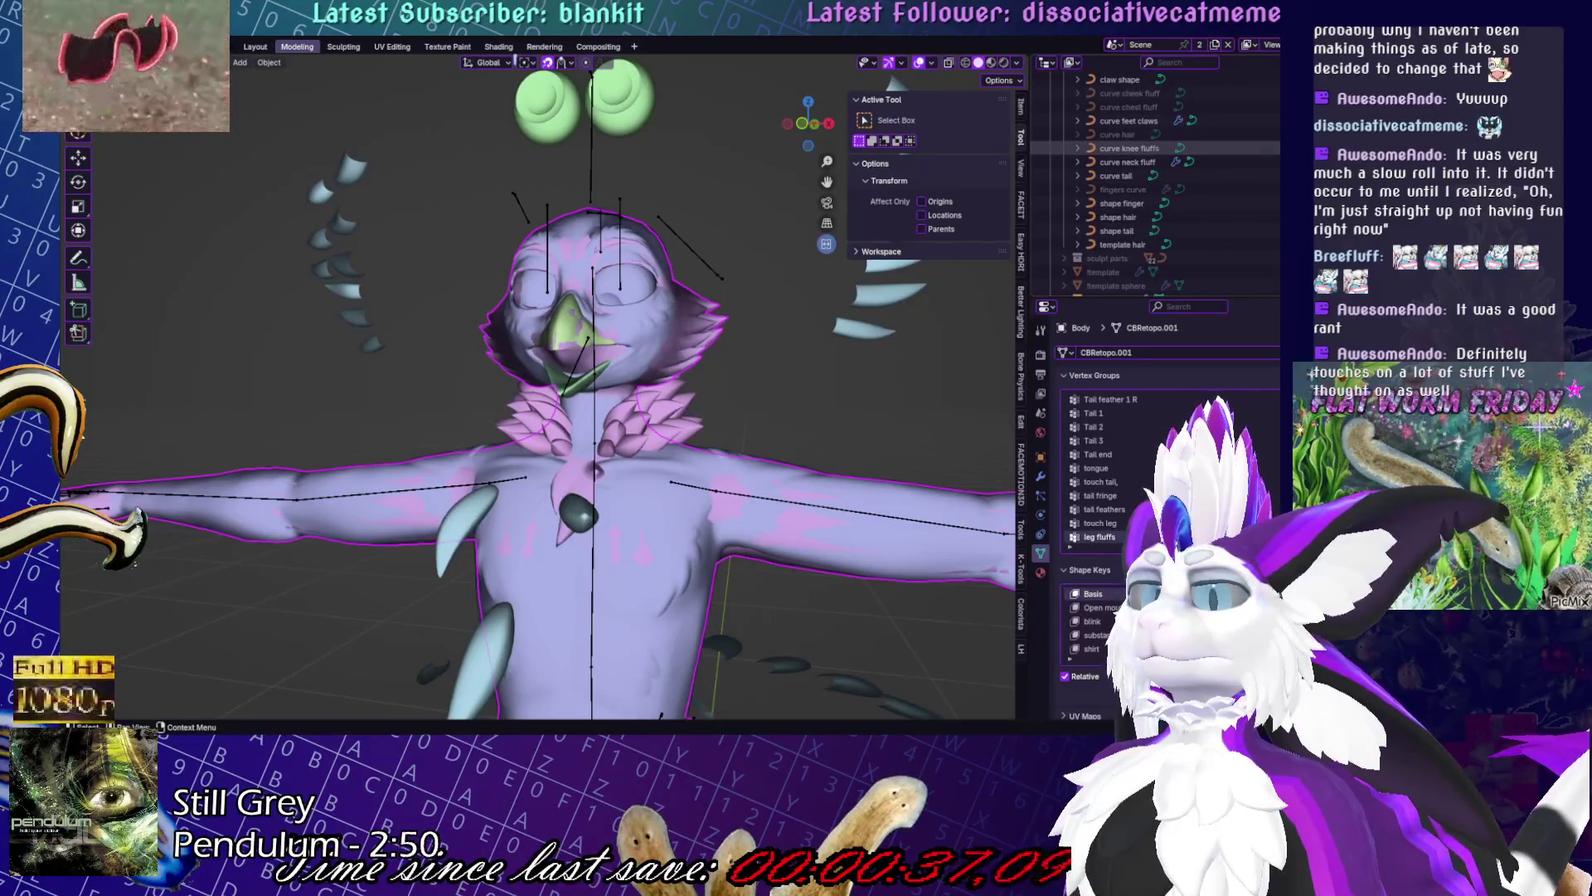
{"action": "scroll", "coordinate": [1161, 176], "scroll_direction": "up", "scroll_amount": 4}
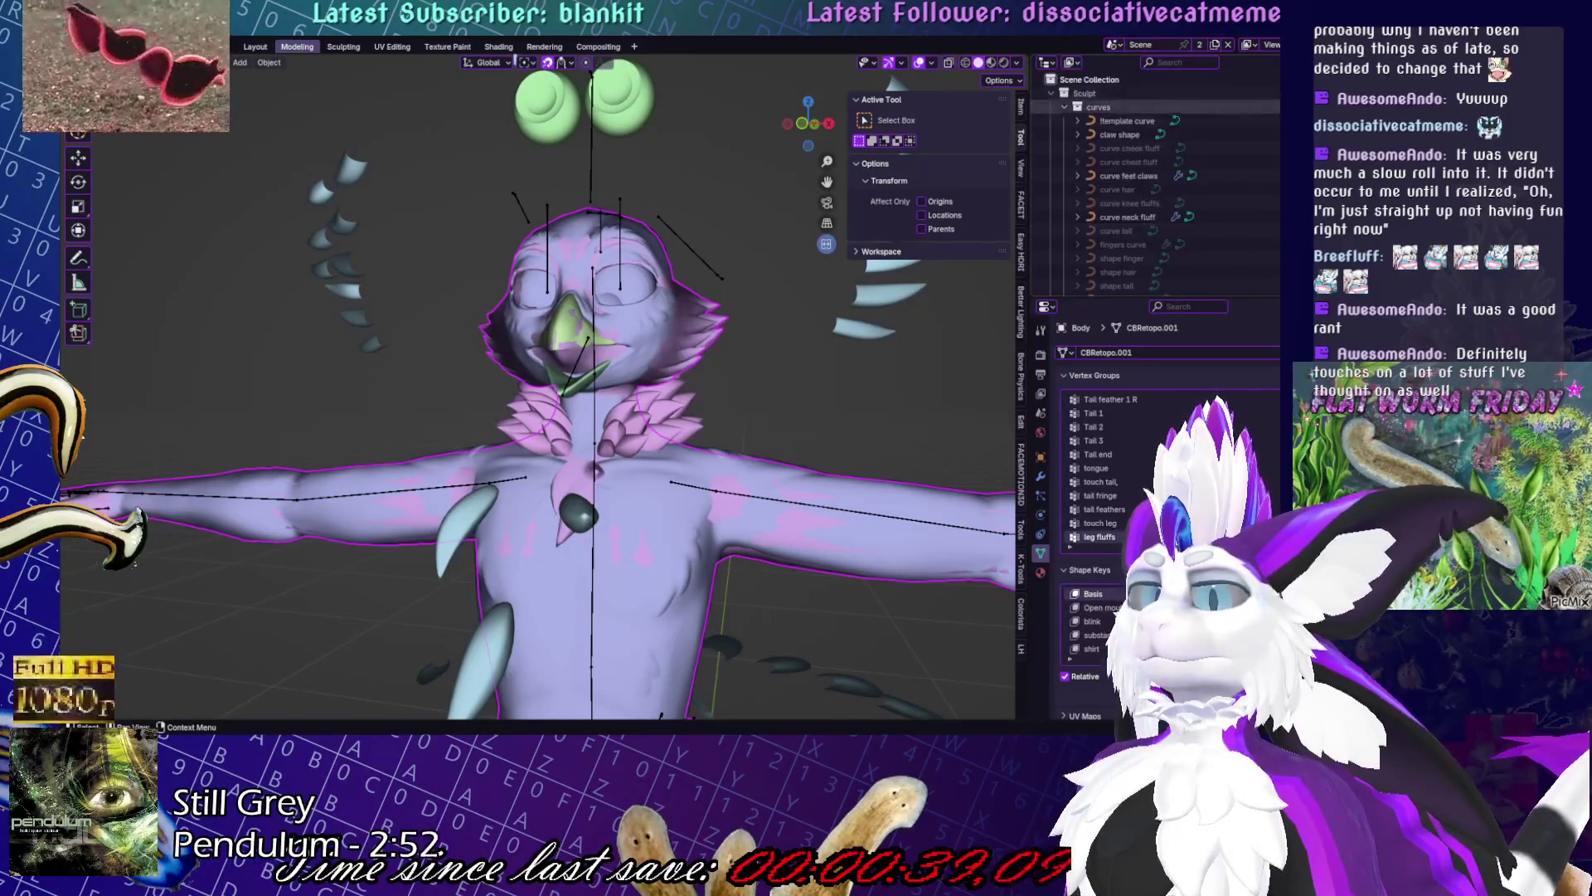
{"action": "left_click", "coordinate": [1128, 216]}
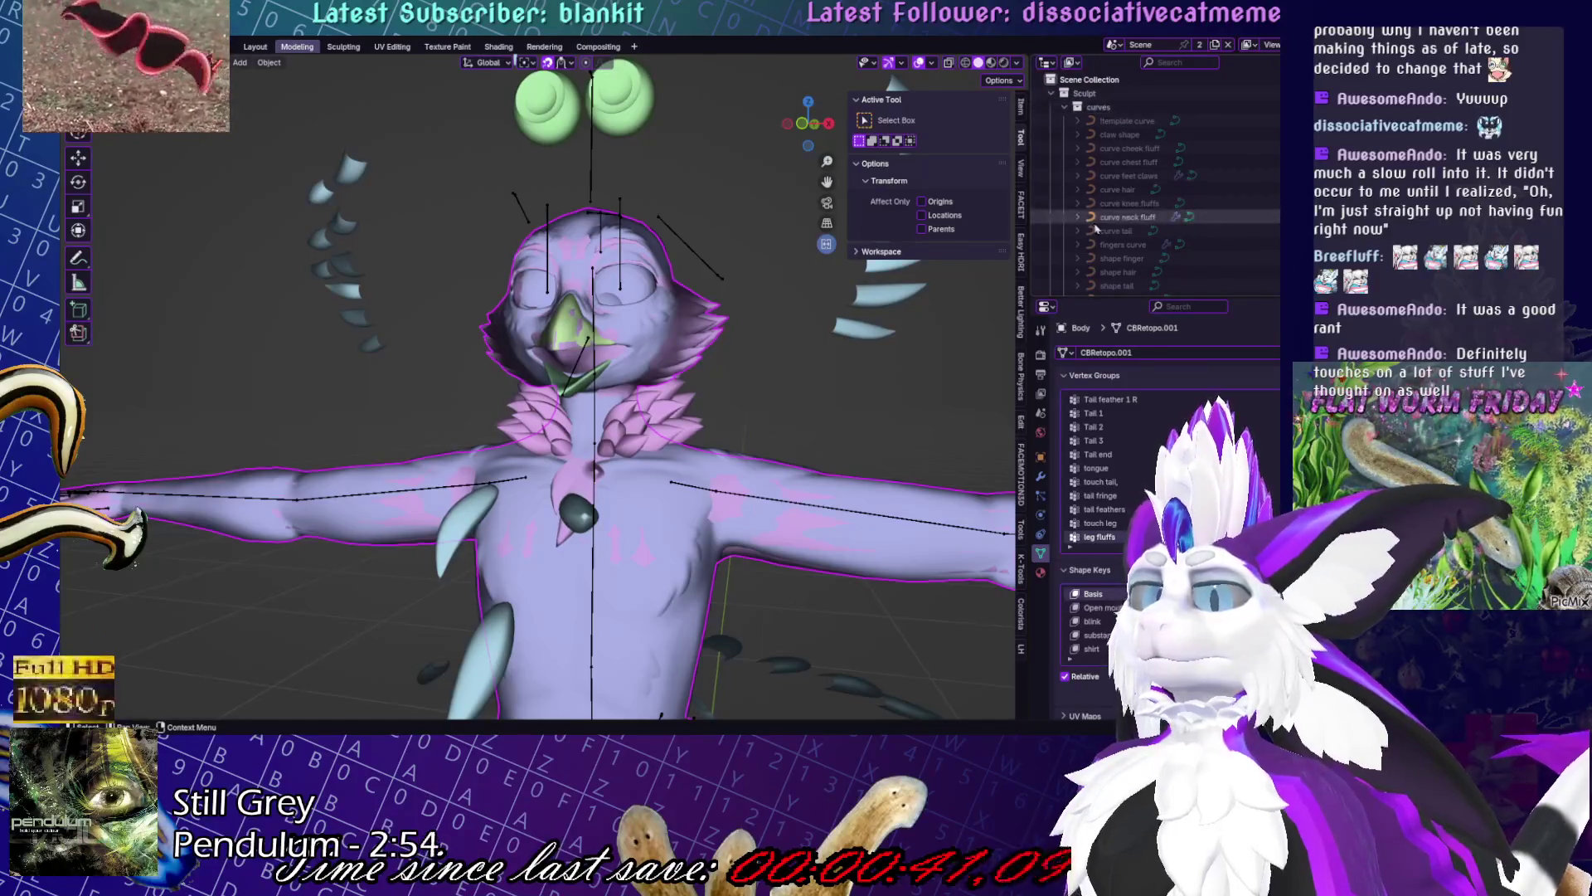
{"action": "mouse_move", "coordinate": [581, 373]}
{"action": "middle_mouse_down"}
{"action": "mouse_move", "coordinate": [531, 365]}
{"action": "mouse_move", "coordinate": [631, 432]}
{"action": "mouse_move", "coordinate": [788, 607]}
{"action": "middle_mouse_up"}
{"action": "right_click", "coordinate": [788, 607]}
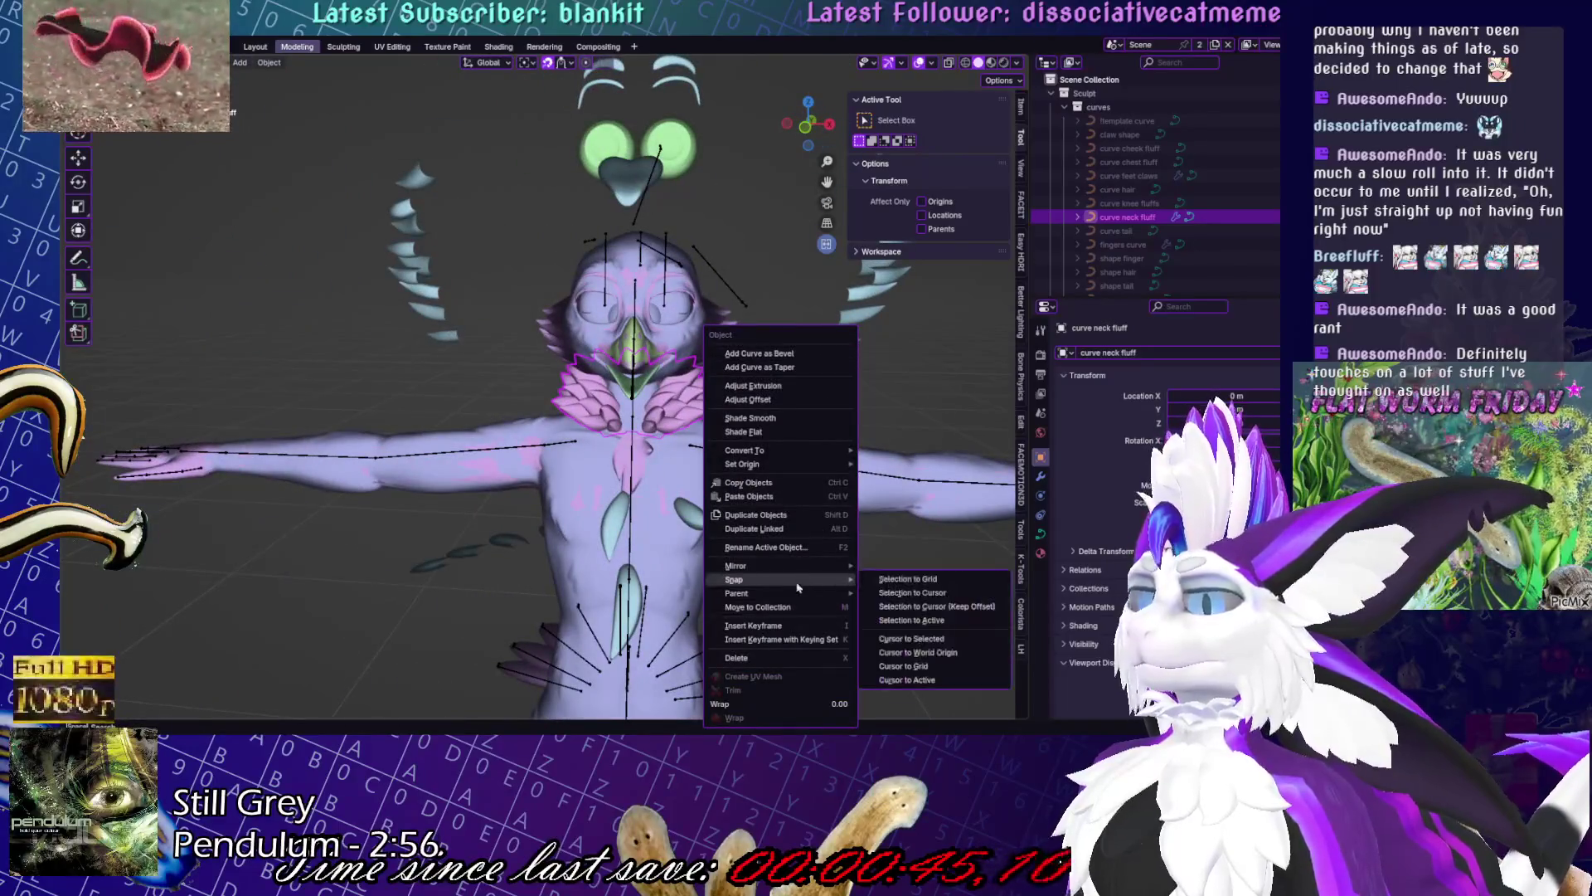
- Convert the neck fluff curve to a mesh, keeping the original, and move the copy into the character's collection
{"action": "mouse_move", "coordinate": [796, 450]}
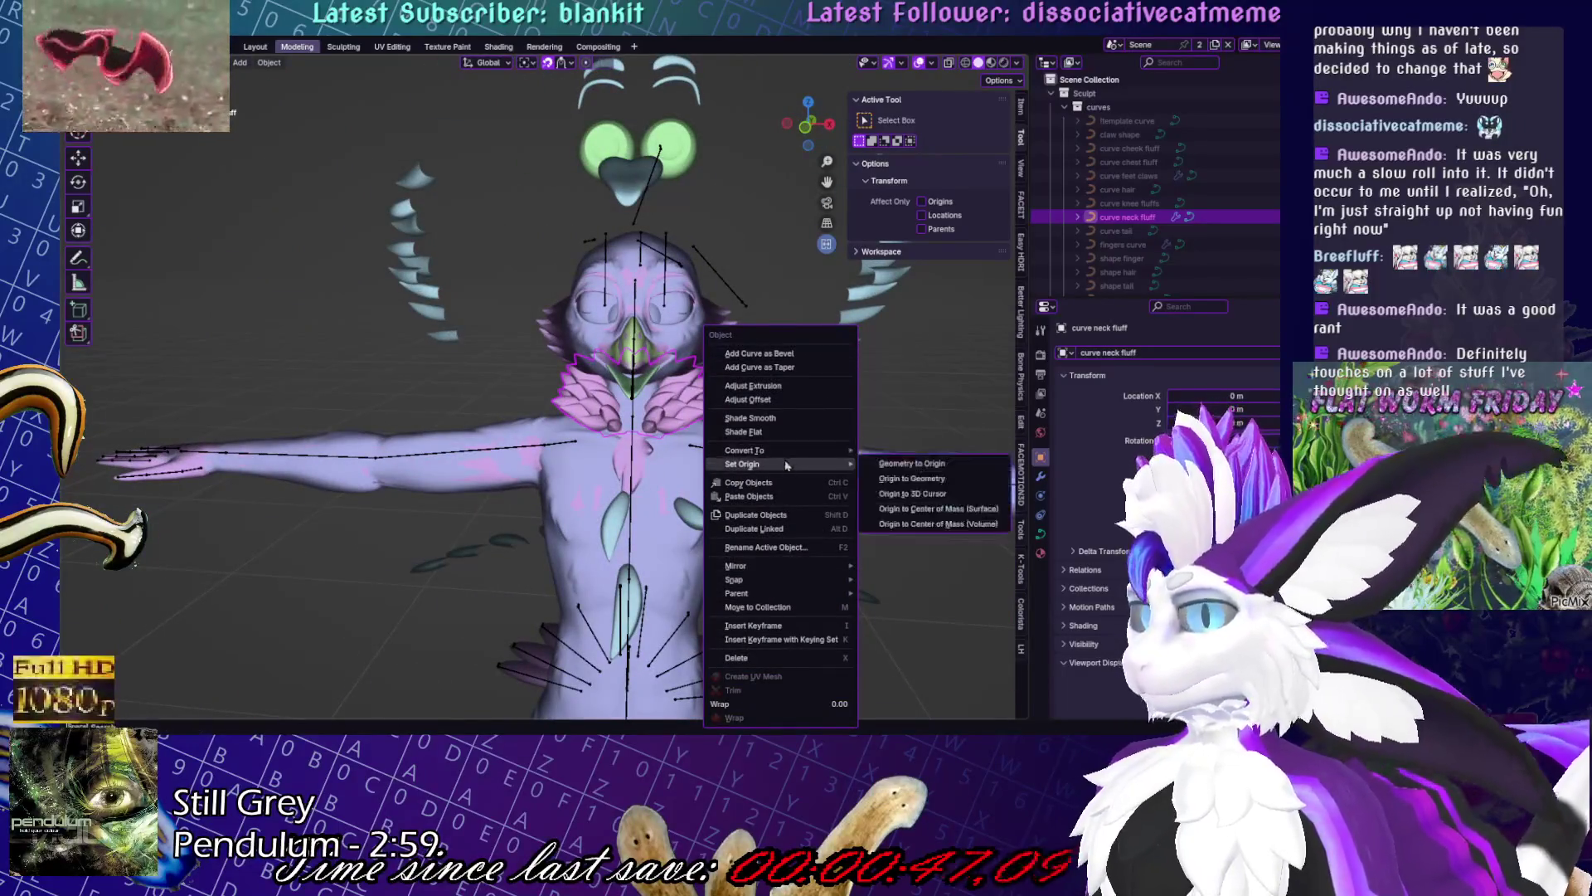
{"action": "left_click", "coordinate": [896, 452]}
{"action": "left_click", "coordinate": [179, 688]}
{"action": "mouse_move", "coordinate": [1135, 231]}
{"action": "left_mouse_down"}
{"action": "mouse_move", "coordinate": [1111, 80]}
{"action": "mouse_move", "coordinate": [1178, 261]}
{"action": "mouse_move", "coordinate": [1165, 151]}
{"action": "left_mouse_up"}
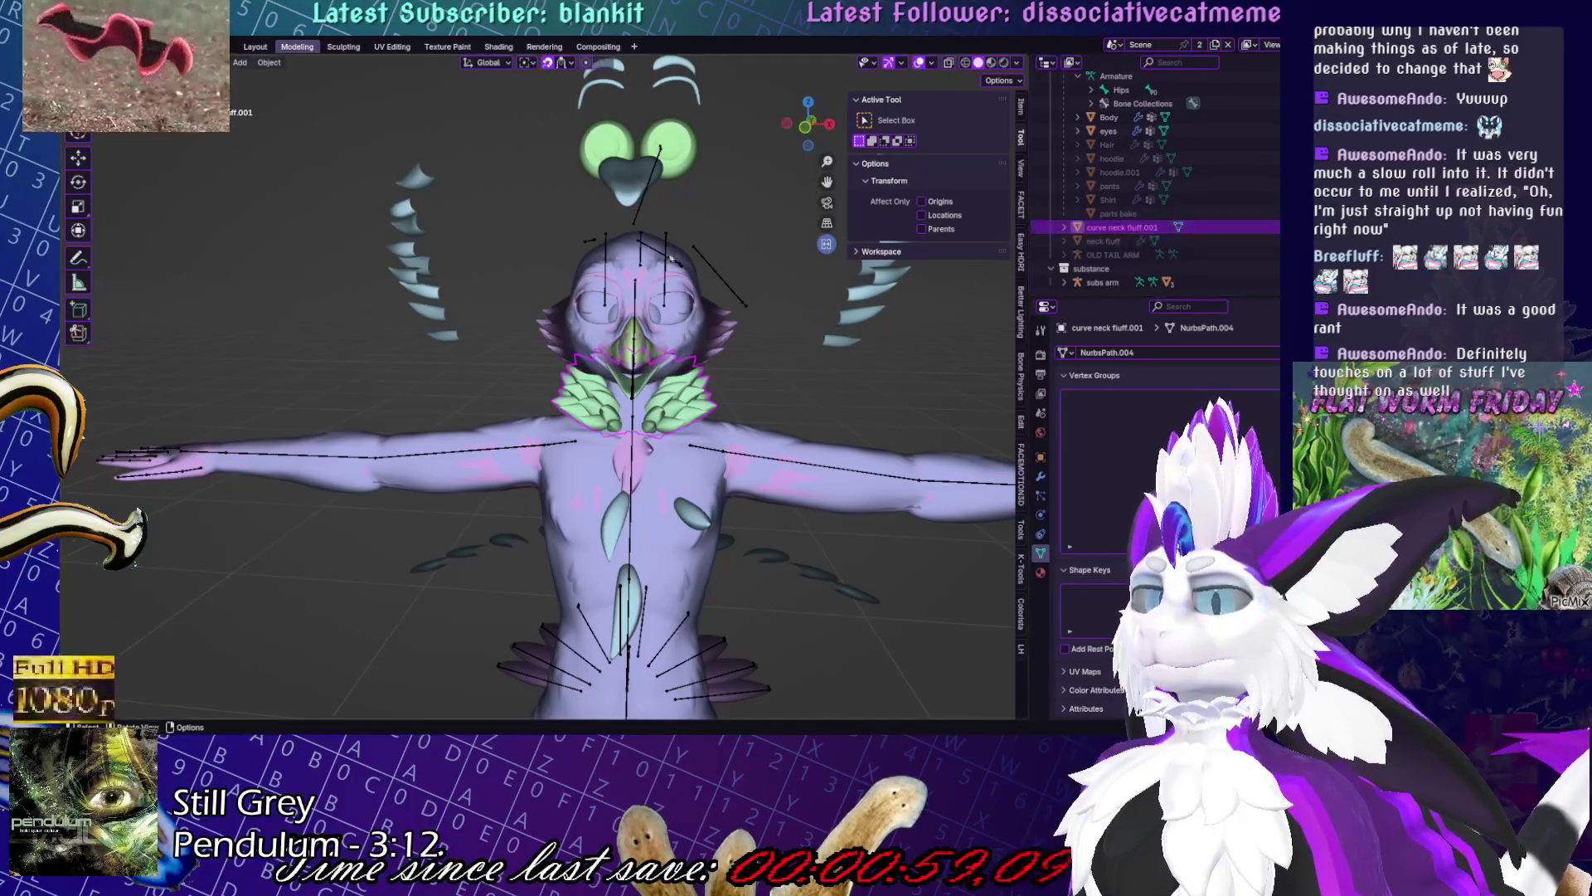
- In front view with X-ray, select the left half of the collar and all connected pieces
{"action": "scroll", "coordinate": [670, 258], "scroll_direction": "up", "scroll_amount": 3}
{"action": "middle_click_drag", "start_coordinate": [913, 441], "coordinate": [581, 414]}
{"action": "key", "text": "KP_1"}
{"action": "key", "text": "Tab"}
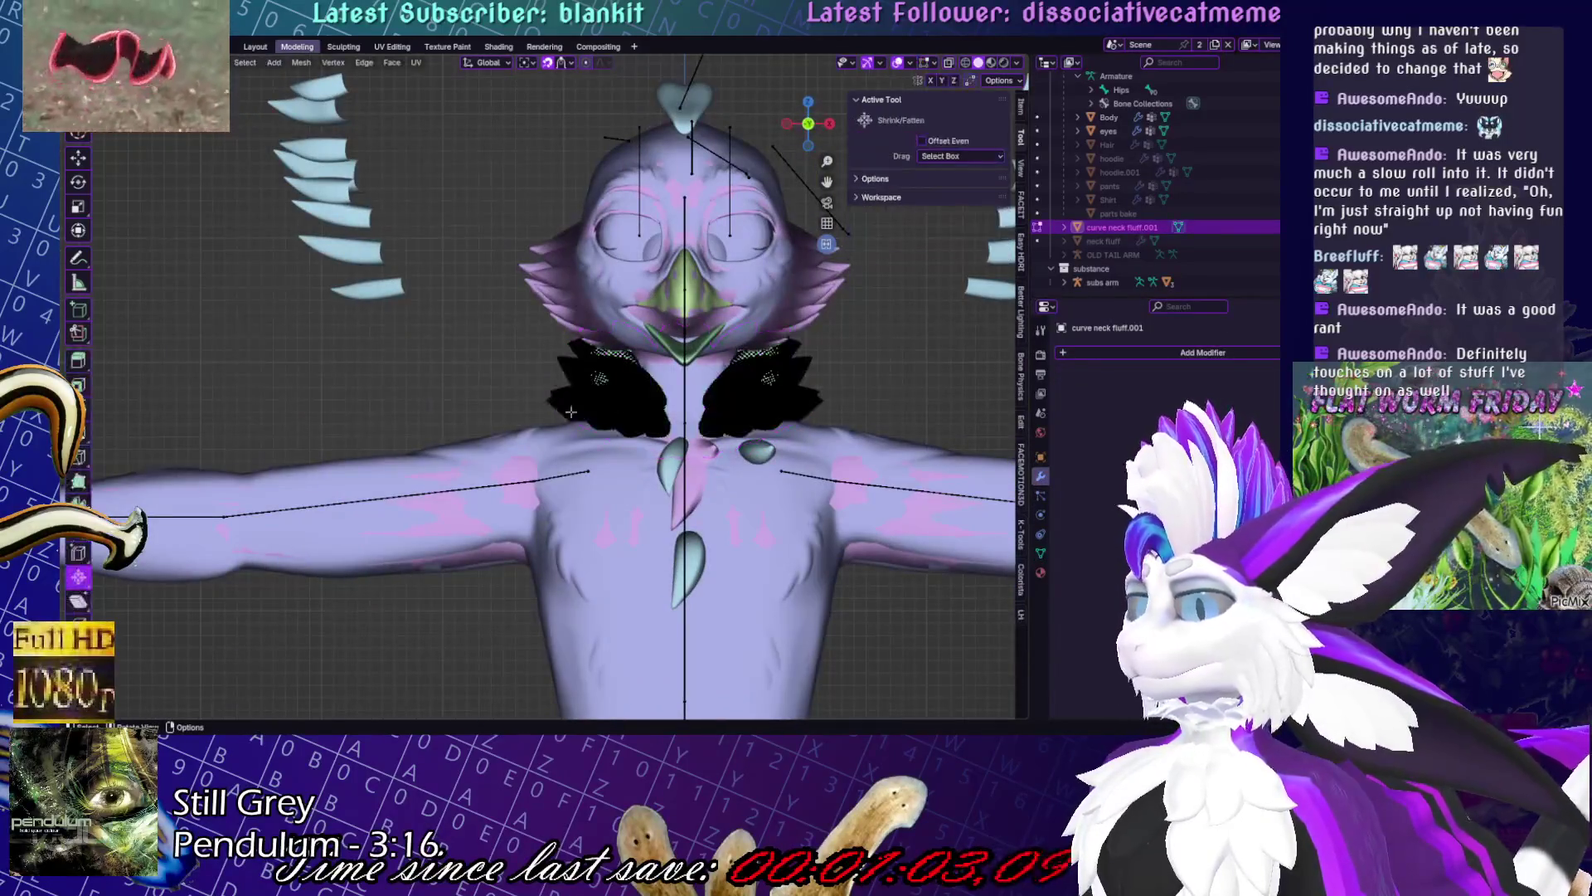
{"action": "left_click", "coordinate": [948, 62]}
{"action": "mouse_move", "coordinate": [520, 240]}
{"action": "left_mouse_down"}
{"action": "mouse_move", "coordinate": [676, 501]}
{"action": "mouse_move", "coordinate": [661, 497]}
{"action": "left_mouse_up"}
{"action": "key", "text": "ctrl+l"}
- Delete the selected half's faces, frame the remaining fluff in Object Mode and switch to UV Editing
{"action": "middle_click_drag", "start_coordinate": [851, 392], "coordinate": [781, 386], "text": "shift"}
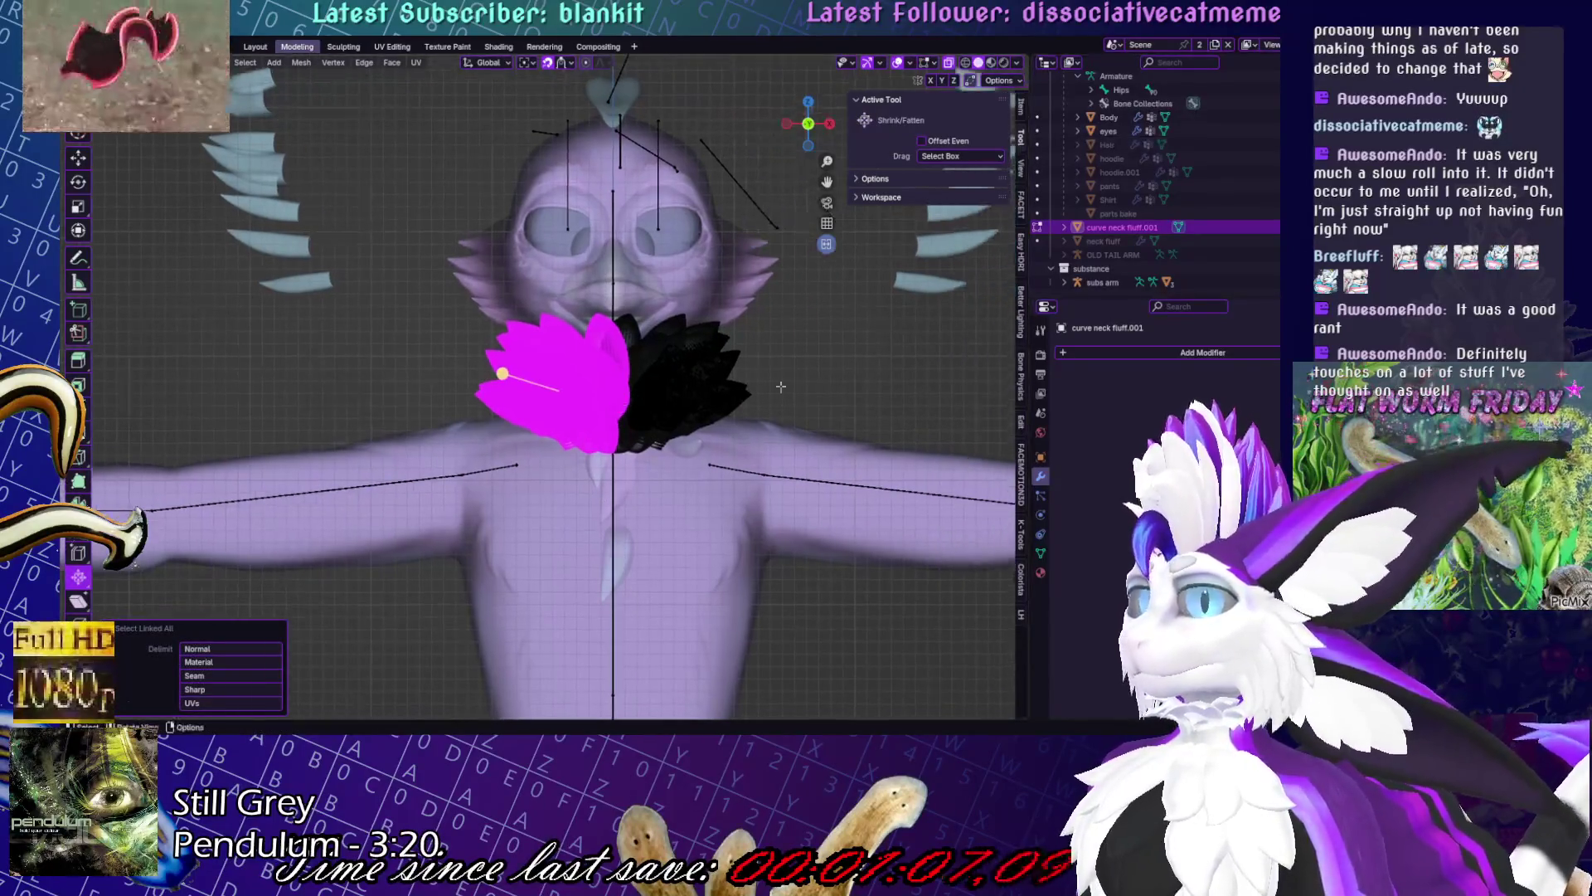
{"action": "mouse_move", "coordinate": [809, 279]}
{"action": "middle_mouse_down"}
{"action": "mouse_move", "coordinate": [761, 316]}
{"action": "mouse_move", "coordinate": [866, 353]}
{"action": "middle_mouse_up"}
{"action": "key", "text": "x"}
{"action": "left_click", "coordinate": [759, 316]}
{"action": "key", "text": "Tab"}
{"action": "key", "text": "KP_Decimal"}
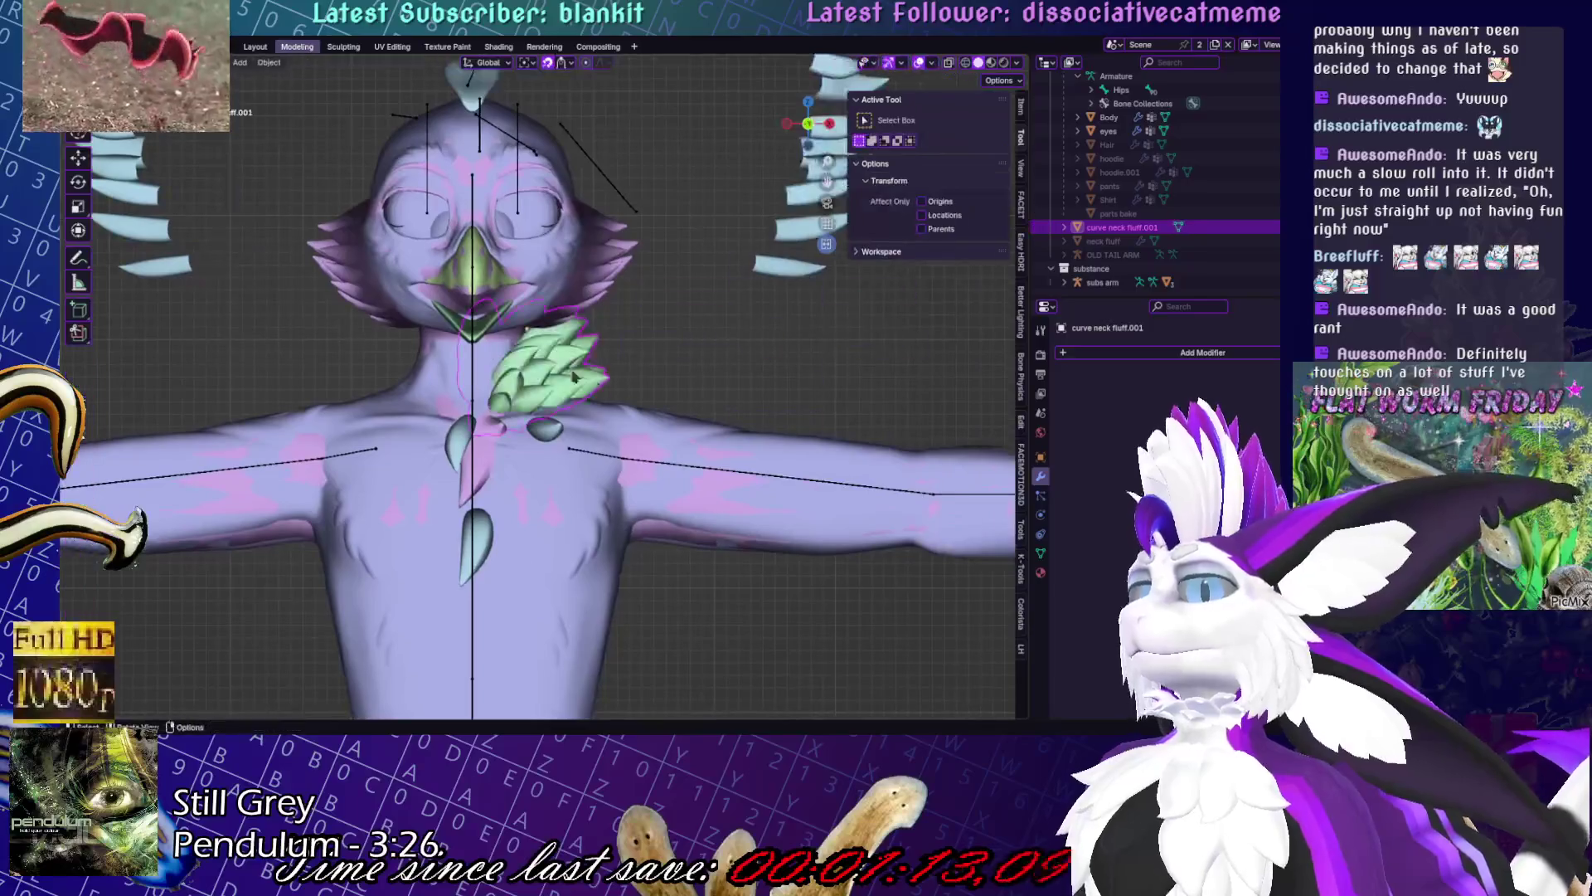
{"action": "left_click", "coordinate": [1195, 355]}
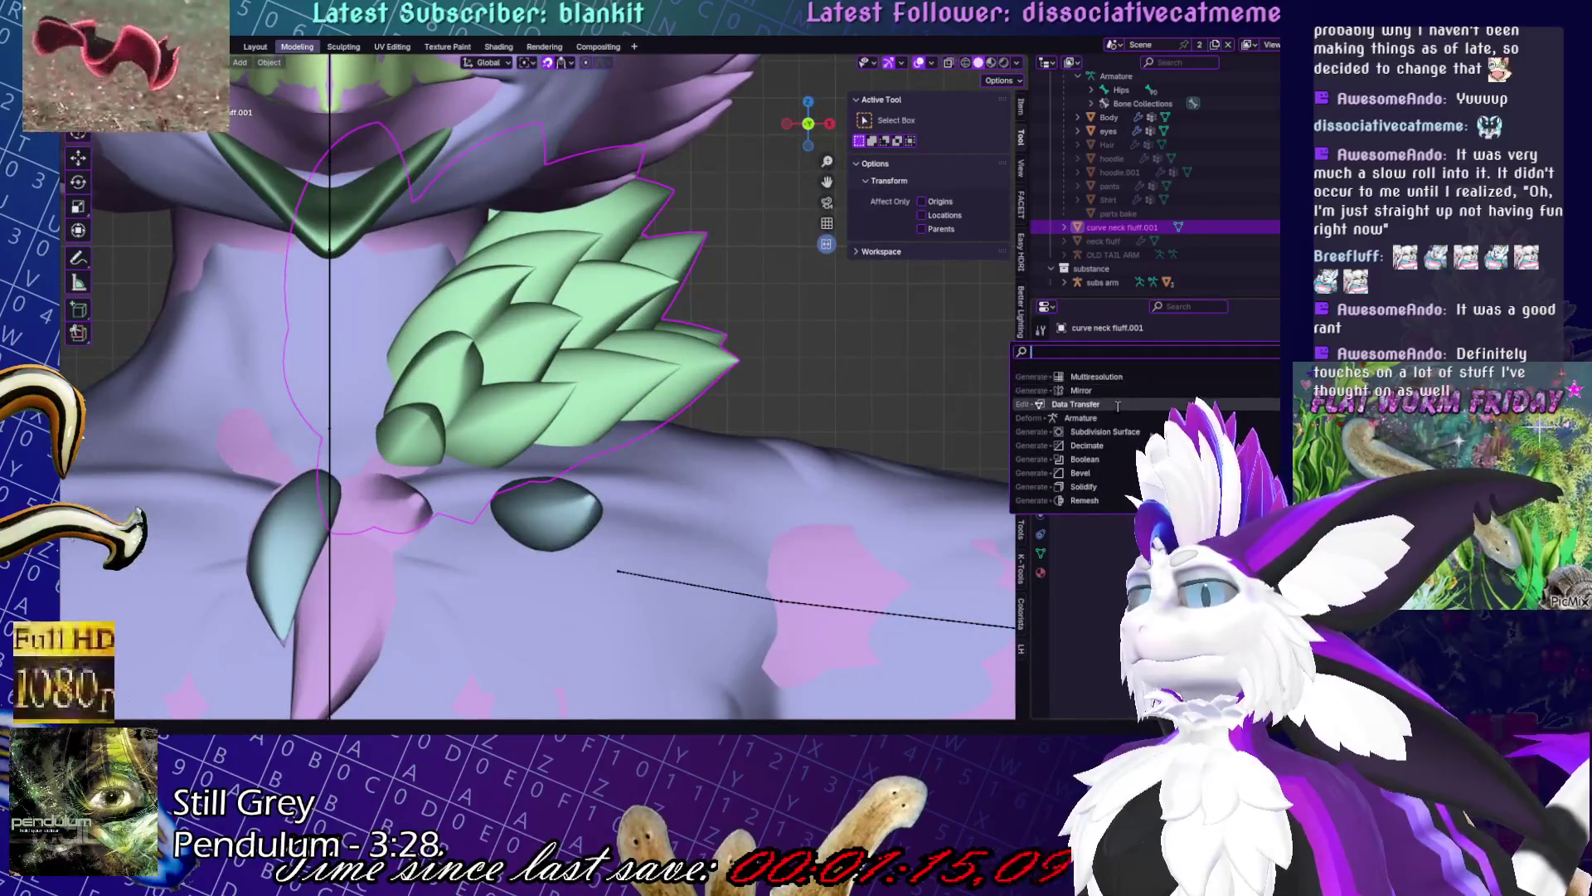
{"action": "key", "text": "Escape"}
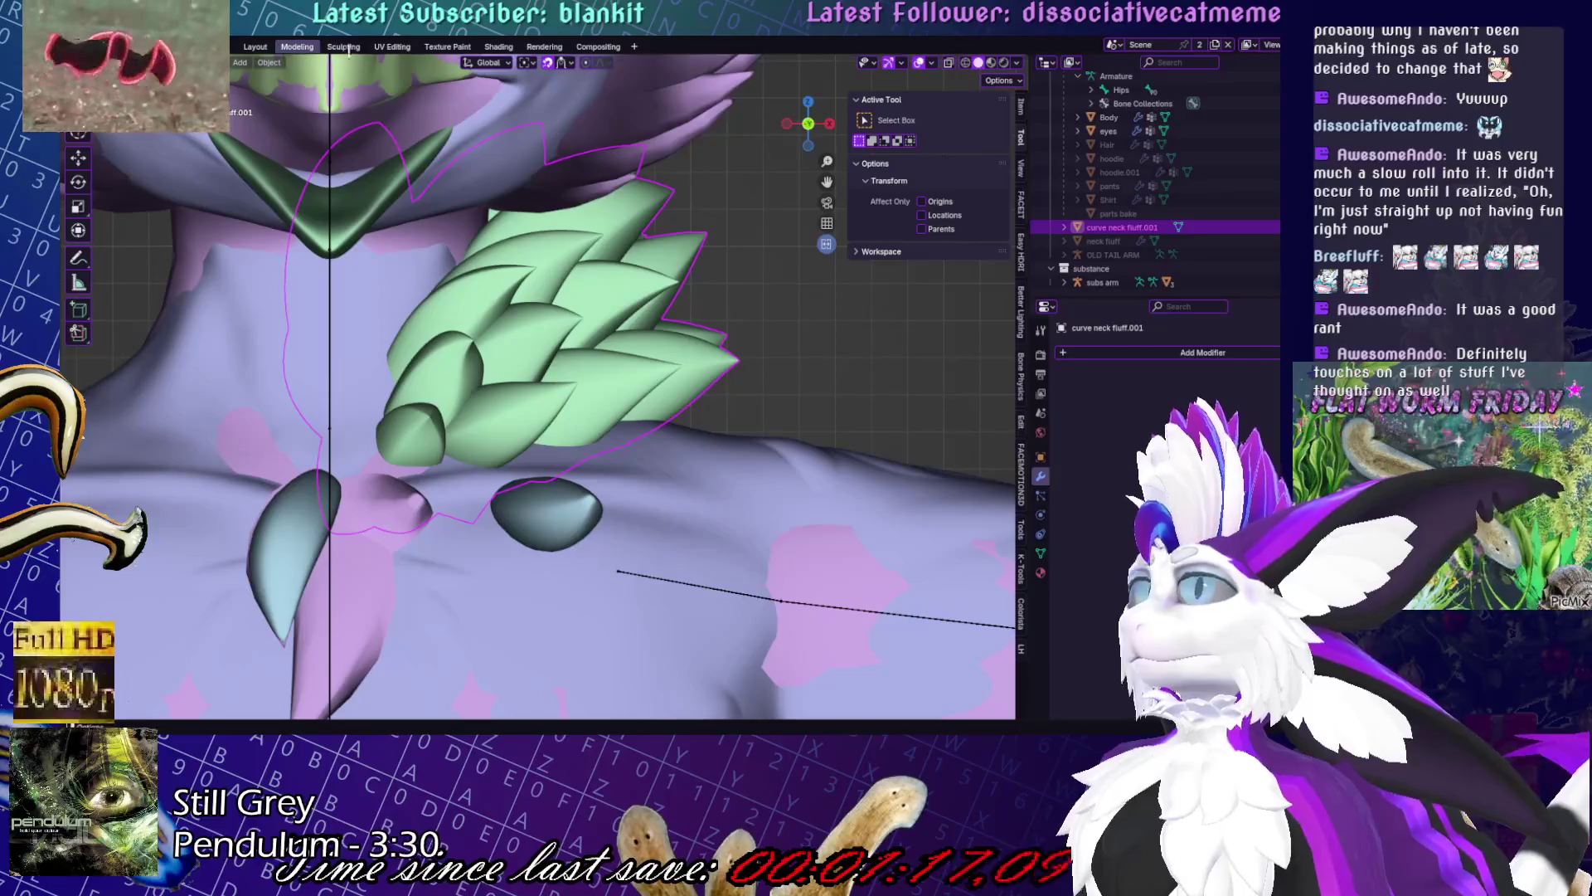
{"action": "left_click", "coordinate": [393, 46]}
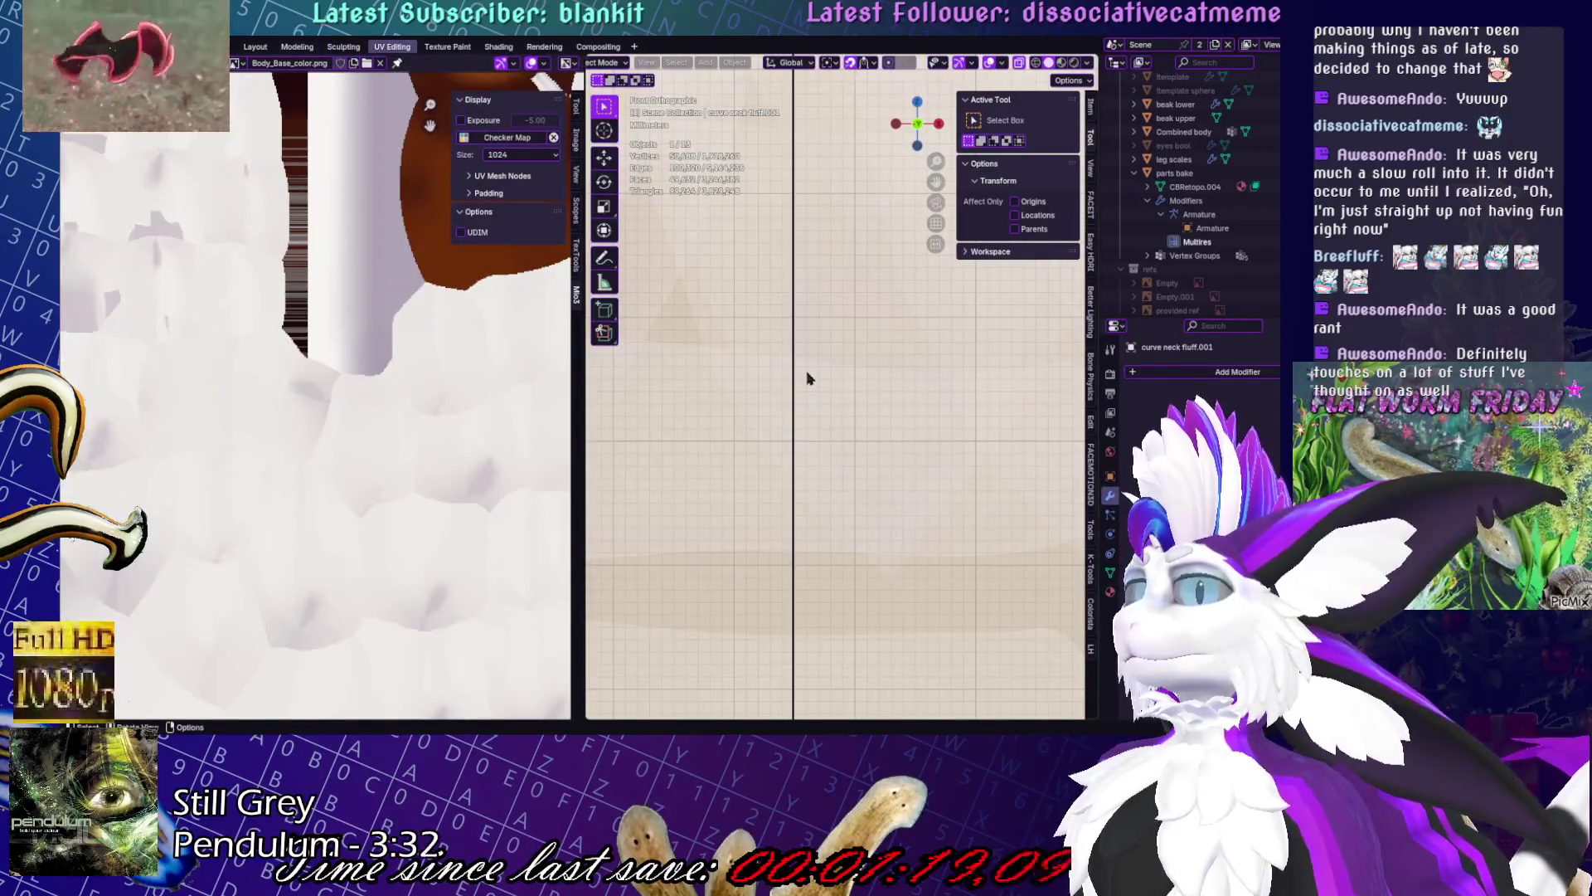
- Select only the neck fluff copy, frame it, and enter Edit Mode with all faces selected
{"action": "key", "text": "a"}
{"action": "left_click", "coordinate": [757, 230]}
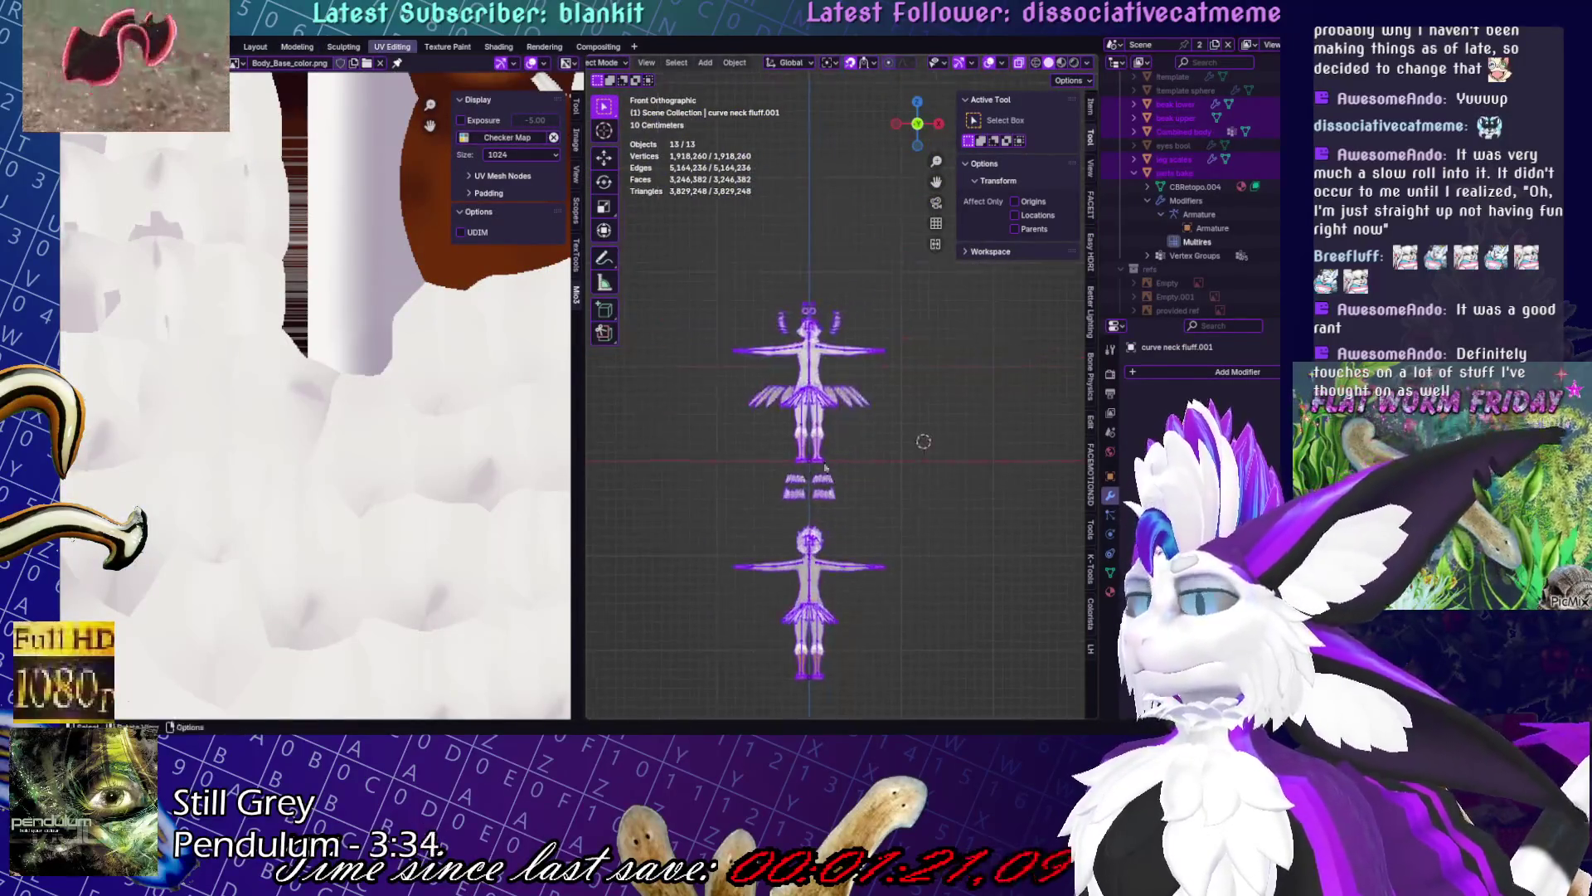
{"action": "key", "text": "KP_Decimal"}
{"action": "key", "text": "Tab"}
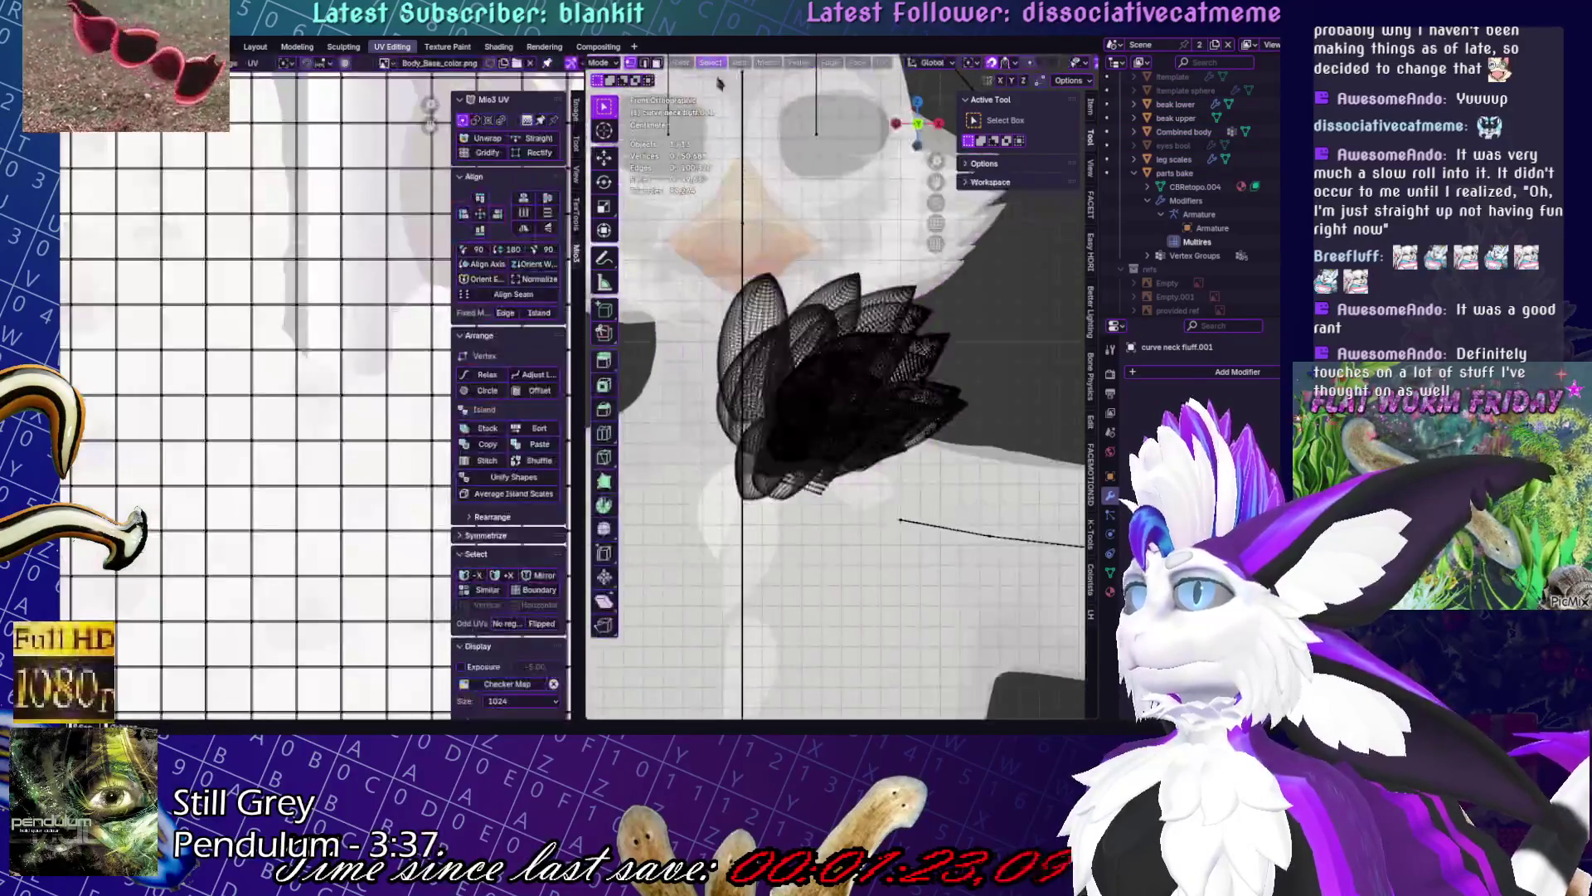
{"action": "key", "text": "a"}
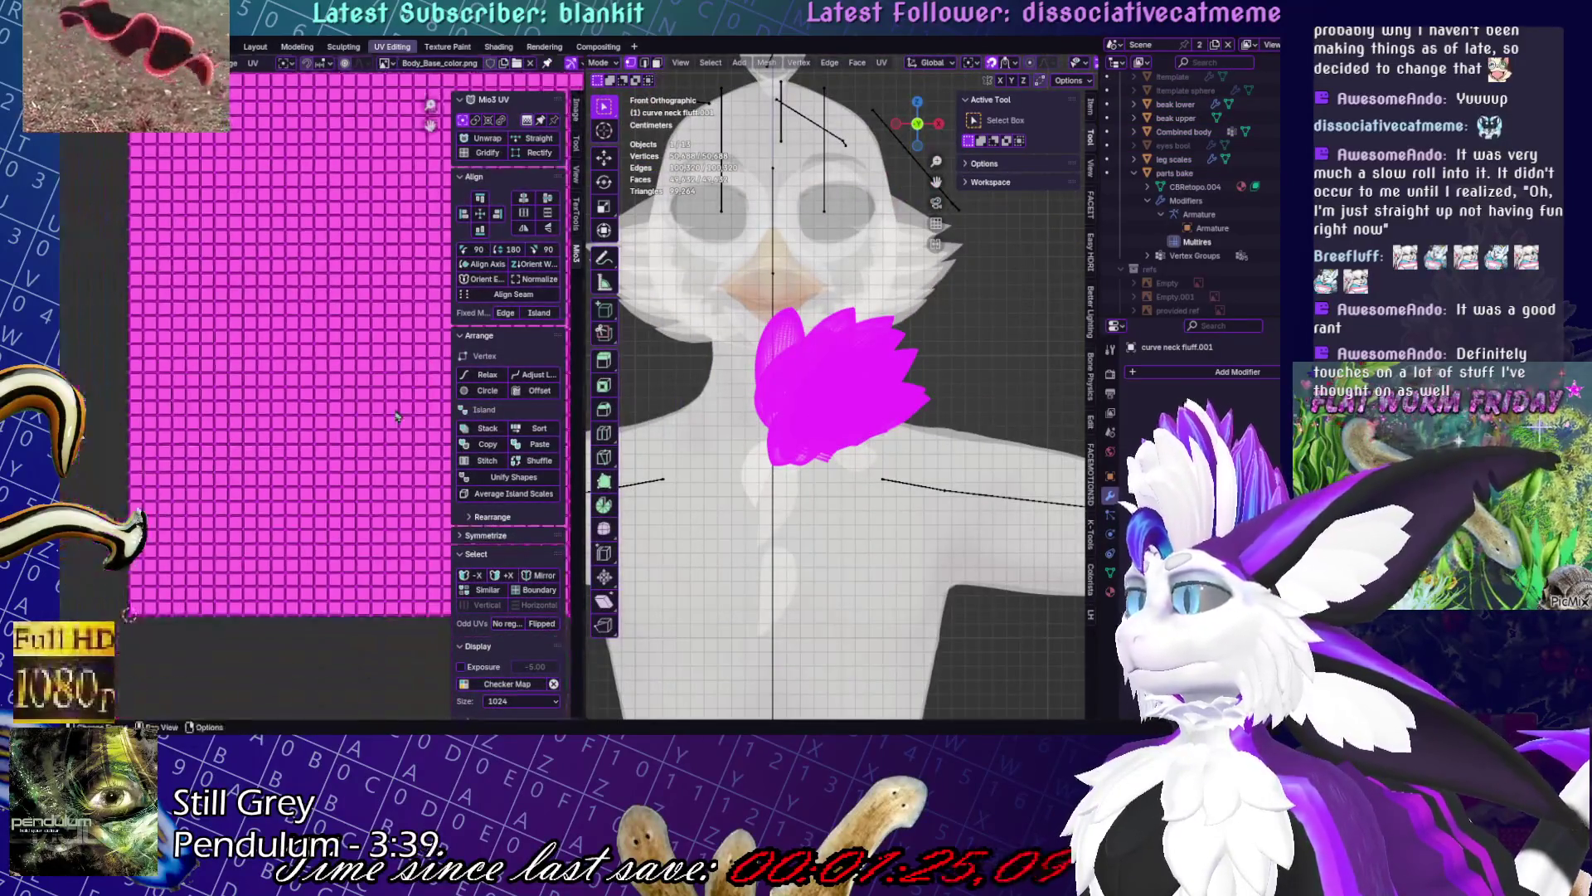
- Widen the UV editor, then box-select the right column of UV islands and rescale them
{"action": "left_click_drag", "start_coordinate": [584, 340], "coordinate": [608, 340]}
{"action": "mouse_move", "coordinate": [179, 264]}
{"action": "left_mouse_down"}
{"action": "mouse_move", "coordinate": [489, 315]}
{"action": "mouse_move", "coordinate": [438, 304]}
{"action": "left_mouse_up"}
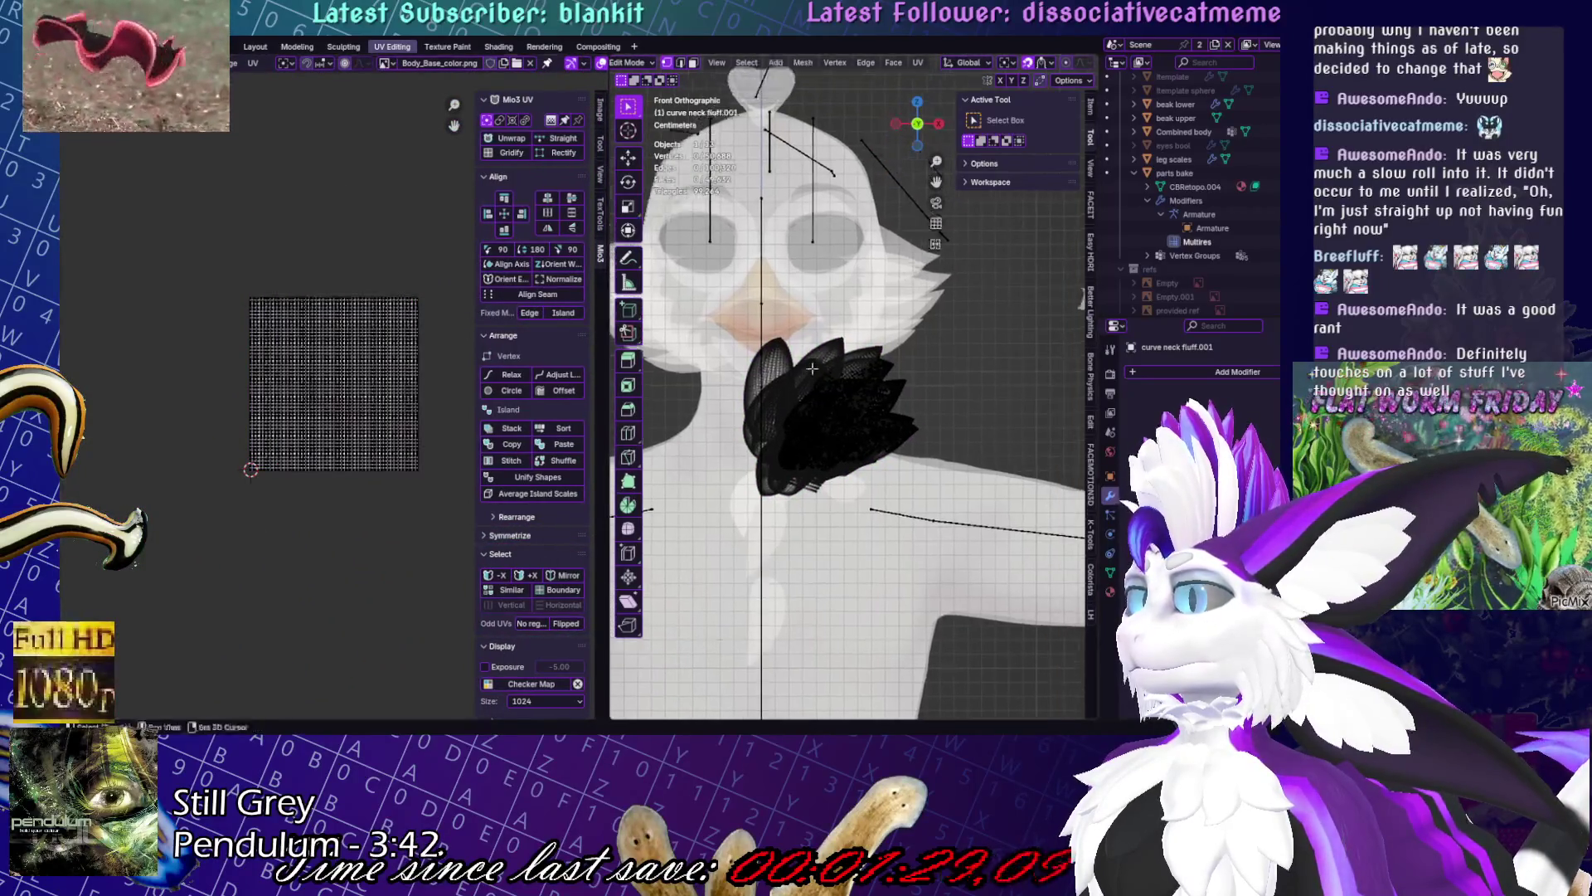
{"action": "scroll", "coordinate": [391, 212], "scroll_direction": "up", "scroll_amount": 3}
{"action": "scroll", "coordinate": [406, 177], "scroll_direction": "down", "scroll_amount": 1}
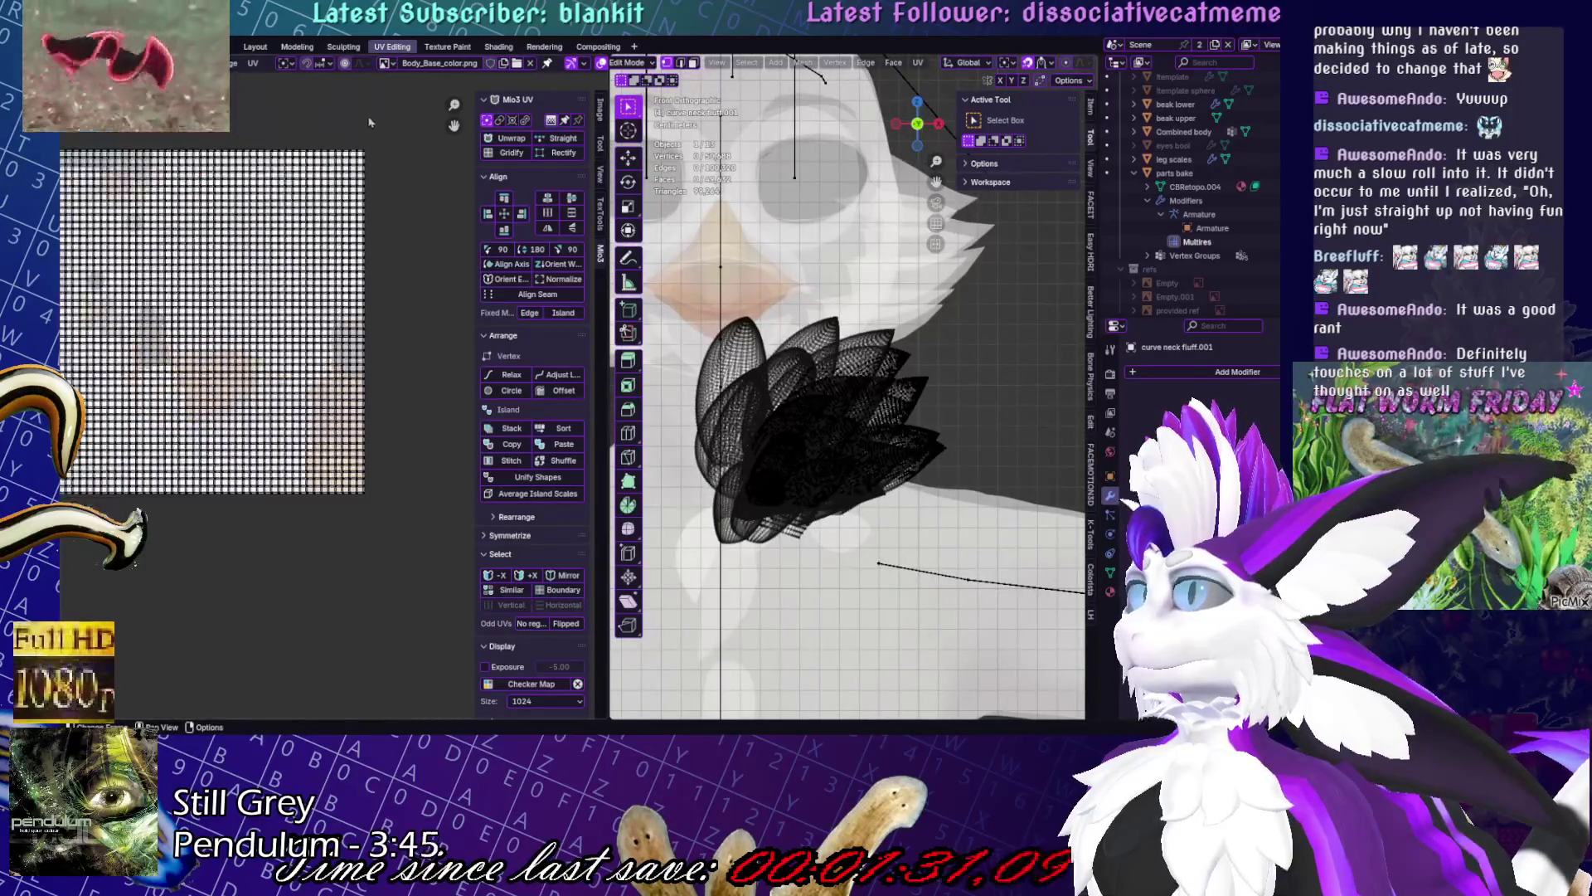
{"action": "left_click_drag", "start_coordinate": [381, 208], "coordinate": [386, 506]}
{"action": "left_click", "coordinate": [520, 496]}
- Start moving the selected fluff pieces, then cancel the accidental extrude and move
{"action": "key", "text": "g"}
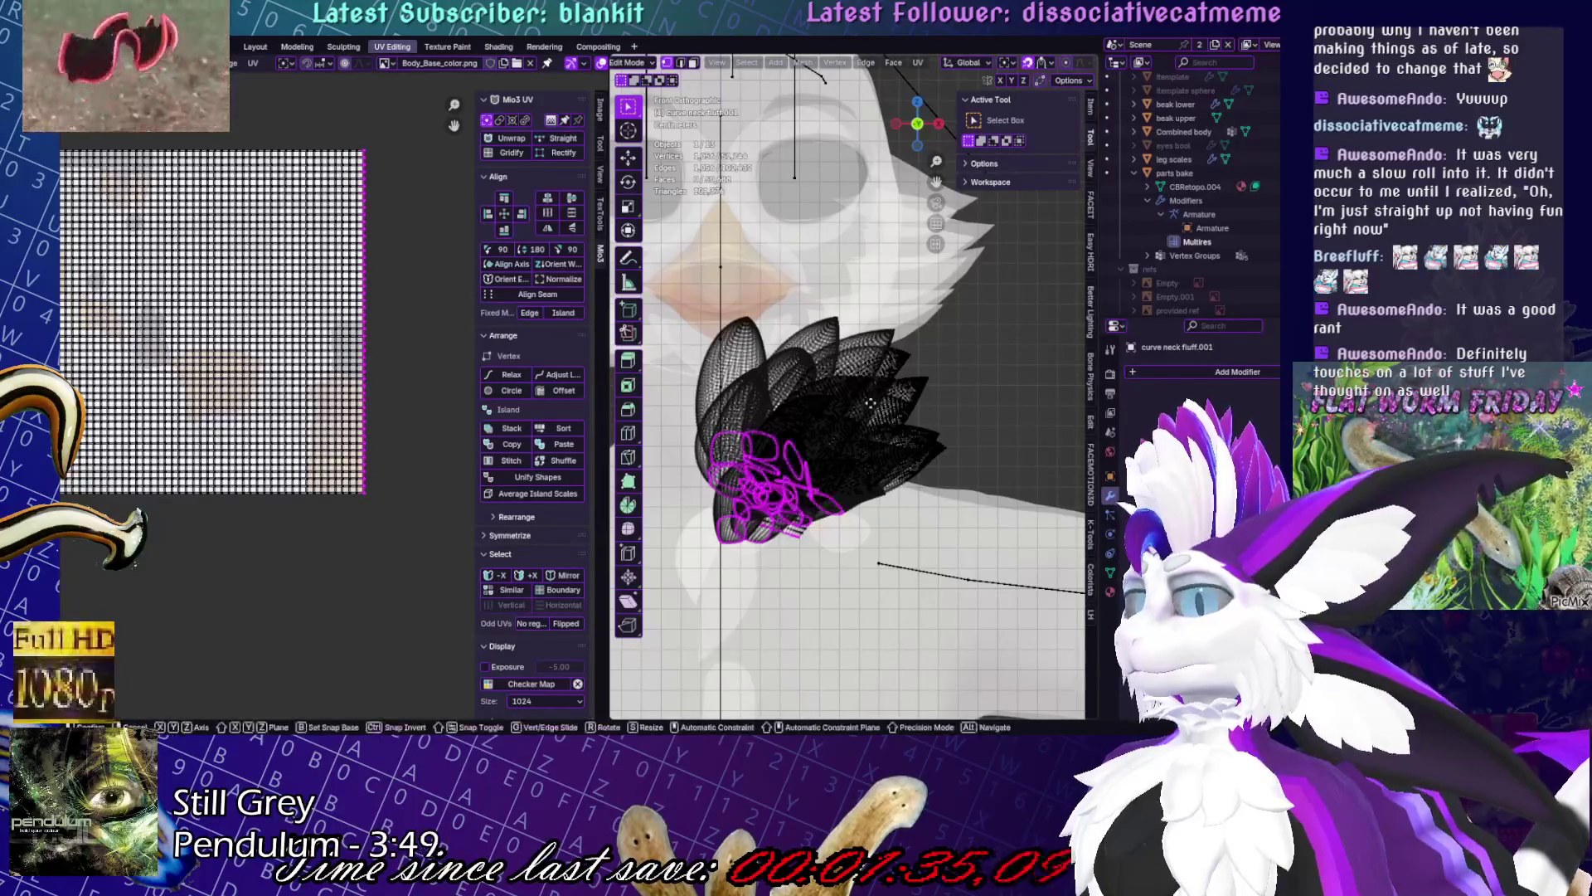
{"action": "left_click", "coordinate": [890, 369]}
{"action": "scroll", "coordinate": [890, 369], "scroll_direction": "down", "scroll_amount": 3}
{"action": "scroll", "coordinate": [913, 381], "scroll_direction": "up", "scroll_amount": 6}
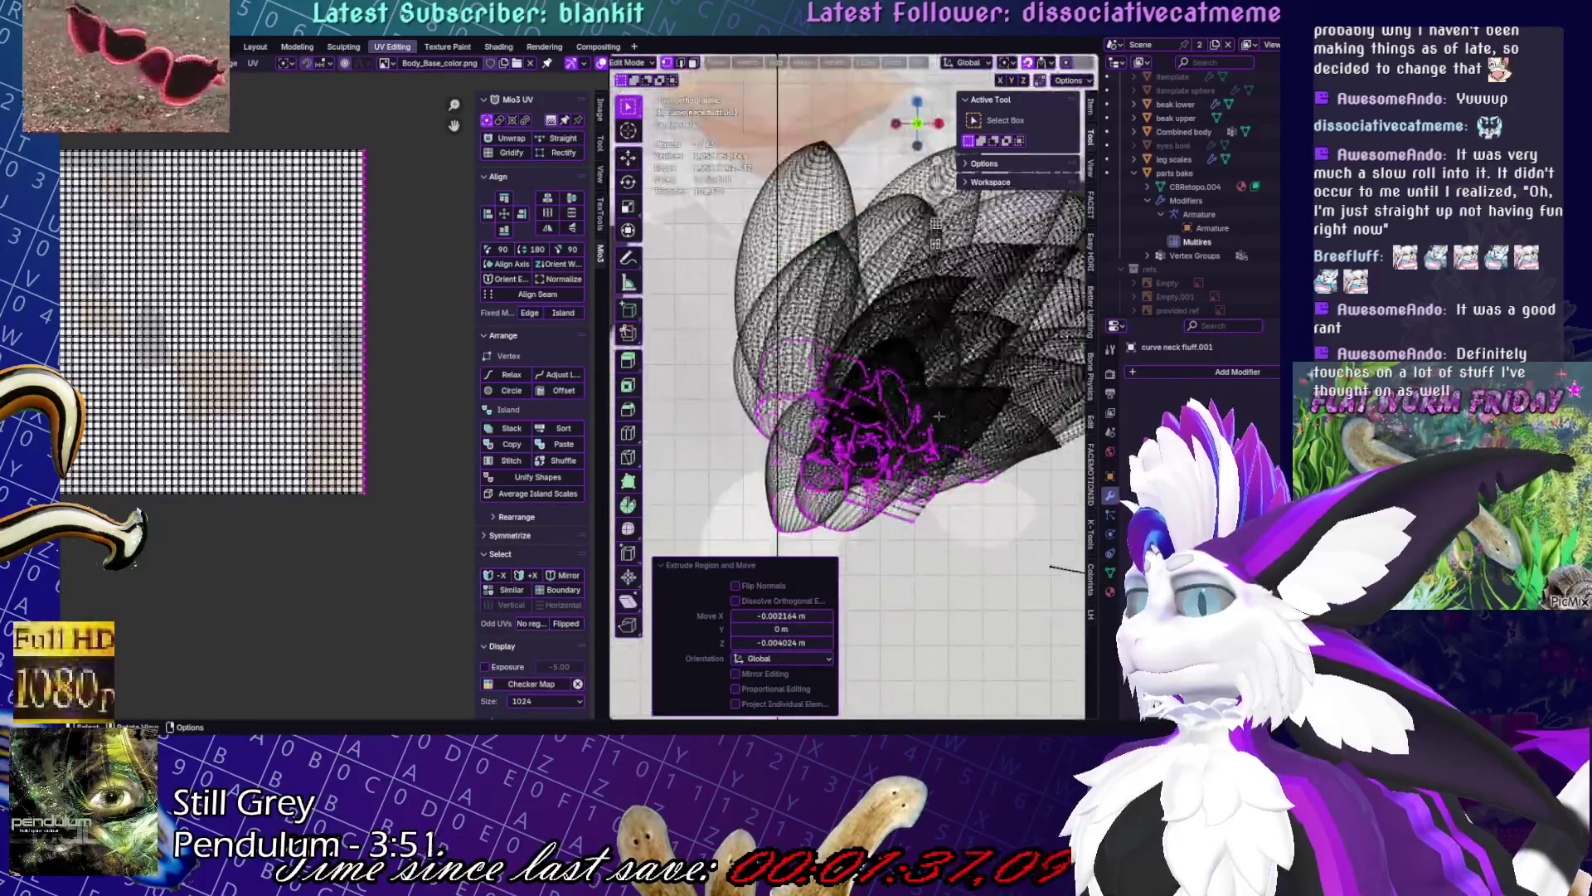
{"action": "key", "text": "Escape"}
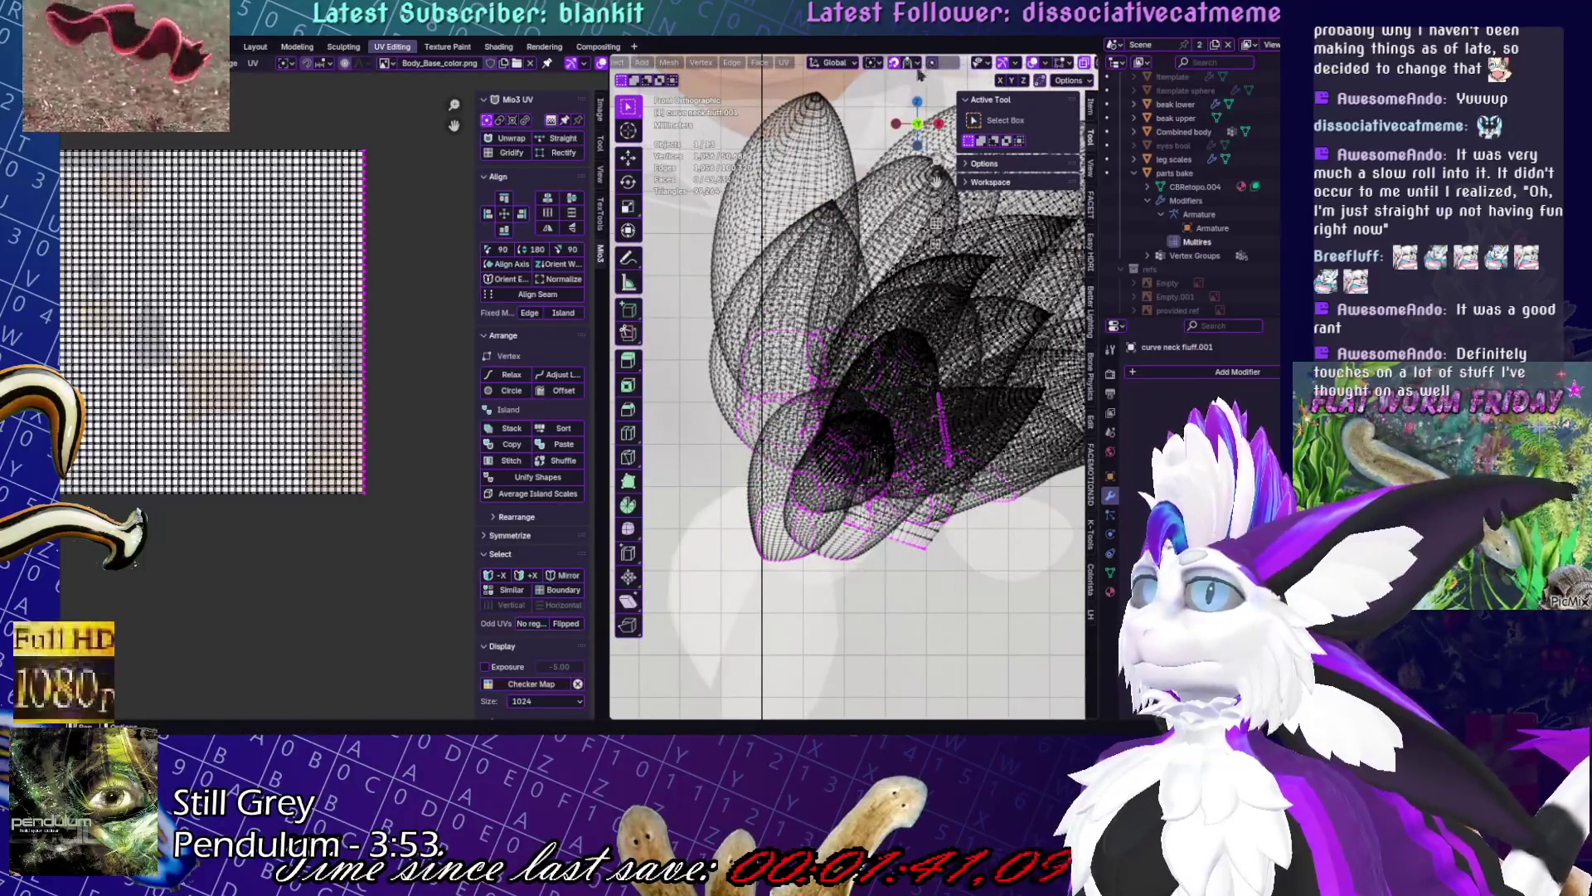
- Check the snapping settings, then extrude the neck fluff and extend the extrusion further down
{"action": "left_click", "coordinate": [913, 65]}
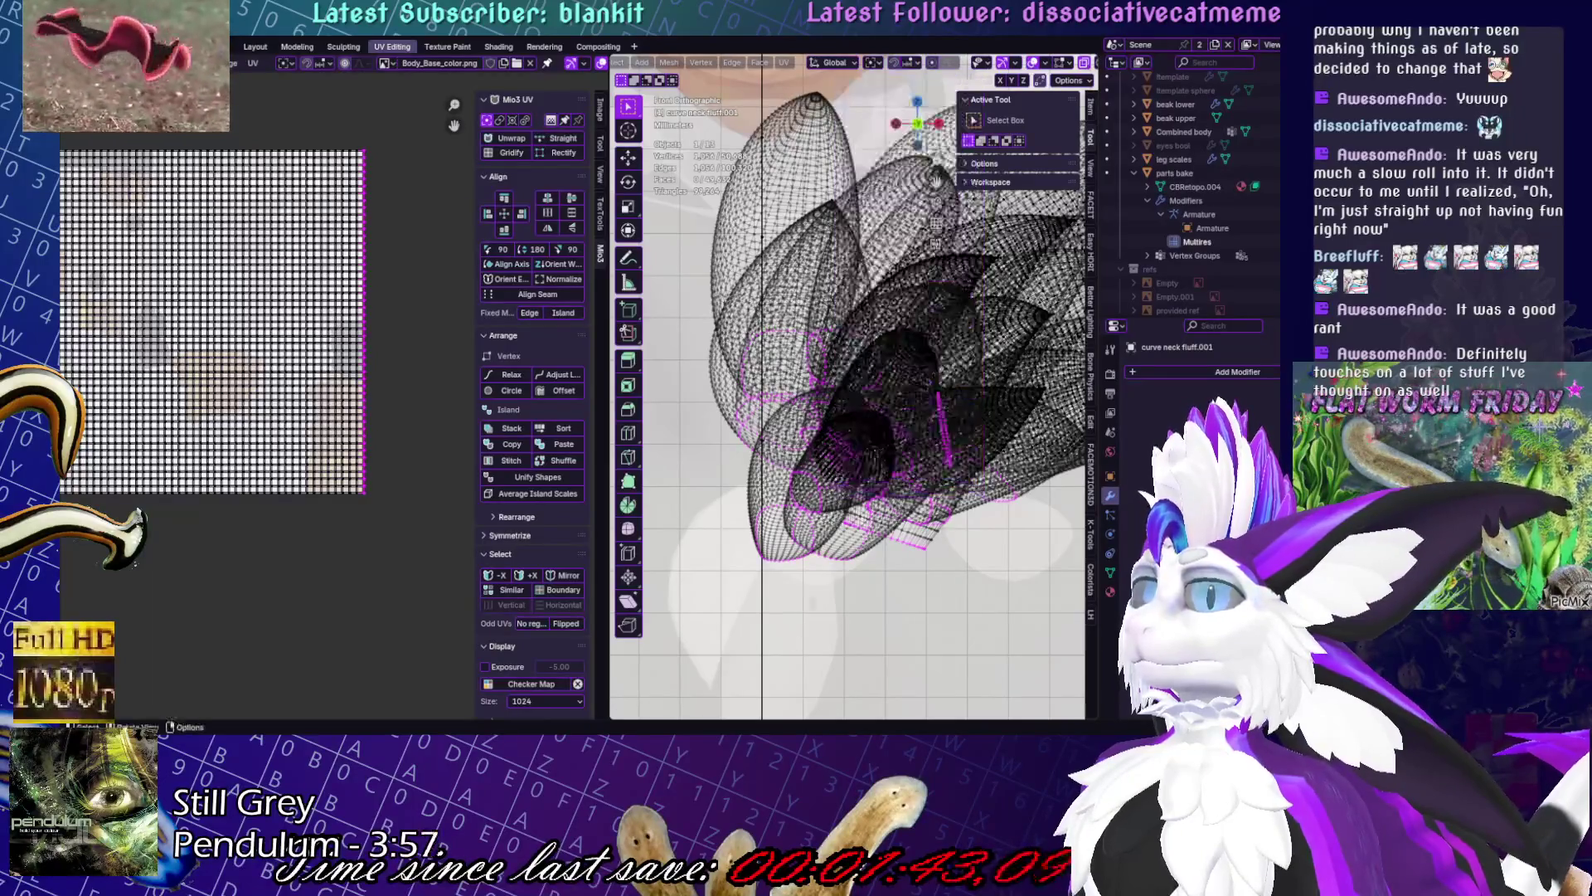
{"action": "key", "text": "g"}
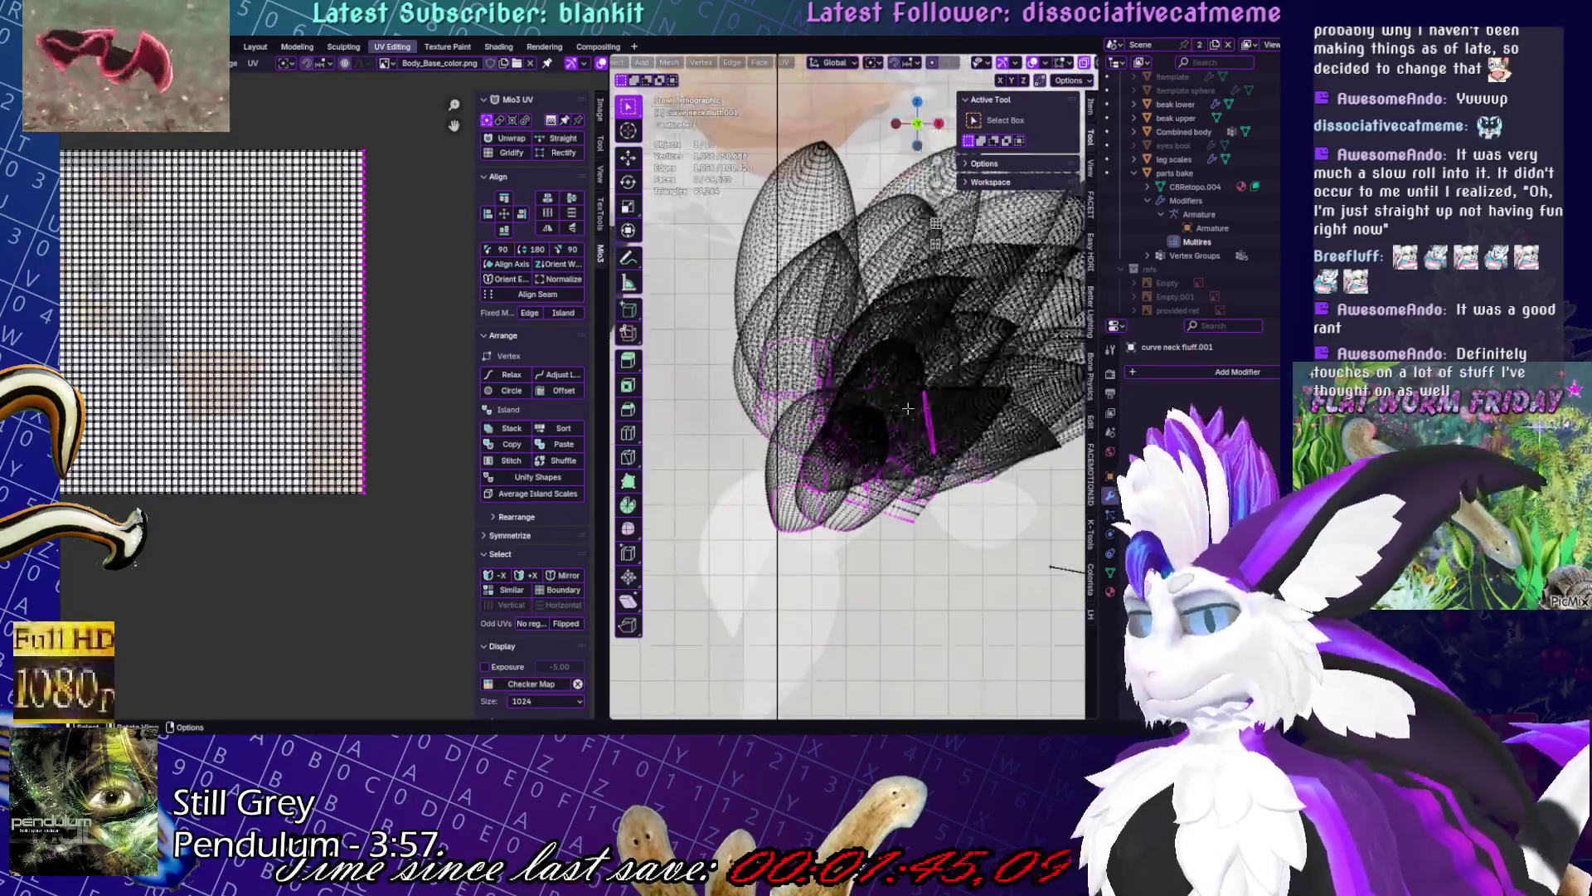
{"action": "left_click", "coordinate": [908, 408]}
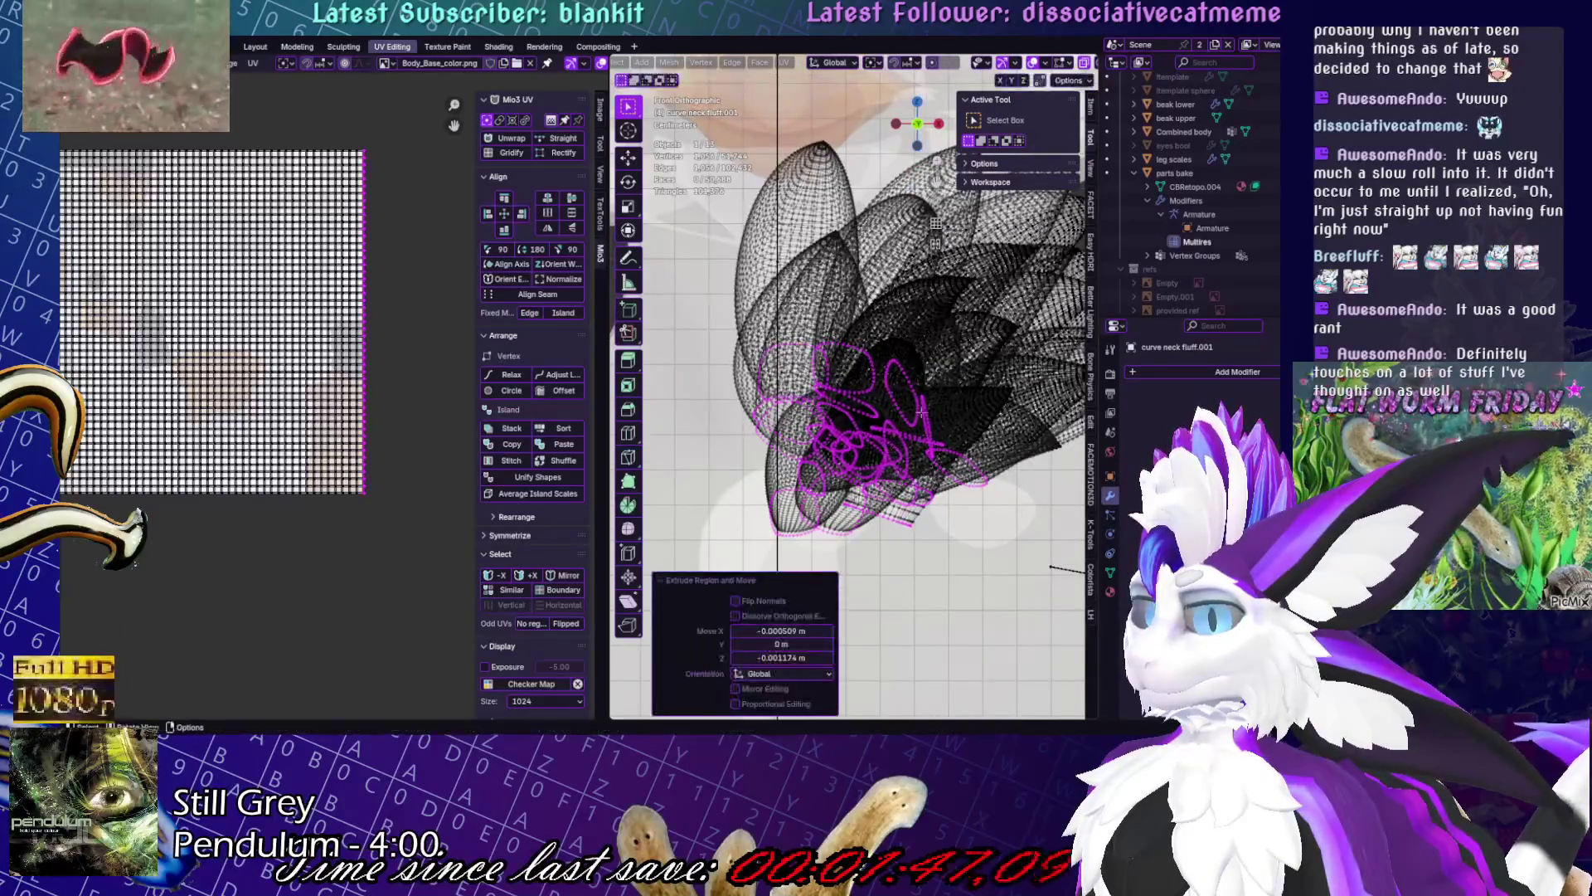
{"action": "scroll", "coordinate": [939, 384], "scroll_direction": "down", "scroll_amount": 5}
{"action": "key", "text": "e"}
{"action": "left_click", "coordinate": [817, 572]}
{"action": "middle_click_drag", "start_coordinate": [829, 572], "coordinate": [787, 566], "text": "shift"}
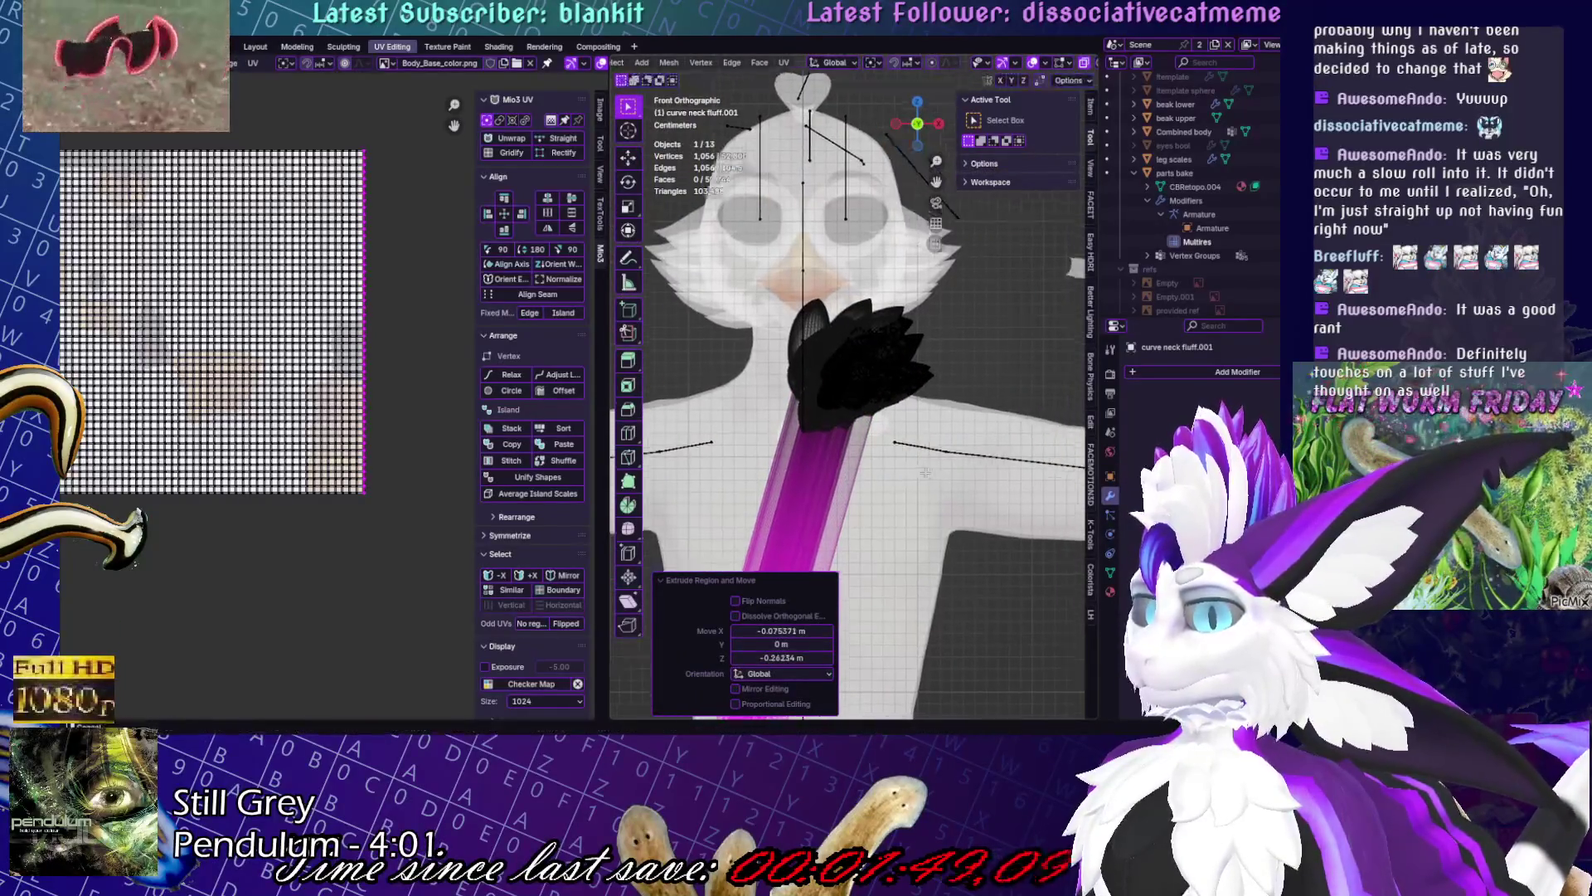
- Box-select the UVs along the left edge, frame them, and try a rotation before cancelling
{"action": "middle_click_drag", "start_coordinate": [452, 247], "coordinate": [564, 286]}
{"action": "mouse_move", "coordinate": [159, 189]}
{"action": "left_mouse_down"}
{"action": "mouse_move", "coordinate": [182, 715]}
{"action": "mouse_move", "coordinate": [226, 719]}
{"action": "mouse_move", "coordinate": [207, 715]}
{"action": "left_mouse_up"}
{"action": "left_click_drag", "start_coordinate": [166, 132], "coordinate": [211, 673]}
{"action": "key", "text": "KP_Decimal"}
{"action": "key", "text": "r"}
{"action": "scroll", "coordinate": [929, 387], "scroll_direction": "down", "scroll_amount": 5, "text": "alt"}
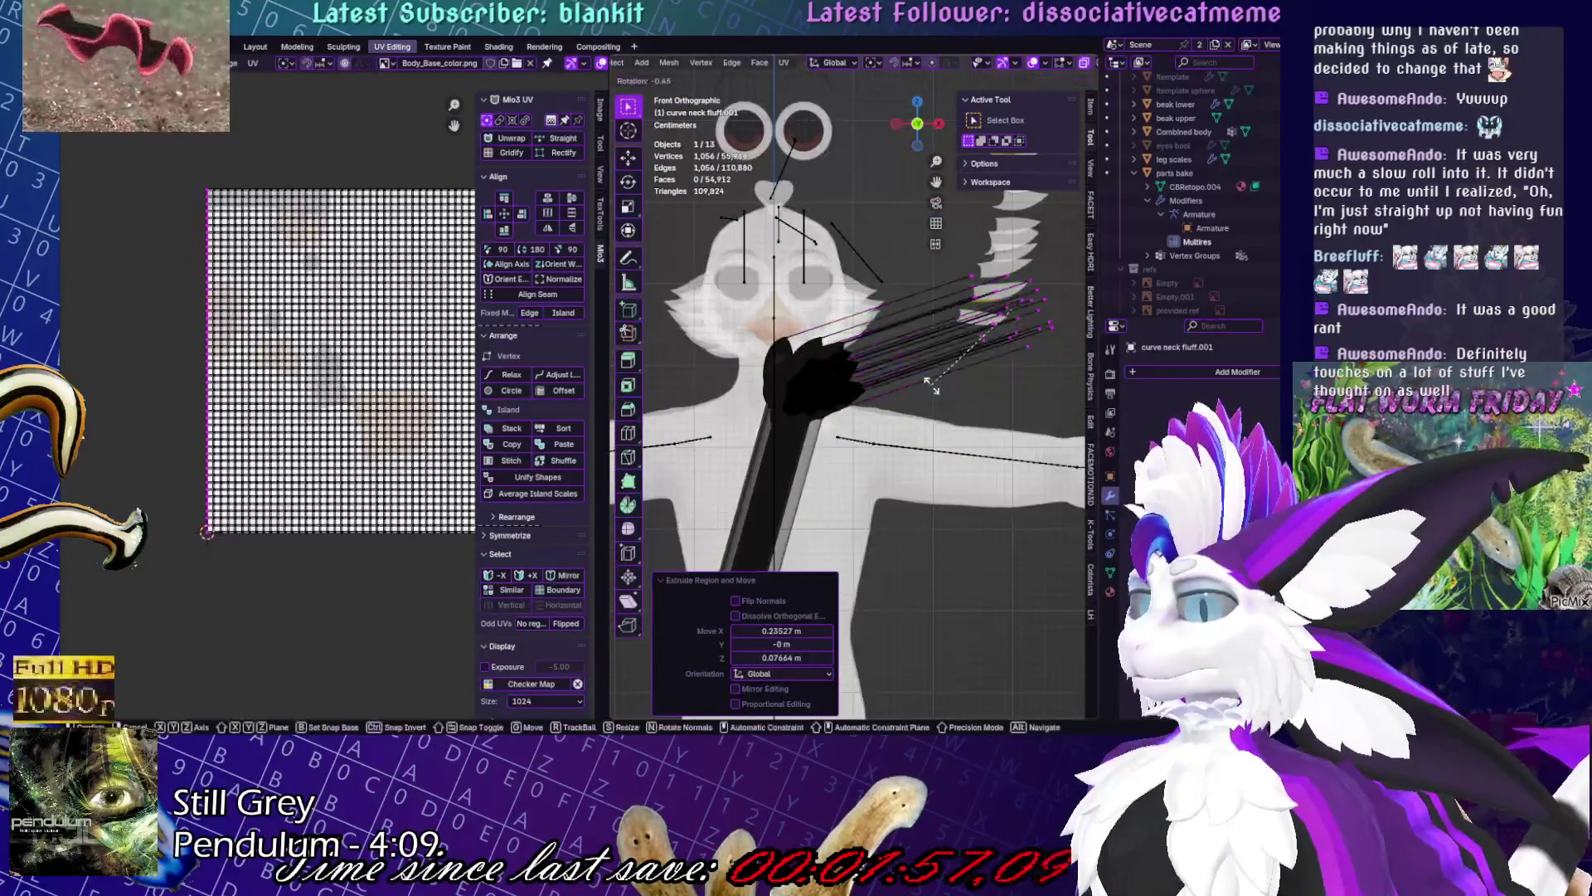
{"action": "key", "text": "Escape"}
- Flatten the strands with S X 0, then undo the flattening
{"action": "key", "text": "s"}
{"action": "key", "text": "x"}
{"action": "key", "text": "0"}
{"action": "key", "text": "Return"}
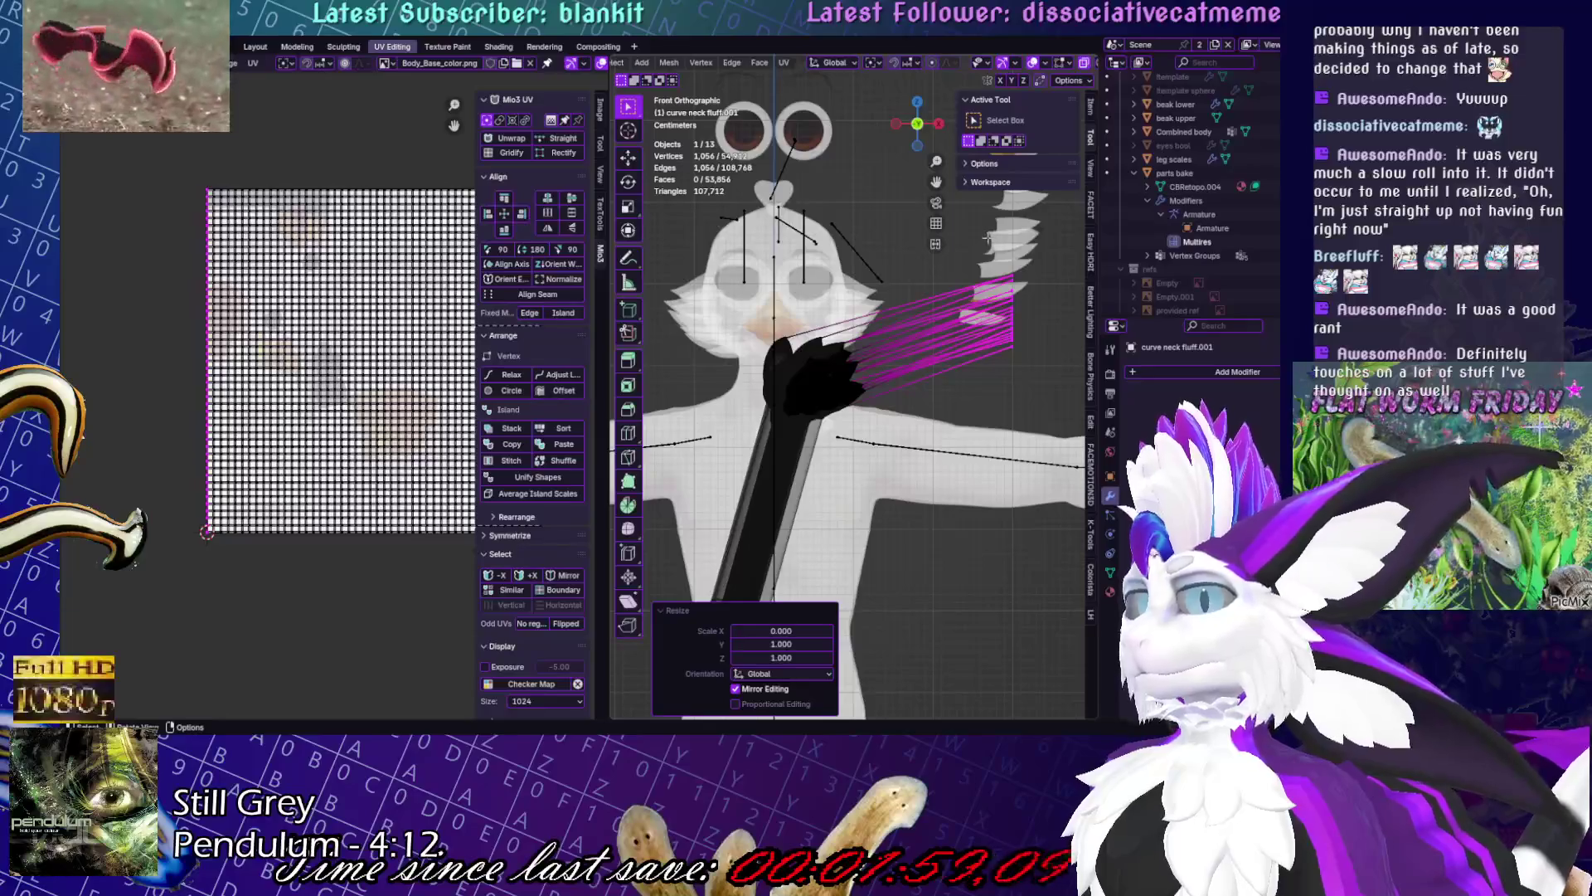
{"action": "key", "text": "ctrl+z"}
- Select the lower neck fluff vertices, flatten them with S Z 0, then undo it
{"action": "key", "text": "KP_Decimal"}
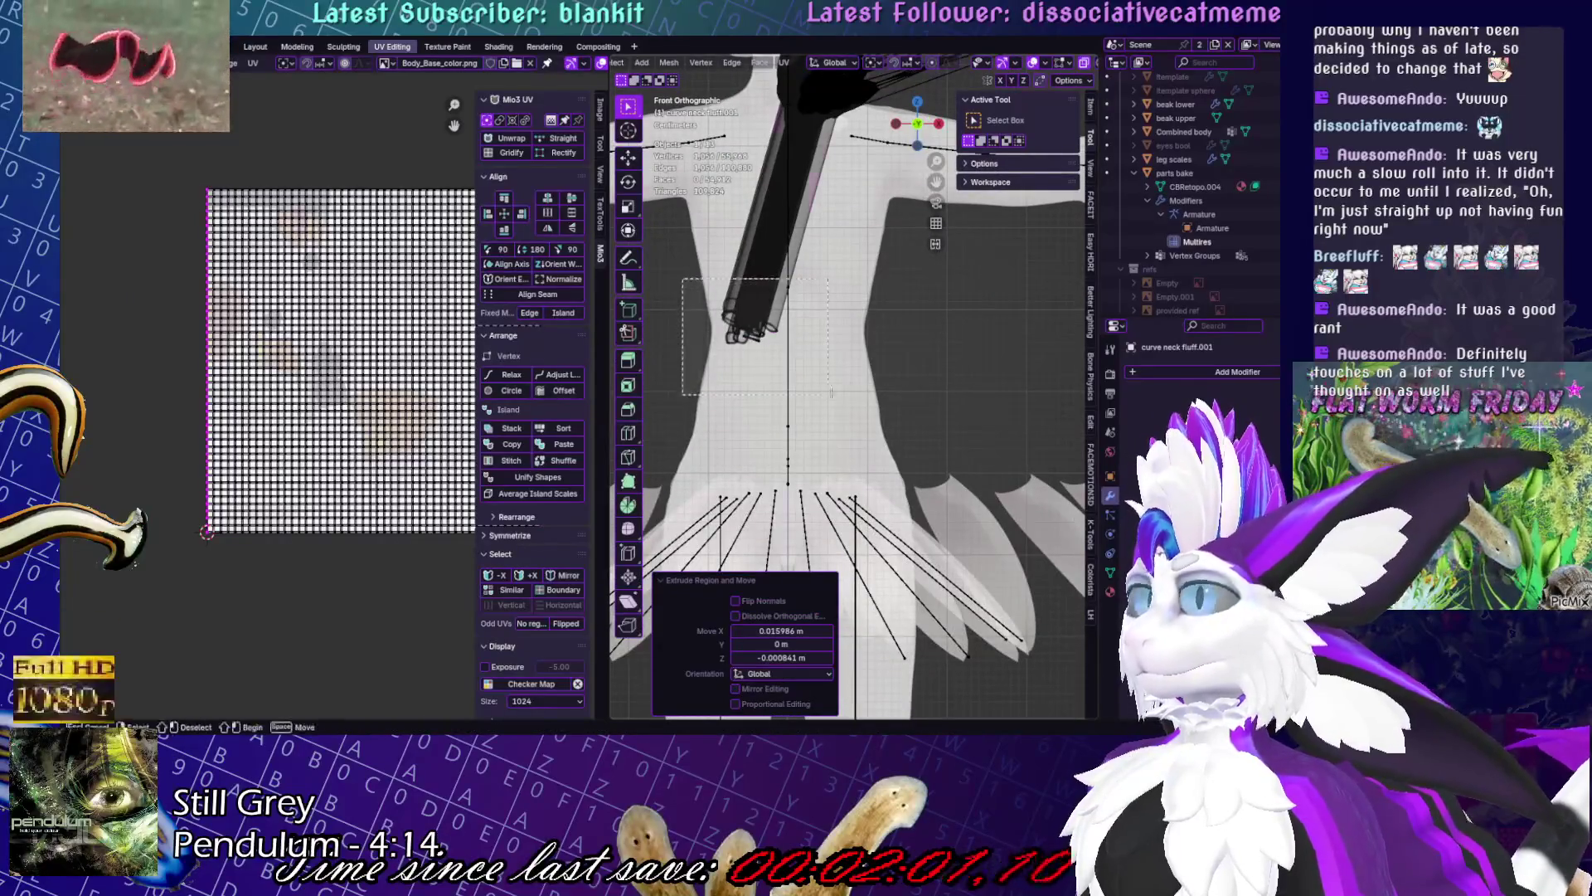
{"action": "left_click_drag", "start_coordinate": [831, 392], "coordinate": [831, 392]}
{"action": "key", "text": "s"}
{"action": "key", "text": "z"}
{"action": "key", "text": "0"}
{"action": "key", "text": "Return"}
{"action": "key", "text": "ctrl+z"}
{"action": "key", "text": "ctrl+z"}
{"action": "key", "text": "ctrl+z"}
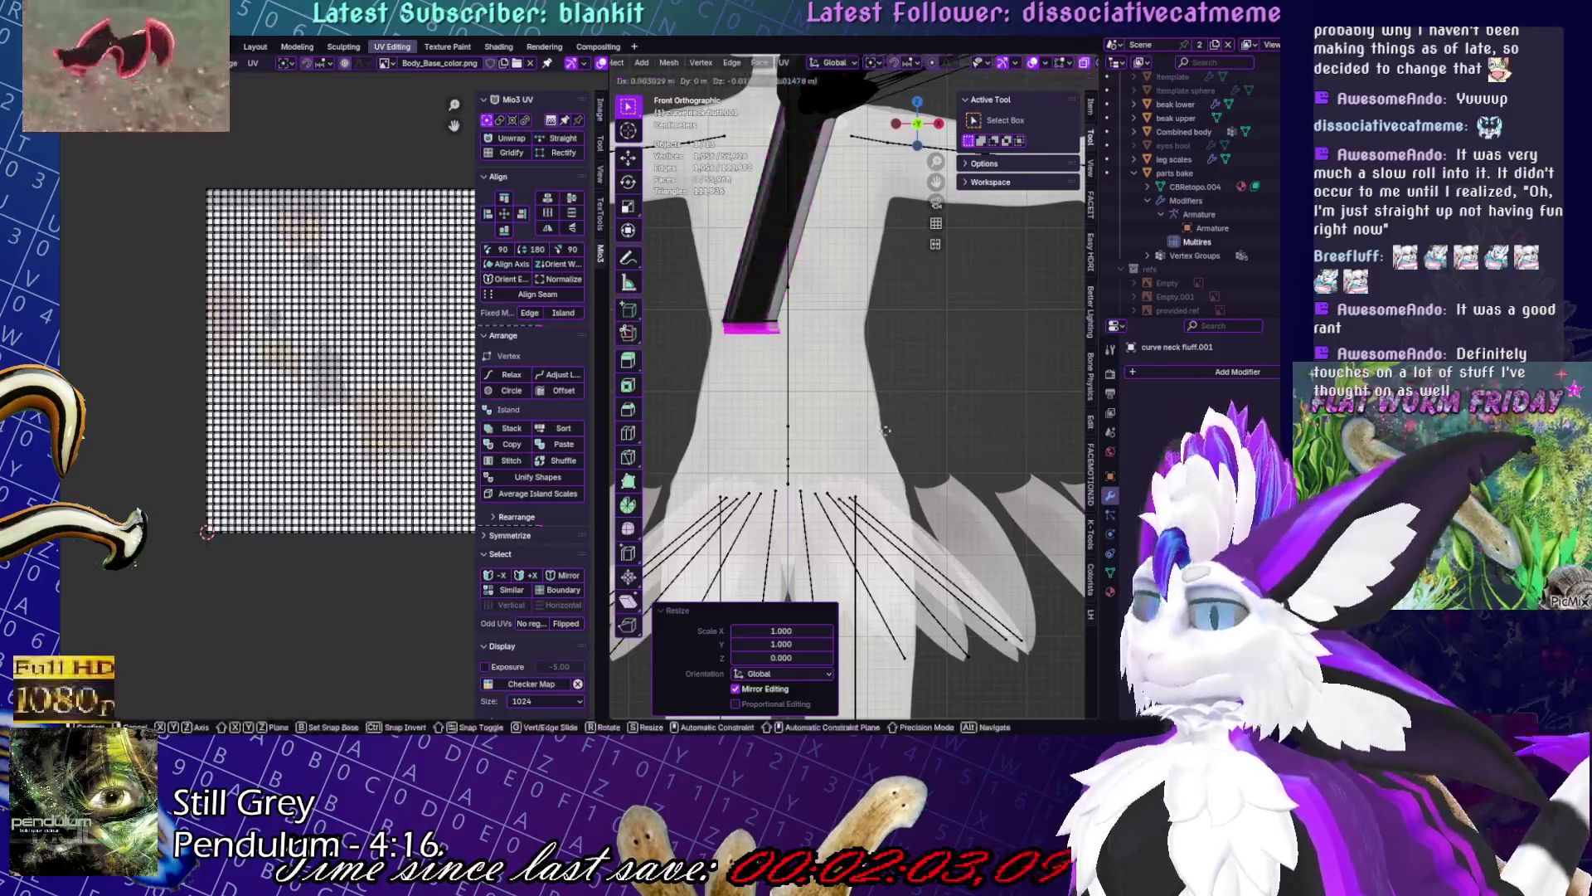
{"action": "key", "text": "KP_Decimal"}
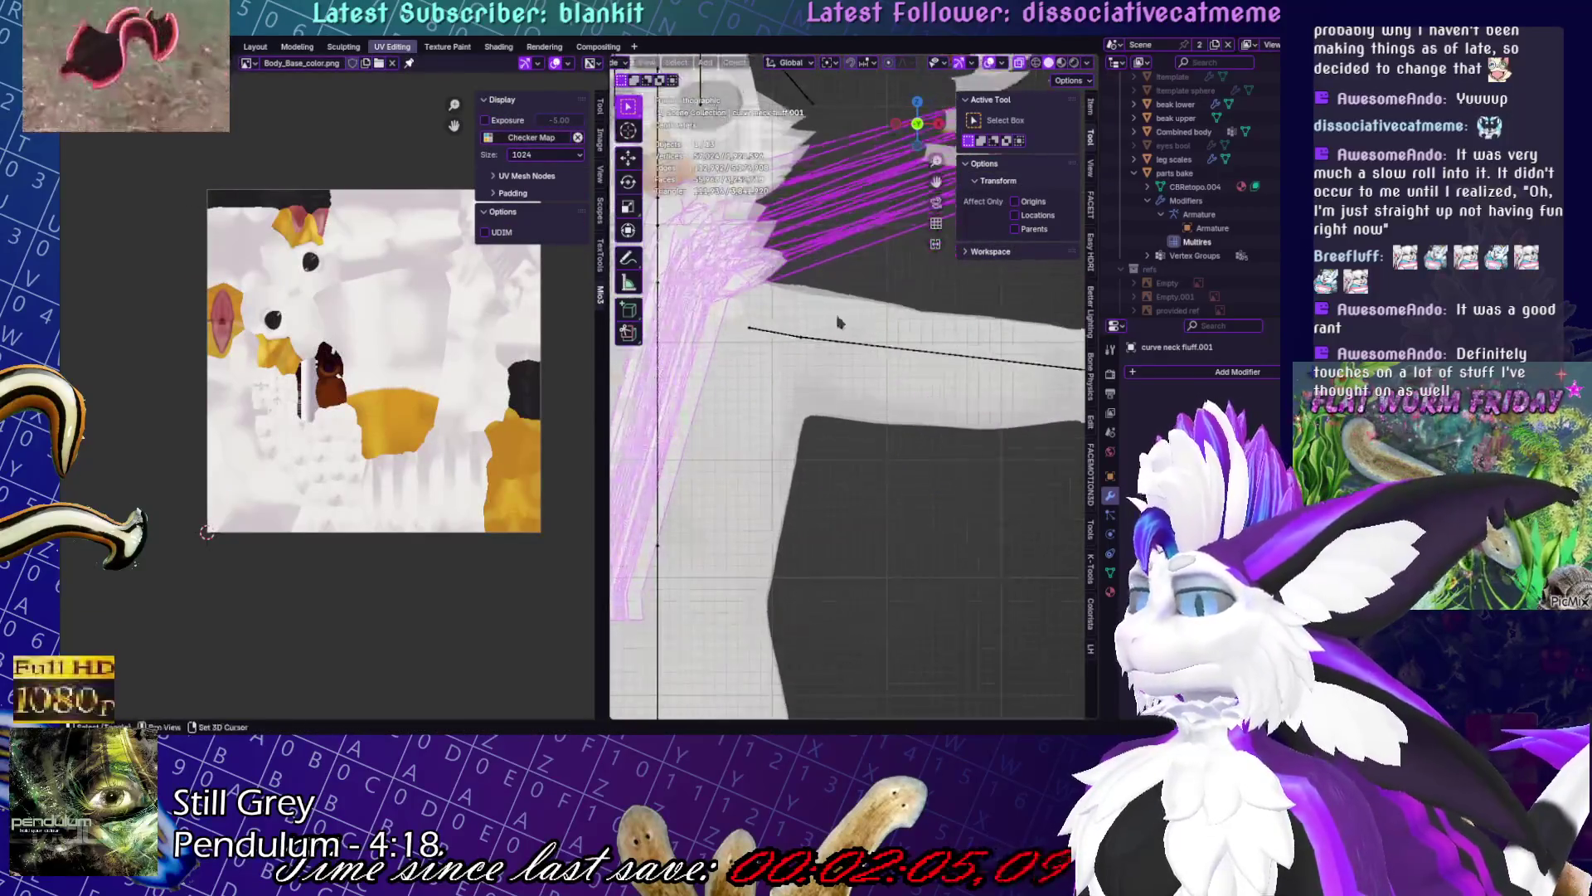
- Give the neck fluff a Decimate modifier, orbit to check the result, then return to Layout
{"action": "key", "text": "Tab"}
{"action": "key", "text": "Tab"}
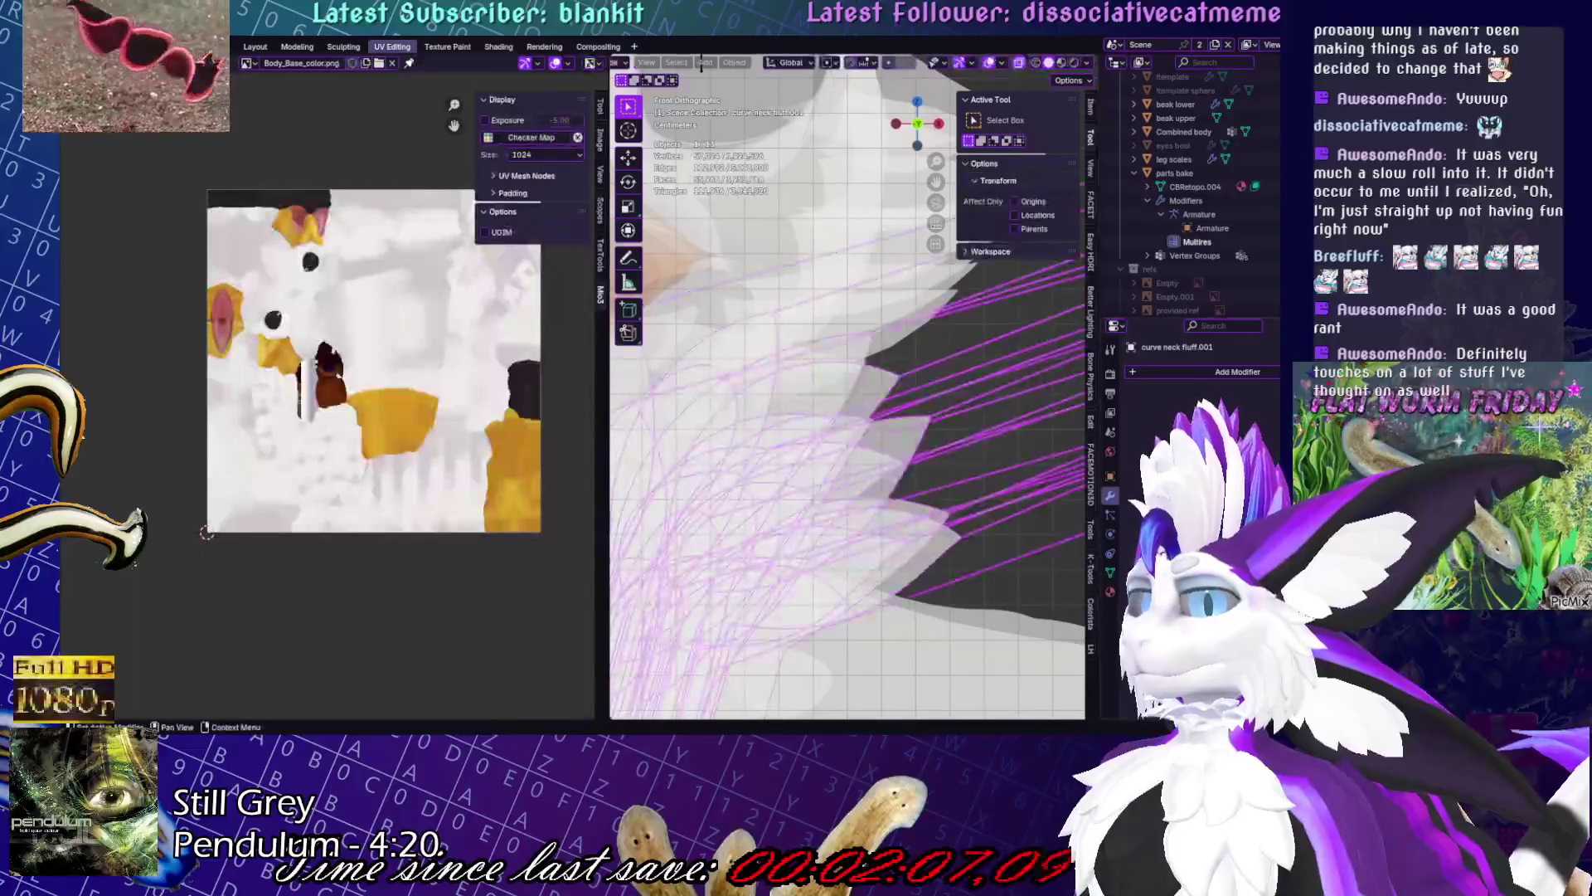
{"action": "left_click", "coordinate": [1238, 371]}
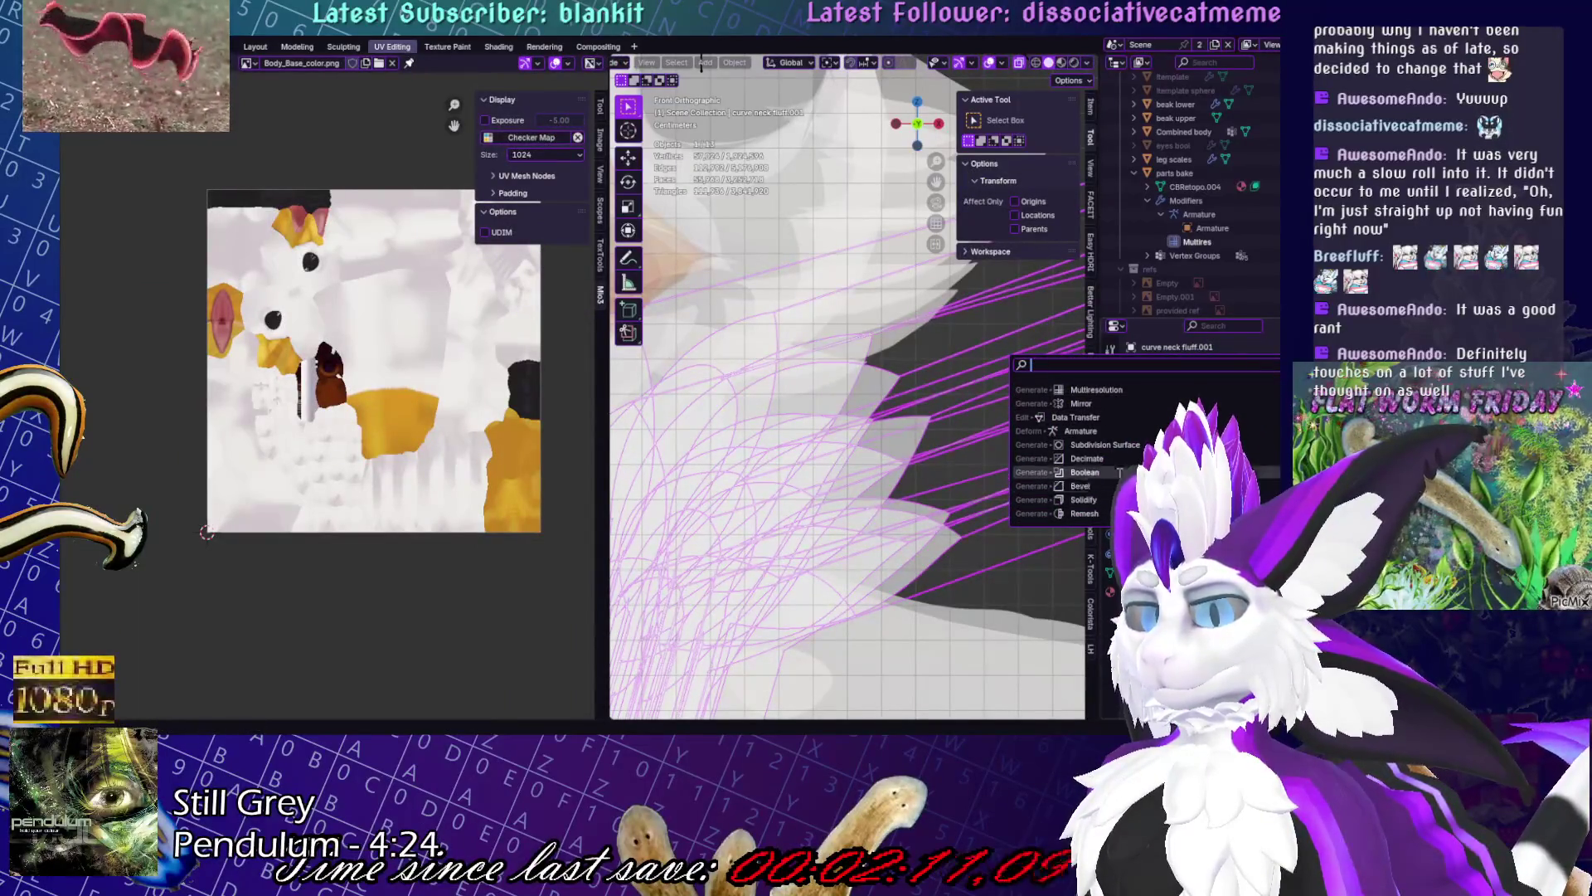
{"action": "left_click", "coordinate": [1087, 459]}
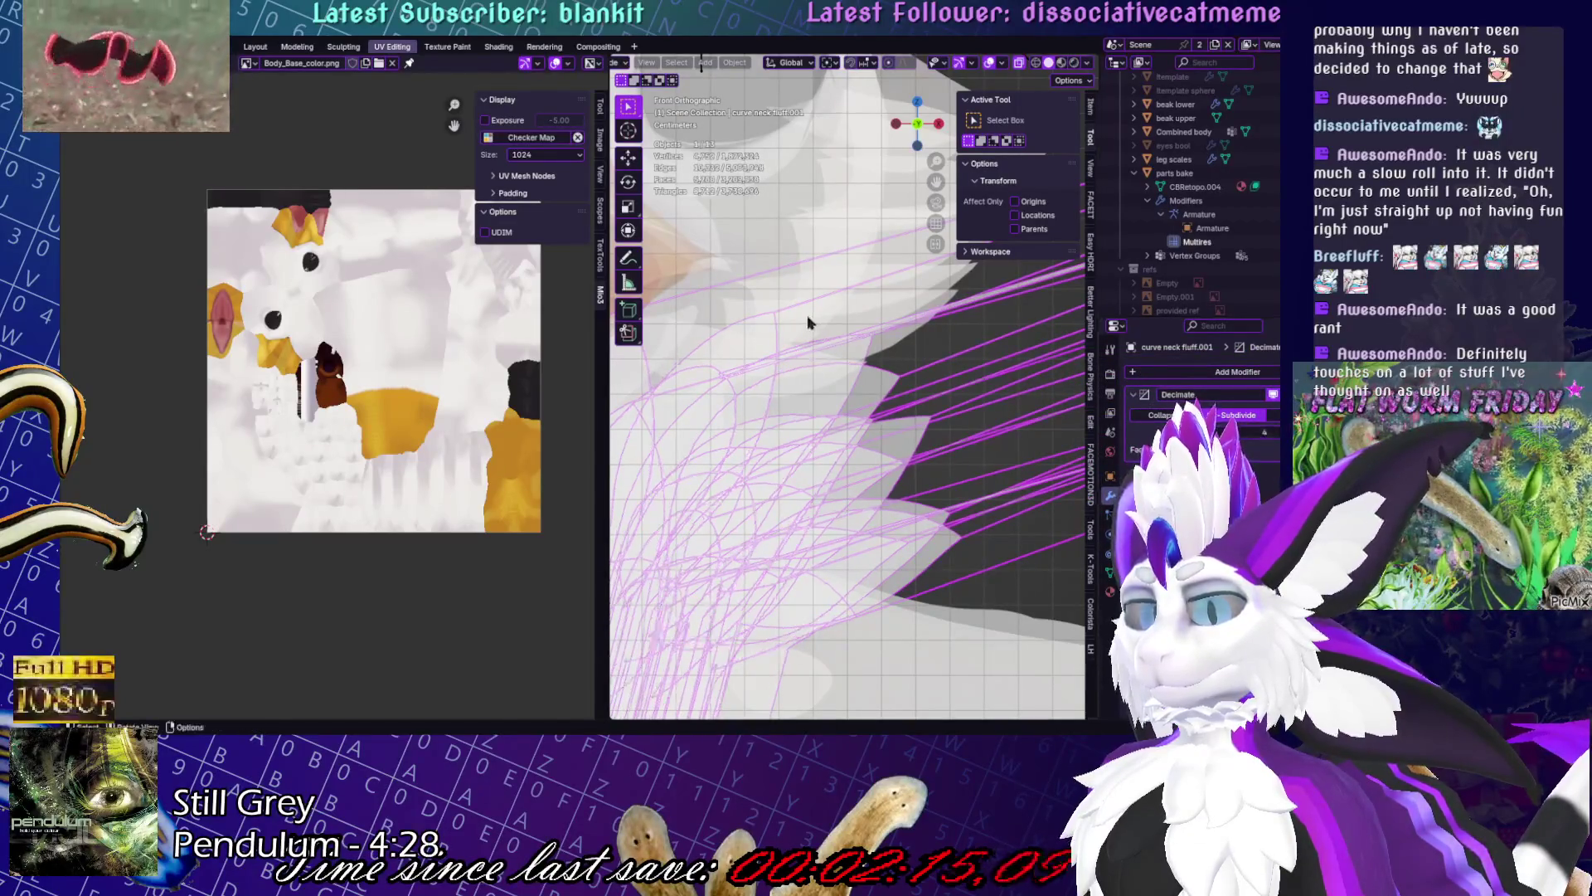
{"action": "scroll", "coordinate": [879, 357], "scroll_direction": "down", "scroll_amount": 3}
{"action": "scroll", "coordinate": [941, 452], "scroll_direction": "up", "scroll_amount": 5}
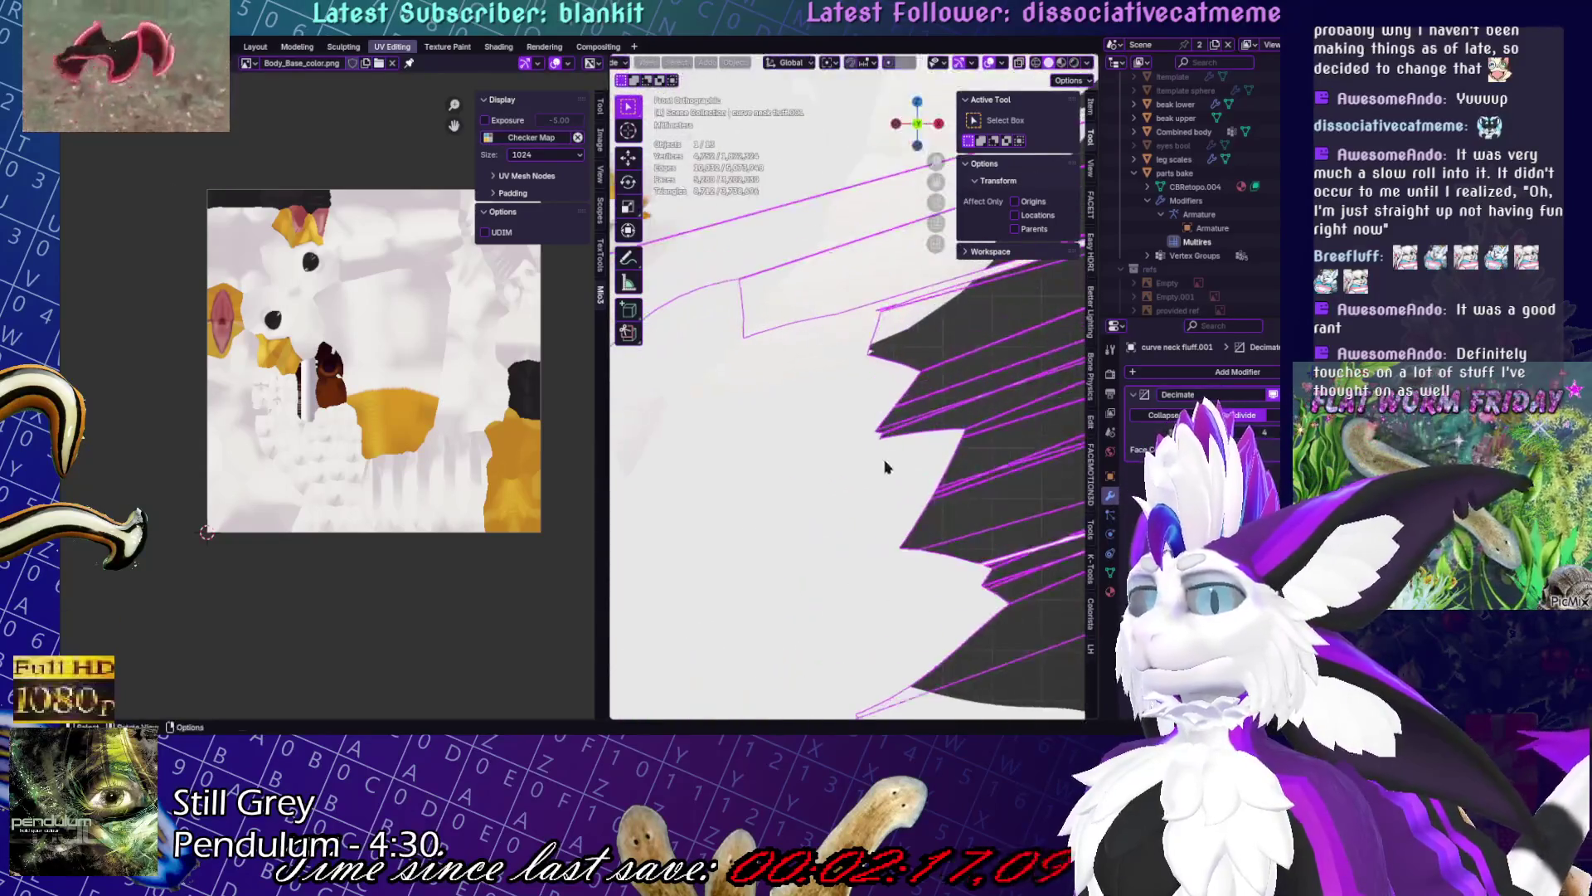
{"action": "scroll", "coordinate": [966, 387], "scroll_direction": "down", "scroll_amount": 2}
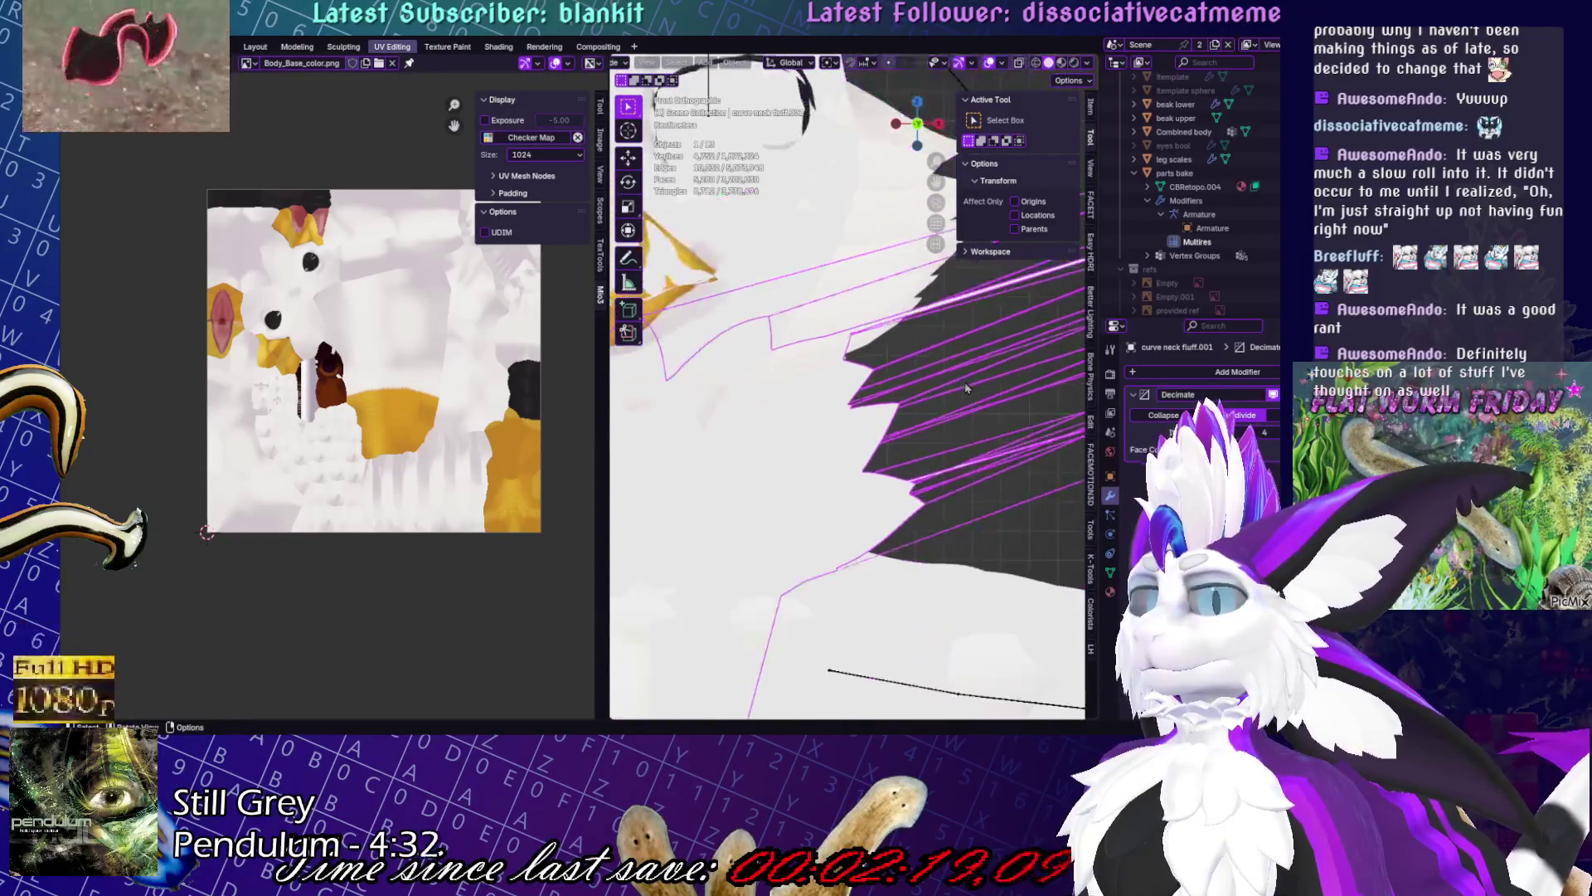
{"action": "middle_click_drag", "start_coordinate": [1028, 582], "coordinate": [834, 445]}
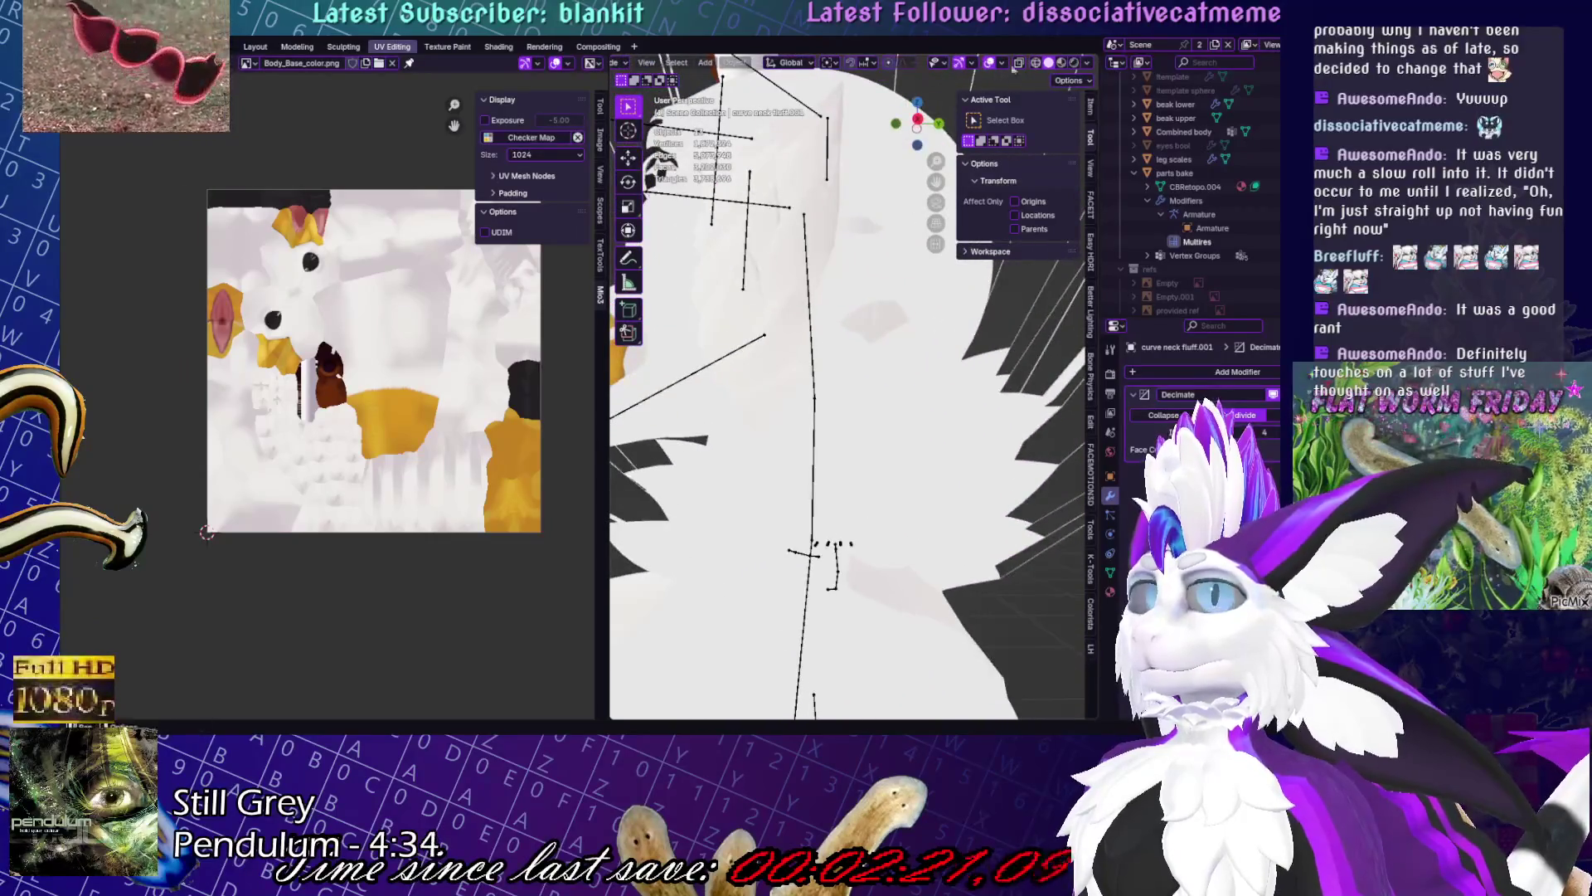
{"action": "left_click", "coordinate": [255, 47]}
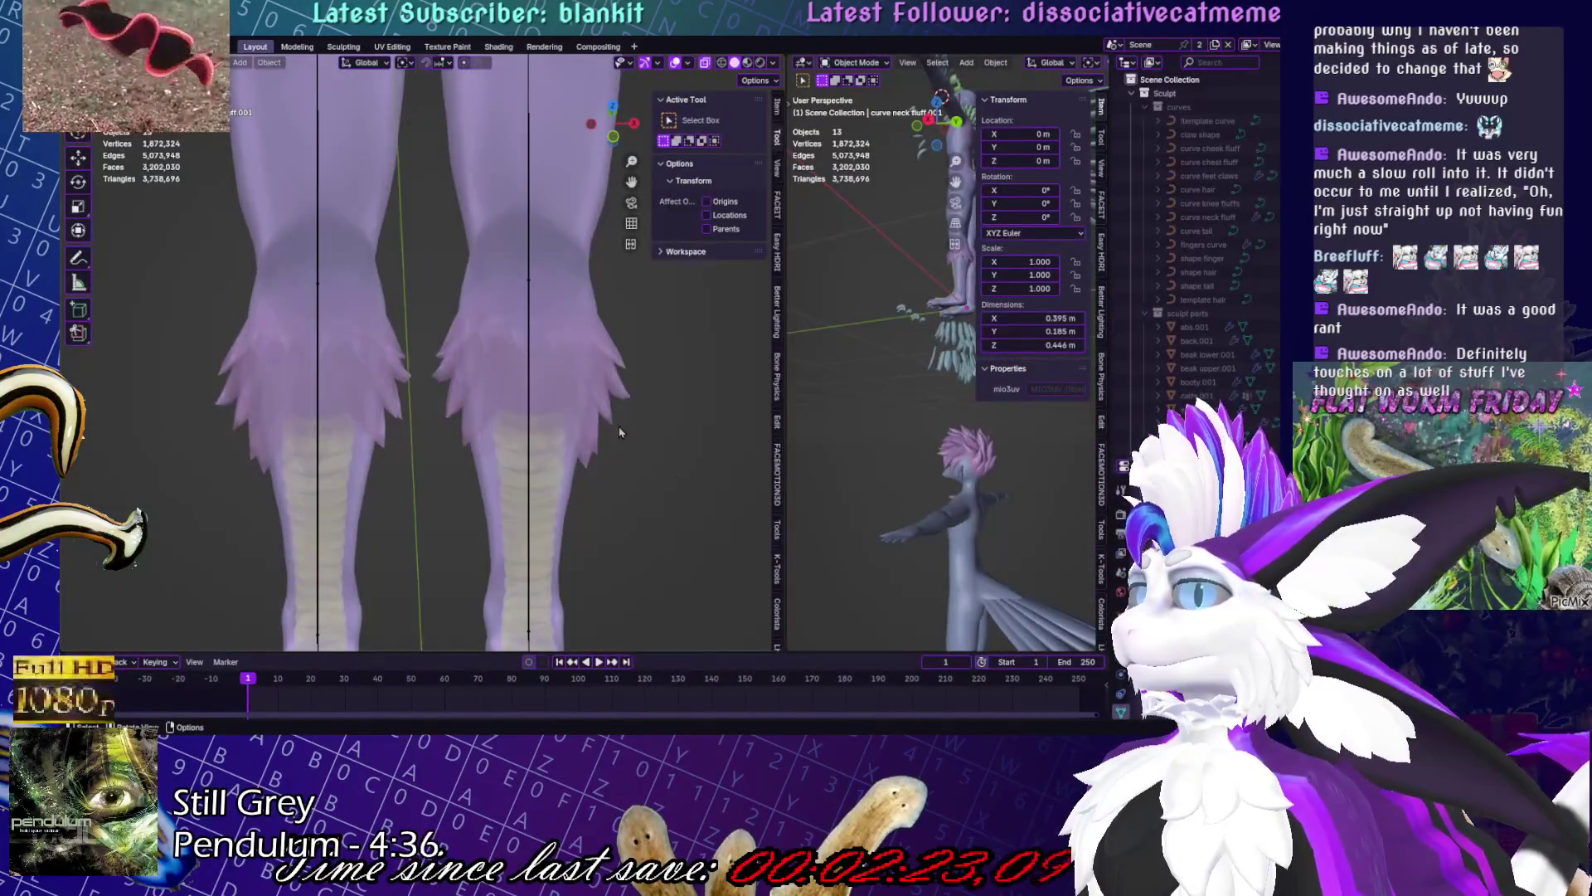
- Clear the selection, pan up to the torso, and hide the substance collection's model with H
{"action": "key", "text": "a"}
{"action": "key", "text": "alt+a"}
{"action": "scroll", "coordinate": [641, 360], "scroll_direction": "down", "scroll_amount": 3}
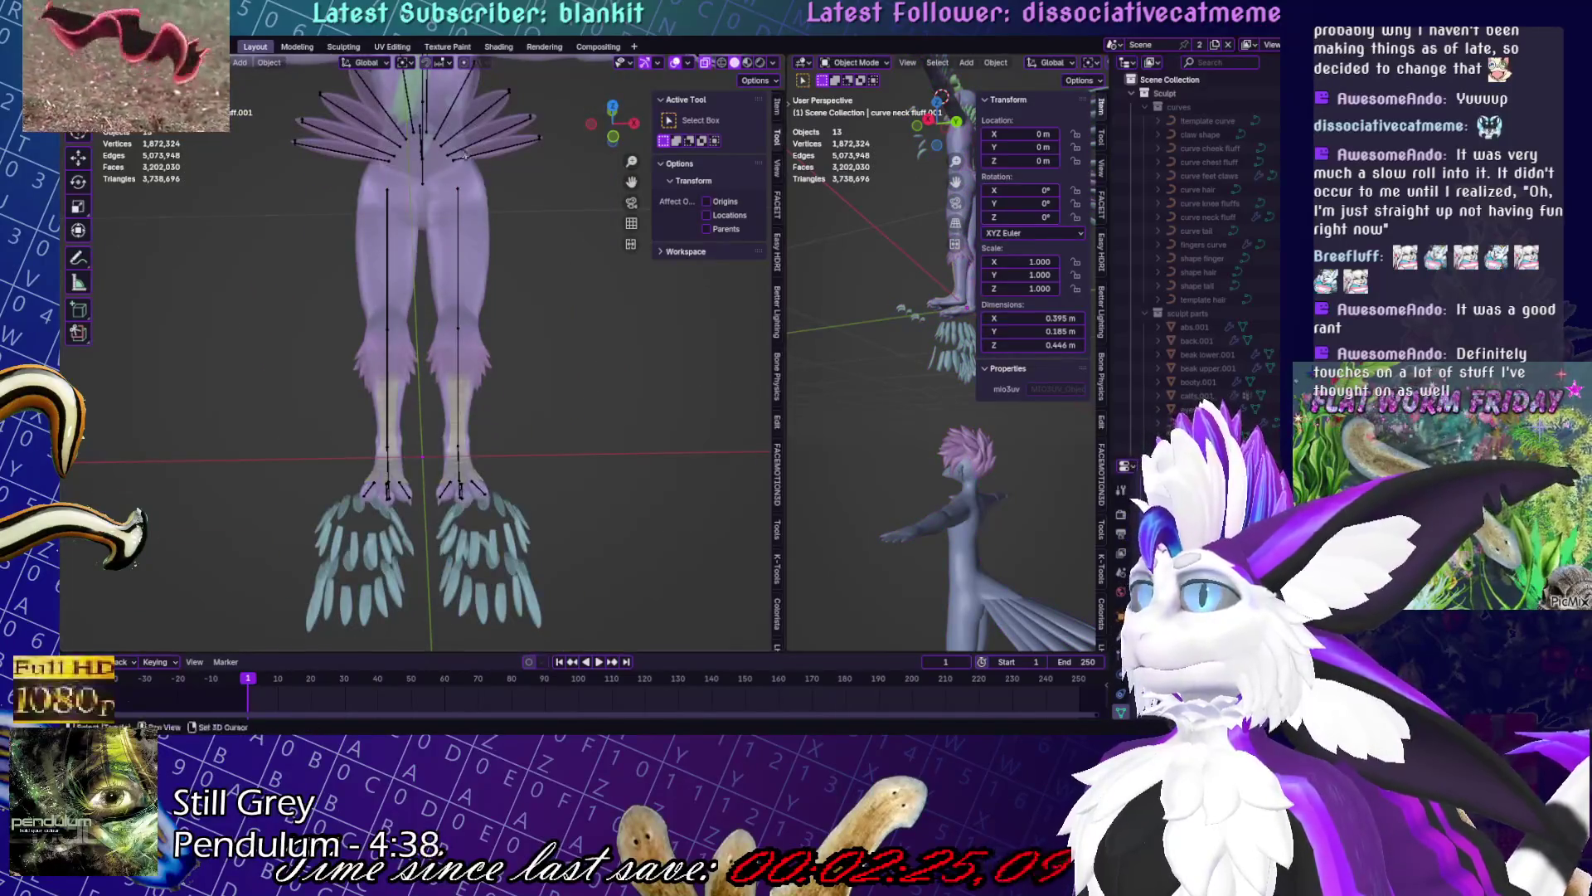
{"action": "middle_click_drag", "start_coordinate": [466, 155], "coordinate": [500, 488], "text": "shift"}
{"action": "scroll", "coordinate": [479, 390], "scroll_direction": "up", "scroll_amount": 4}
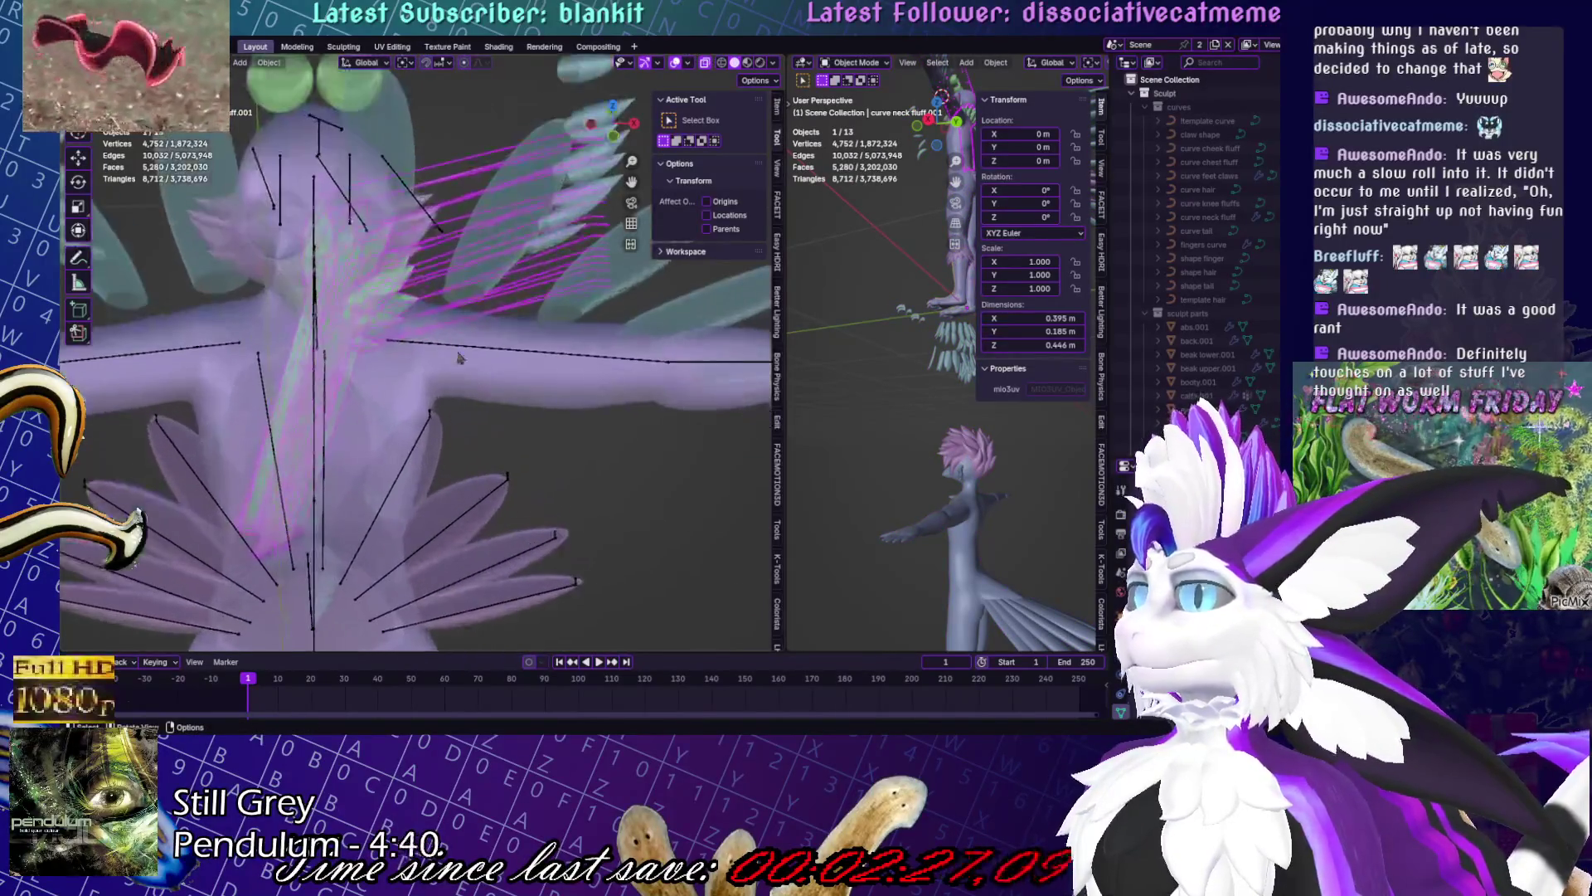
{"action": "scroll", "coordinate": [664, 599], "scroll_direction": "down", "scroll_amount": 5}
{"action": "key", "text": "alt+a"}
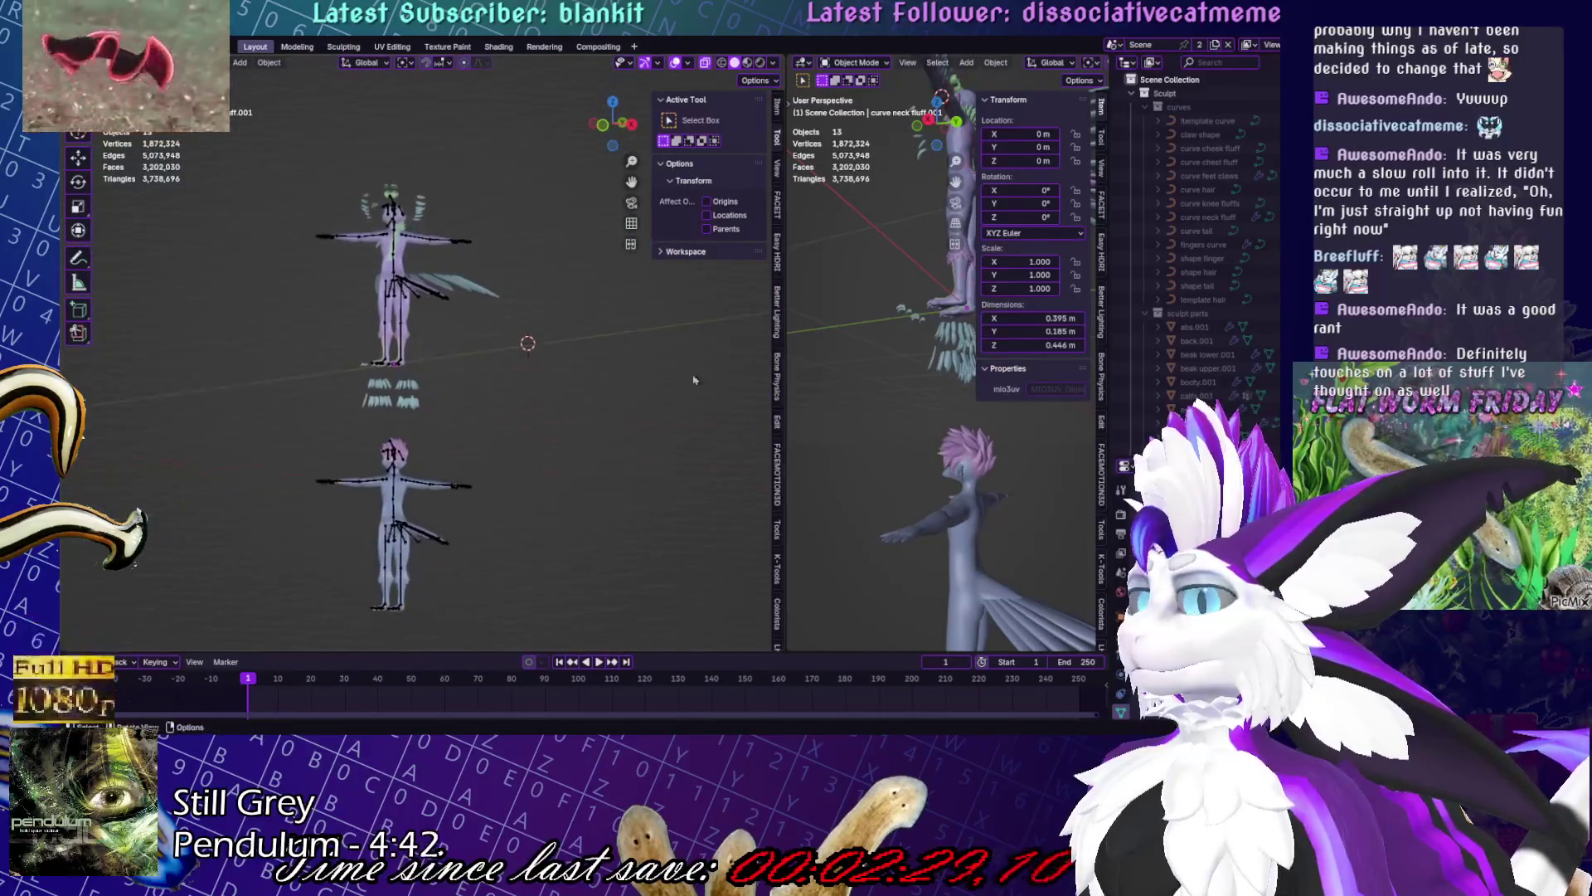
{"action": "scroll", "coordinate": [1260, 257], "scroll_direction": "down", "scroll_amount": 5}
{"action": "scroll", "coordinate": [1260, 258], "scroll_direction": "down", "scroll_amount": 5}
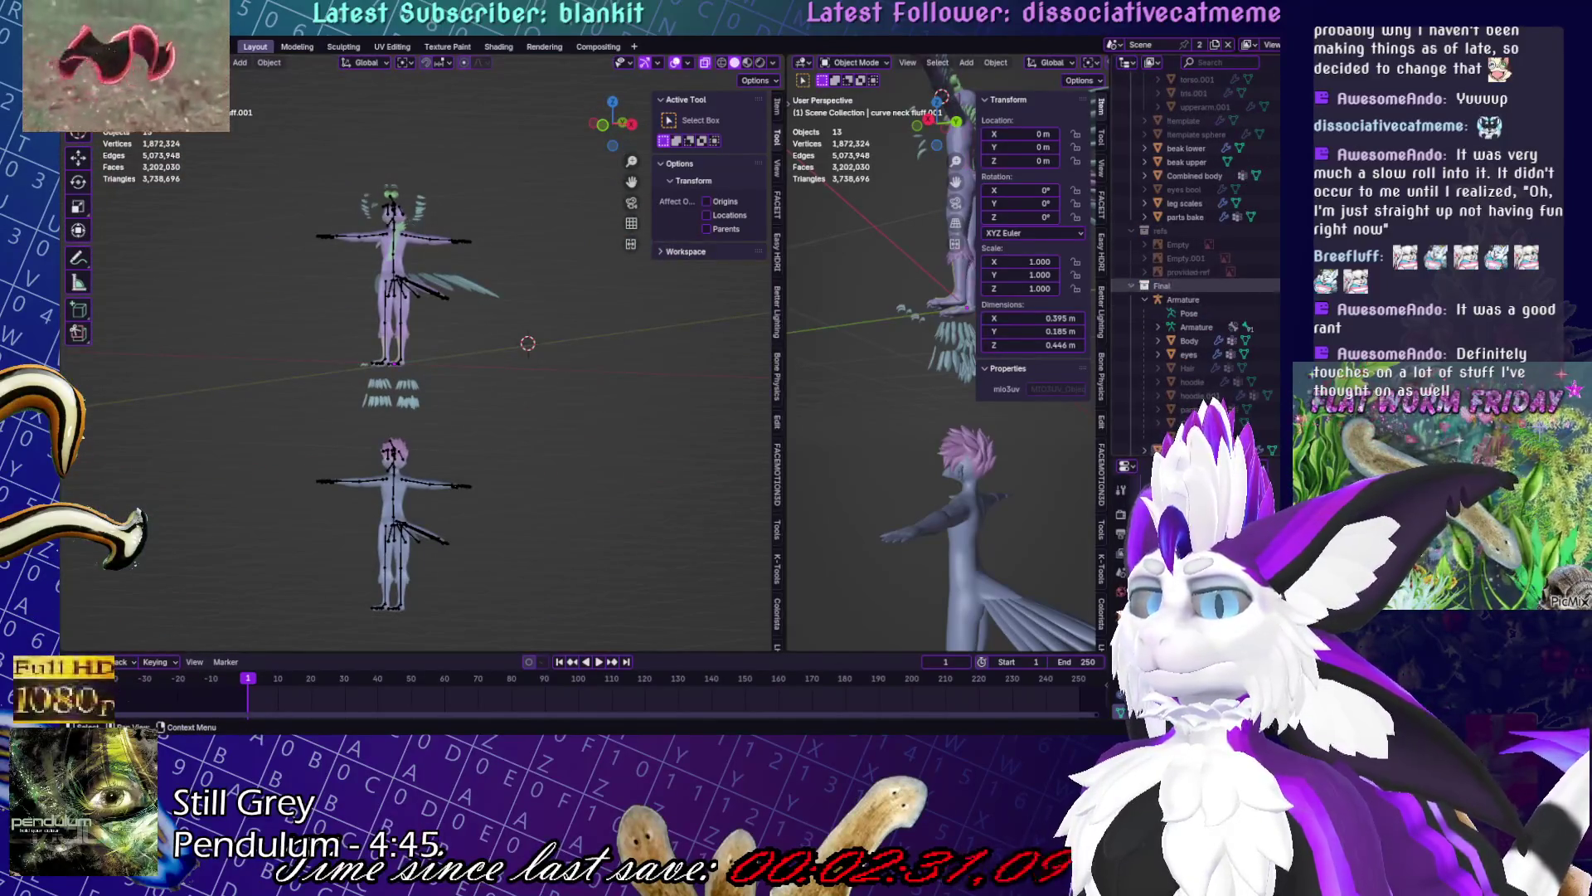
{"action": "scroll", "coordinate": [1203, 286], "scroll_direction": "down", "scroll_amount": 5}
{"action": "key", "text": "h"}
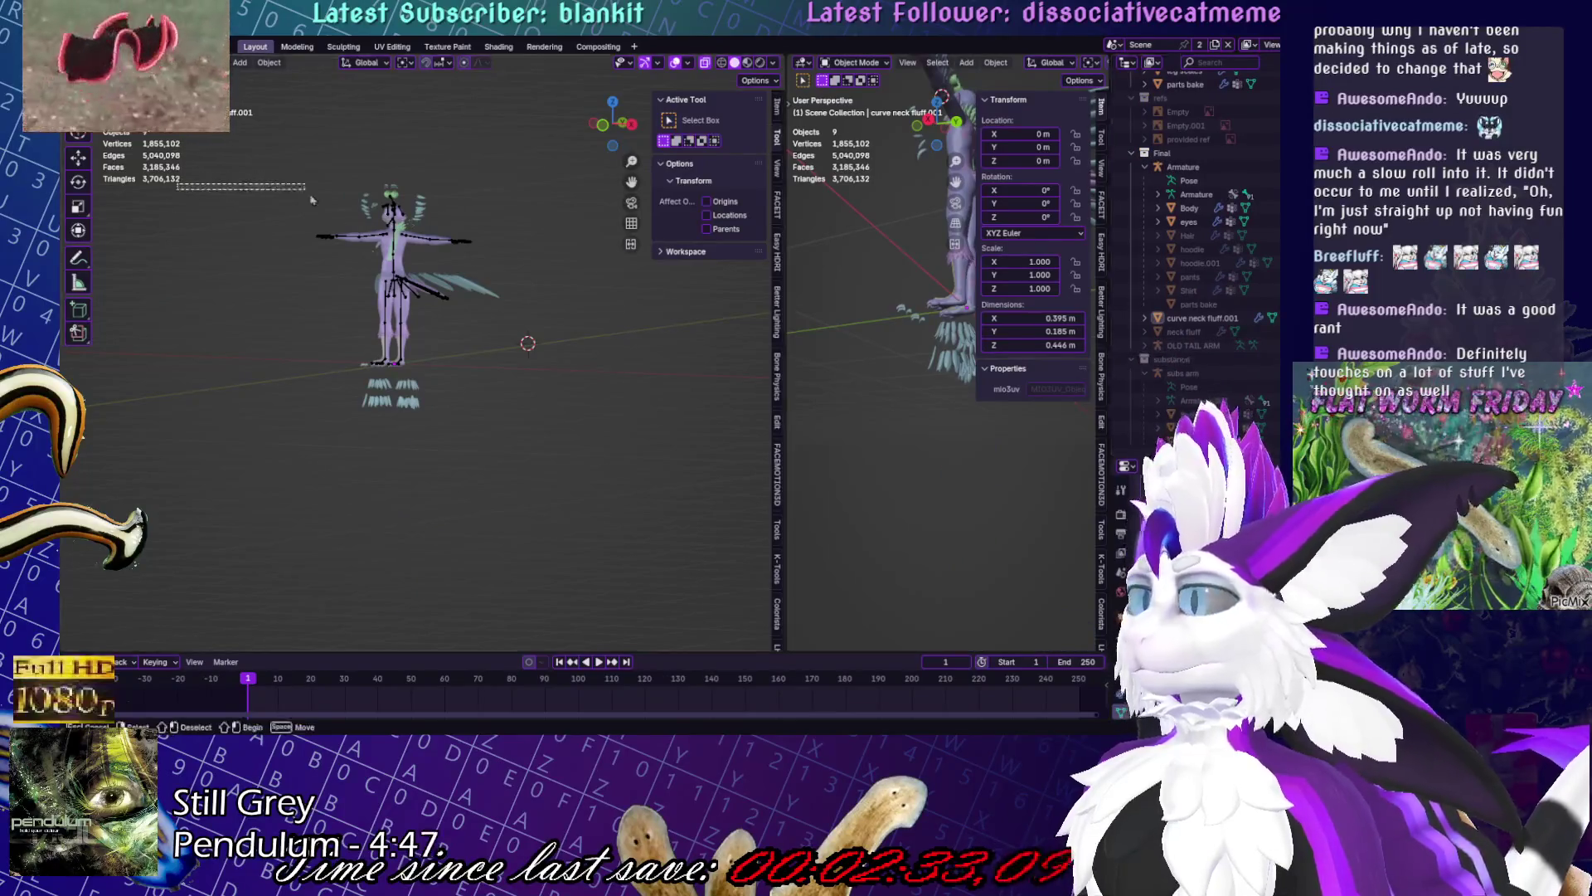
- Select only curve neck fluff.001, frame it, turn off X-ray and switch to wireframe shading
{"action": "left_click_drag", "start_coordinate": [312, 200], "coordinate": [526, 345]}
{"action": "scroll", "coordinate": [531, 332], "scroll_direction": "up", "scroll_amount": 6}
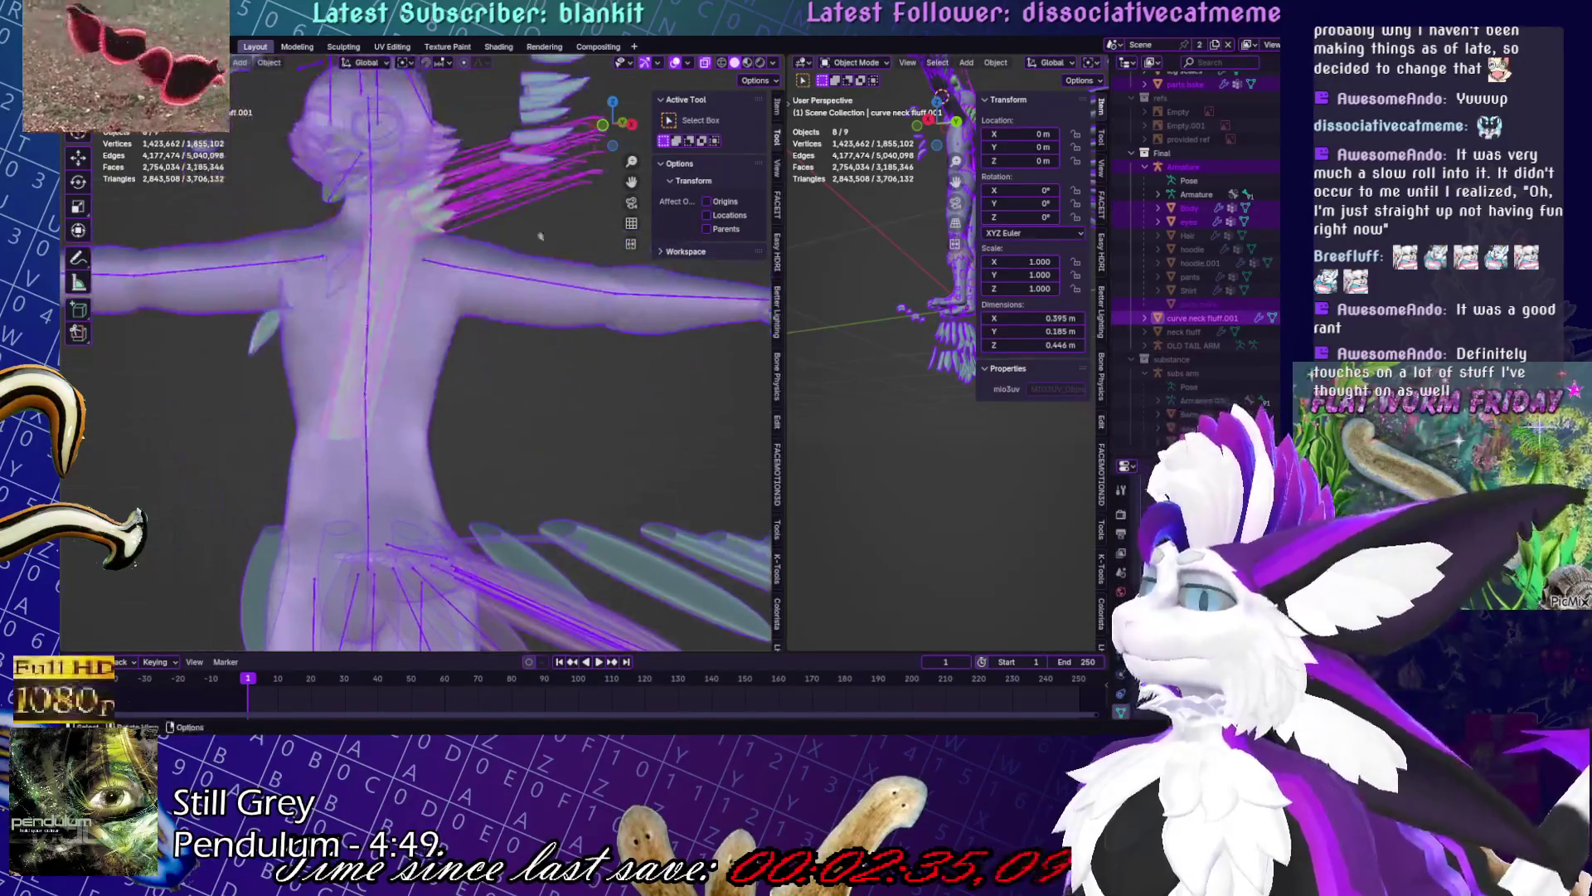
{"action": "left_click", "coordinate": [540, 237]}
{"action": "key", "text": "KP_Decimal"}
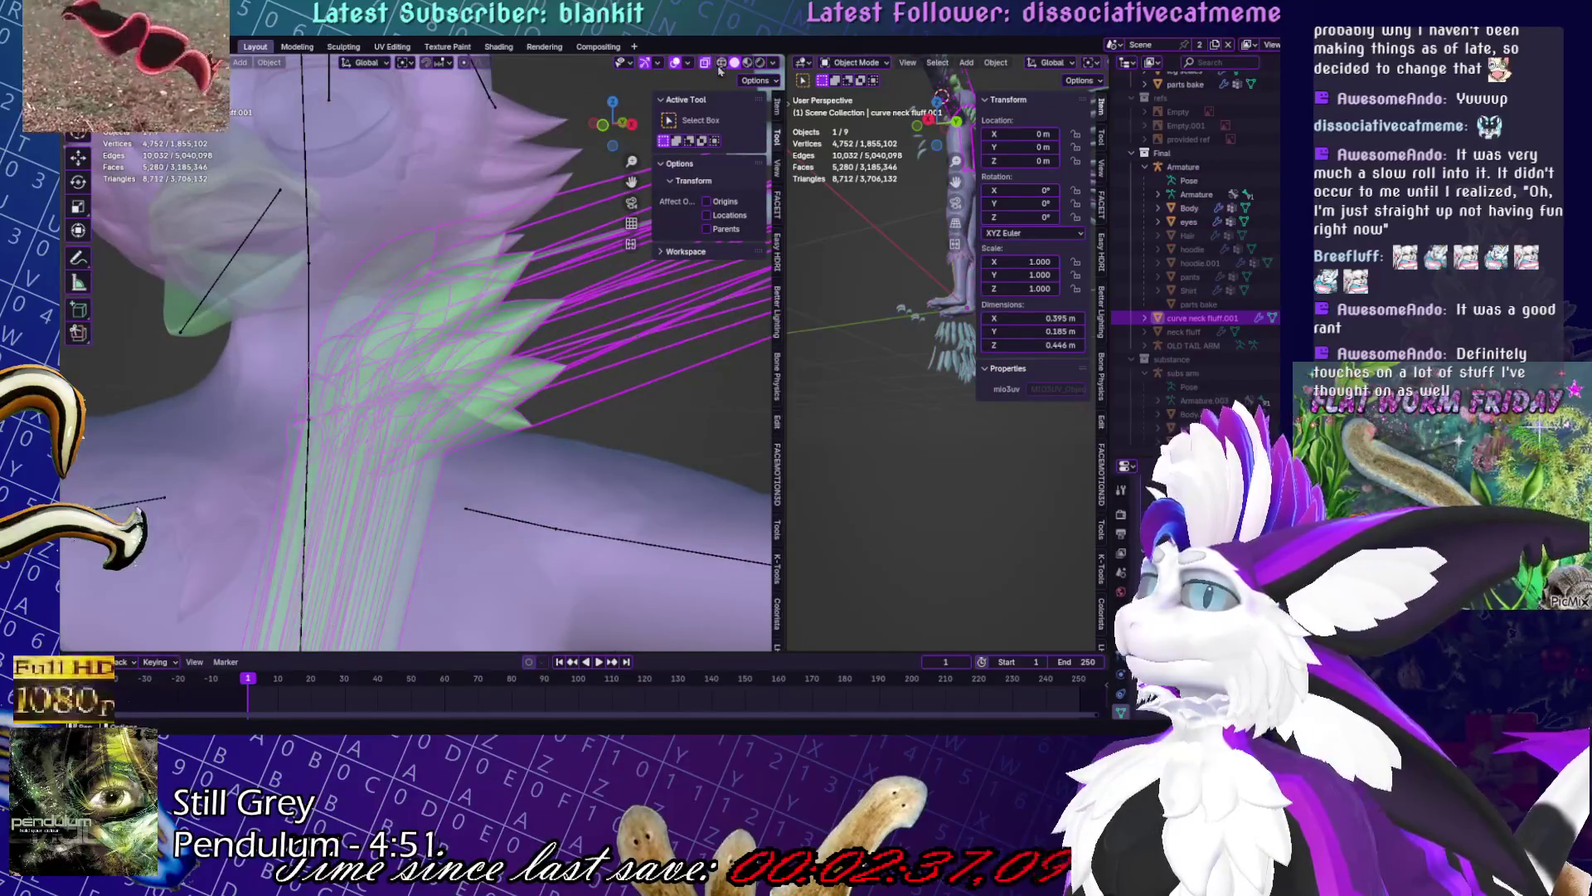
{"action": "left_click", "coordinate": [706, 64]}
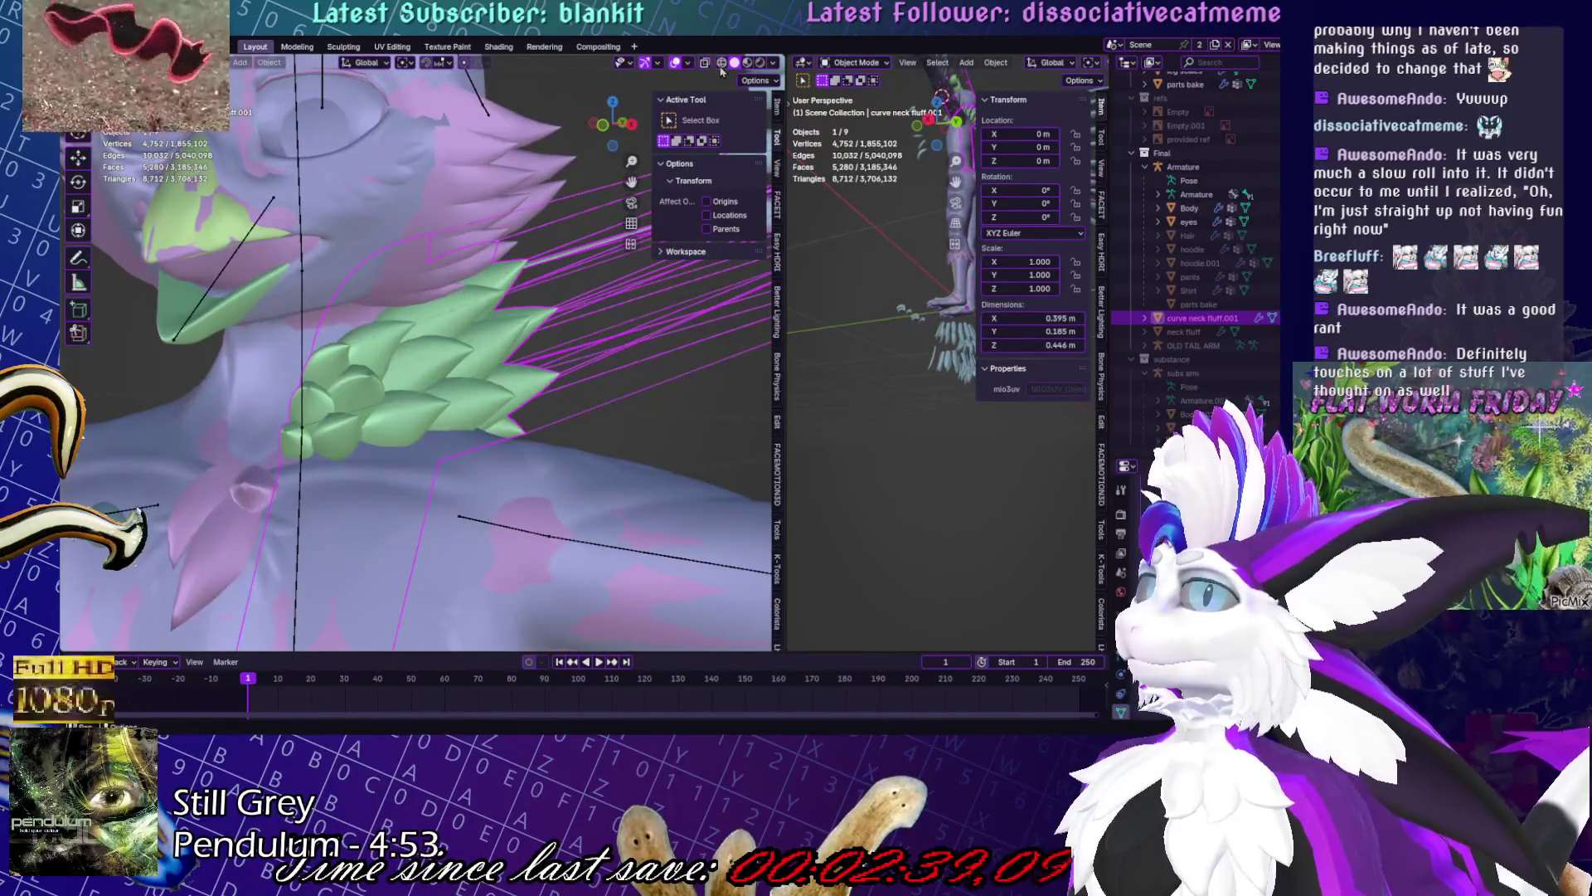
{"action": "left_click", "coordinate": [722, 64]}
- Orbit around the neck fluff wireframe to inspect it, then return to solid shading
{"action": "mouse_move", "coordinate": [697, 383]}
{"action": "middle_mouse_down"}
{"action": "mouse_move", "coordinate": [480, 452]}
{"action": "mouse_move", "coordinate": [580, 426]}
{"action": "mouse_move", "coordinate": [837, 487]}
{"action": "mouse_move", "coordinate": [573, 462]}
{"action": "middle_mouse_up"}
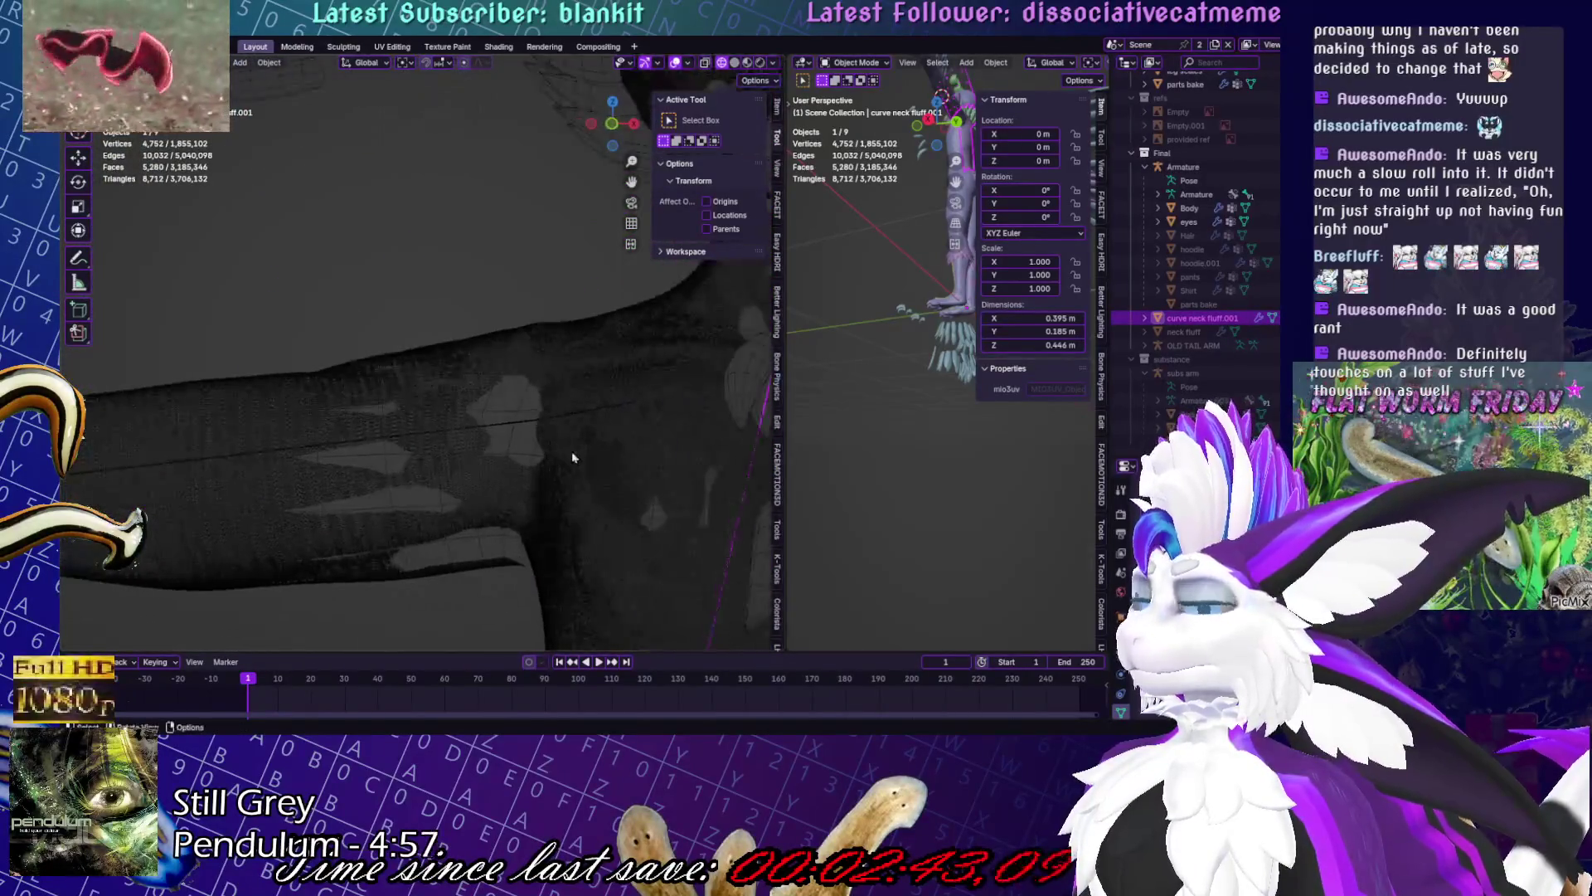
{"action": "scroll", "coordinate": [576, 456], "scroll_direction": "down", "scroll_amount": 3}
{"action": "scroll", "coordinate": [496, 402], "scroll_direction": "up", "scroll_amount": 5}
{"action": "middle_click_drag", "start_coordinate": [496, 401], "coordinate": [467, 456]}
{"action": "scroll", "coordinate": [487, 268], "scroll_direction": "up", "scroll_amount": 5}
{"action": "mouse_move", "coordinate": [487, 267]}
{"action": "middle_mouse_down"}
{"action": "mouse_move", "coordinate": [526, 249]}
{"action": "mouse_move", "coordinate": [563, 263]}
{"action": "middle_mouse_up"}
{"action": "scroll", "coordinate": [563, 263], "scroll_direction": "down", "scroll_amount": 2}
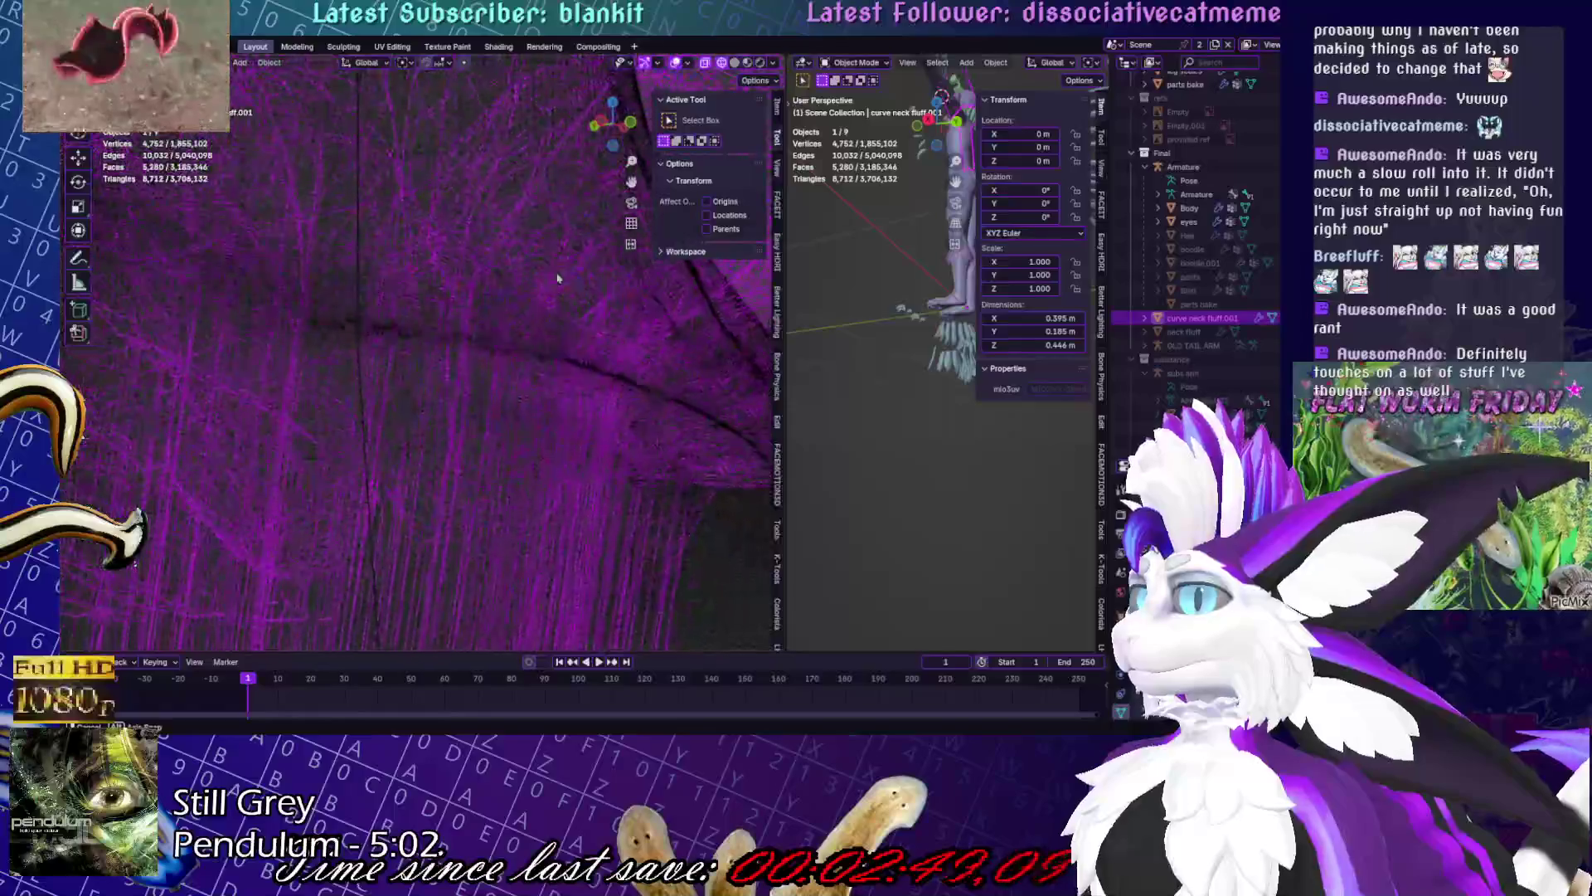
{"action": "left_click", "coordinate": [734, 64]}
{"action": "middle_click_drag", "start_coordinate": [414, 357], "coordinate": [498, 331]}
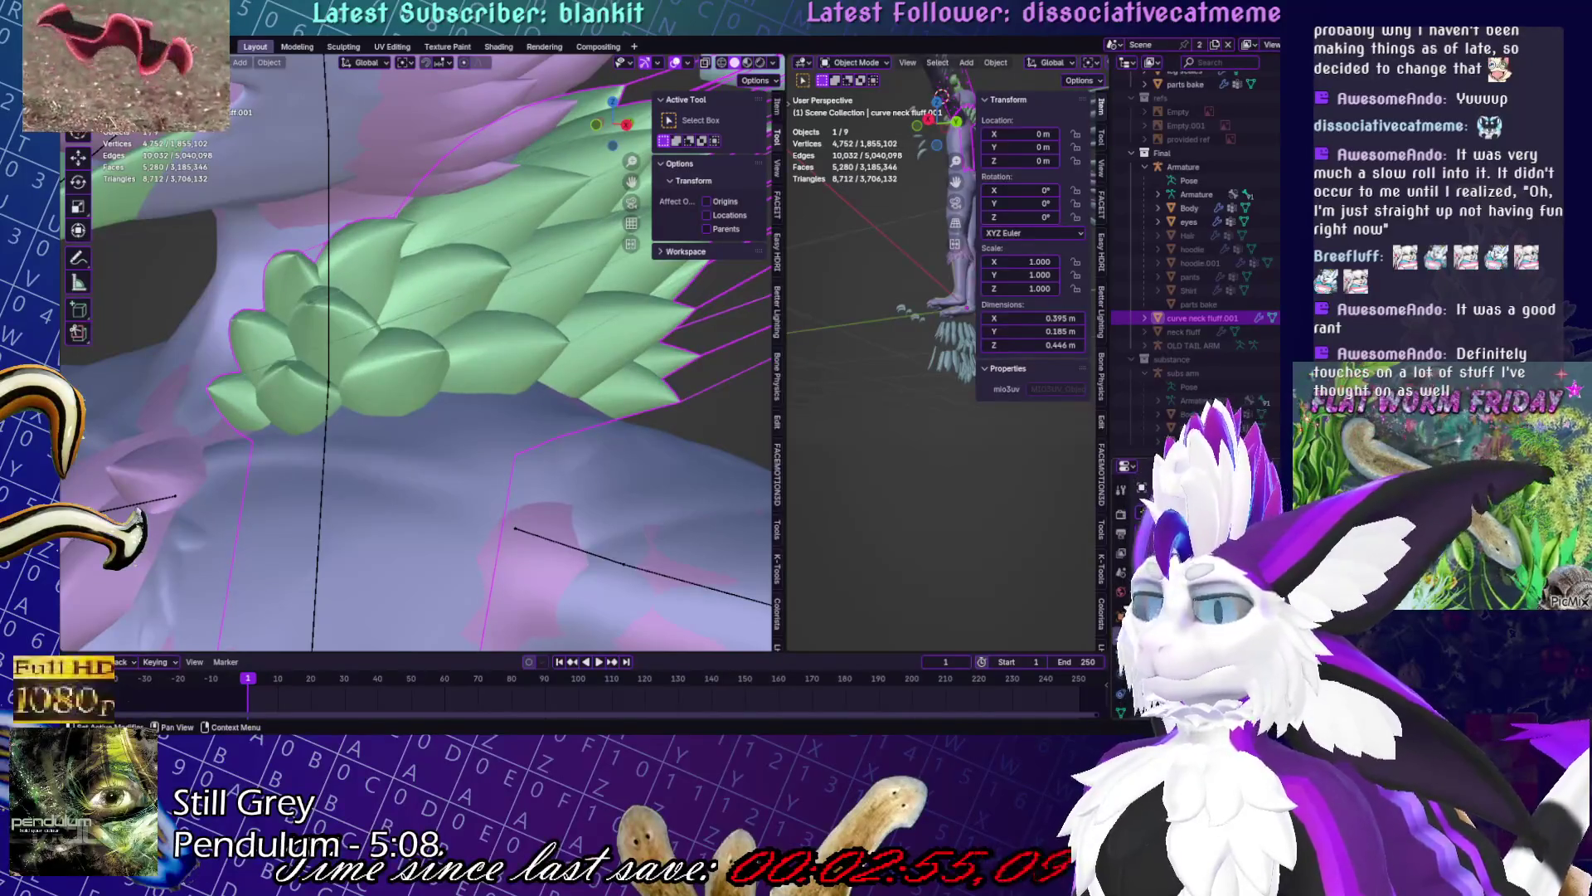
- Enter Edit Mode on the neck fluff and orbit to a front view of the character
{"action": "key", "text": "Tab"}
{"action": "scroll", "coordinate": [340, 365], "scroll_direction": "down", "scroll_amount": 5}
{"action": "middle_click_drag", "start_coordinate": [340, 365], "coordinate": [573, 370]}
{"action": "scroll", "coordinate": [560, 306], "scroll_direction": "down", "scroll_amount": 3}
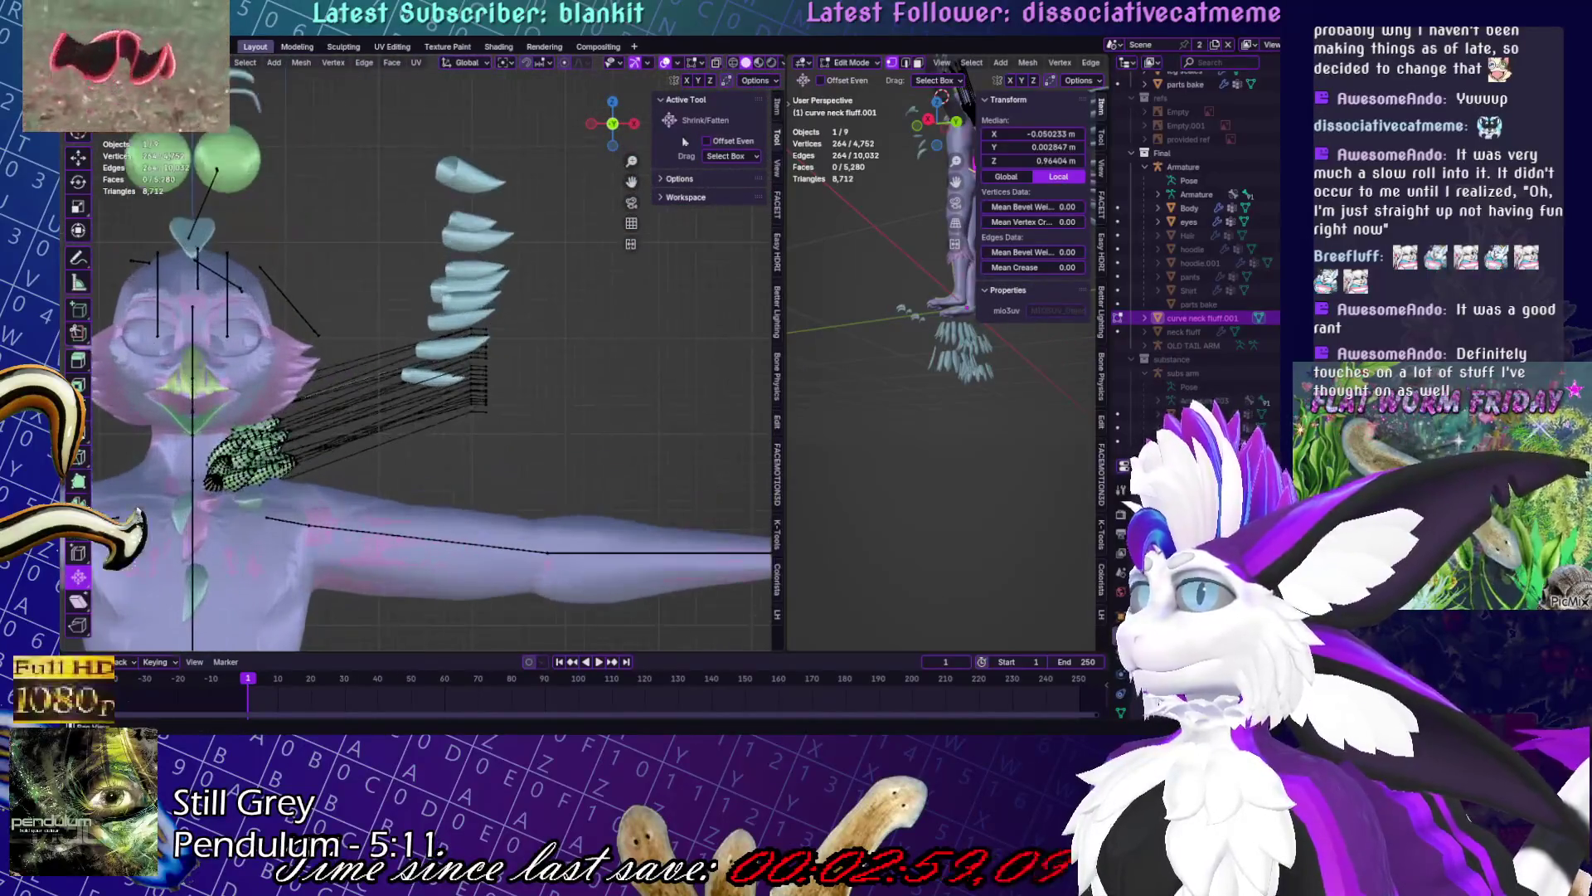
- Circle-select the stretched vertices, delete them, and return to Object Mode
{"action": "key", "text": "c"}
{"action": "left_click", "coordinate": [540, 390]}
{"action": "key", "text": "Escape"}
{"action": "scroll", "coordinate": [409, 455], "scroll_direction": "up", "scroll_amount": 3}
{"action": "key", "text": "x"}
{"action": "left_click", "coordinate": [487, 362]}
{"action": "scroll", "coordinate": [539, 348], "scroll_direction": "up", "scroll_amount": 3}
{"action": "key", "text": "Tab"}
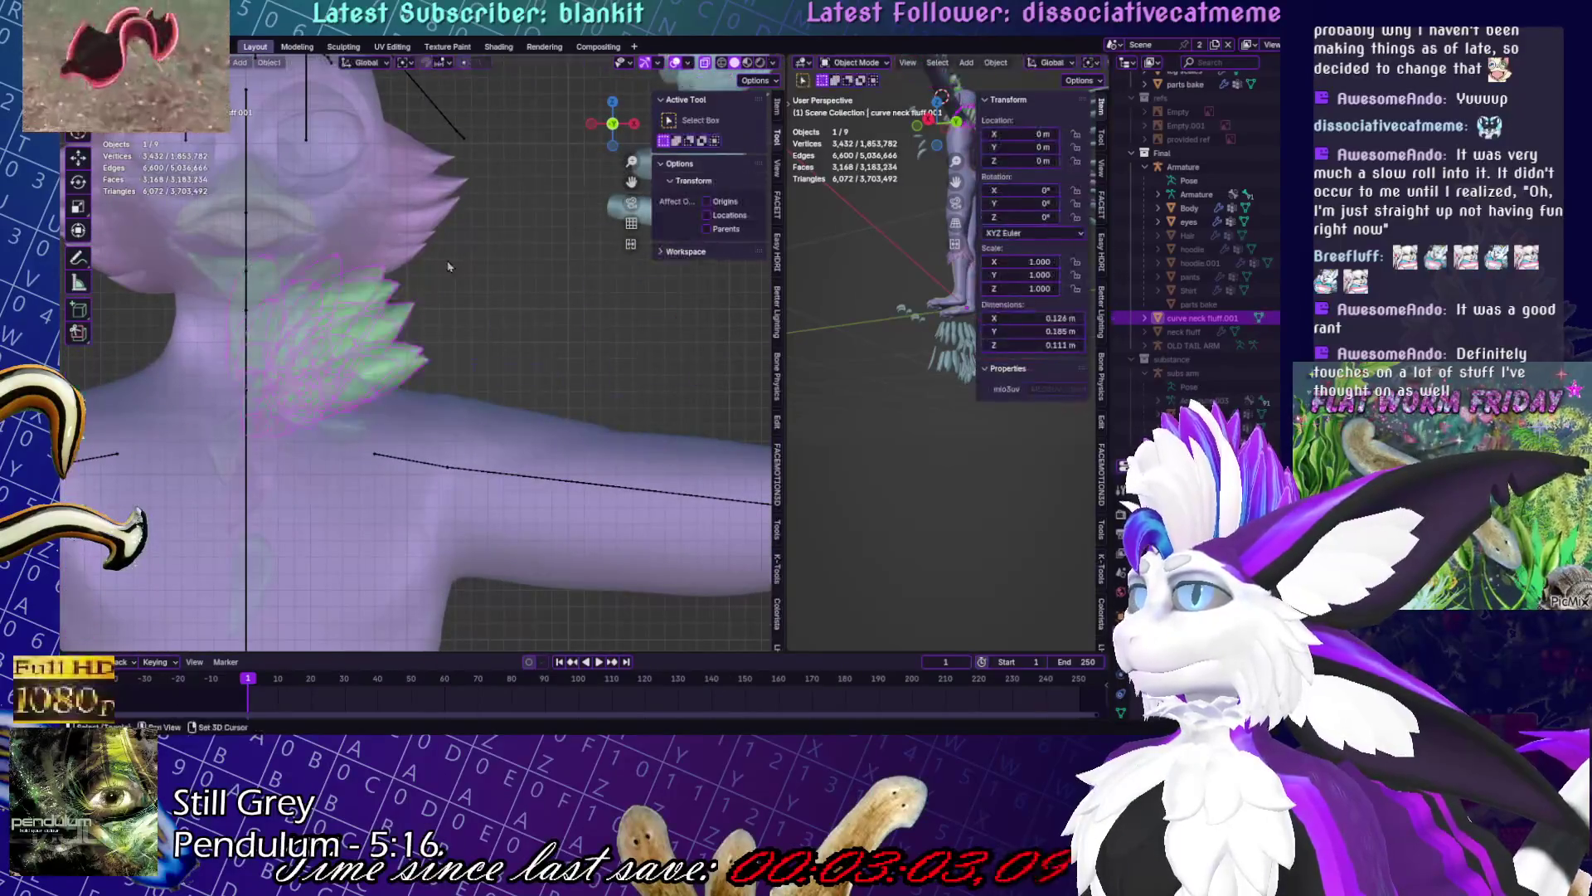
- Orbit around the fluff strands, switch to wireframe shading, and jump to front orthographic view
{"action": "scroll", "coordinate": [611, 338], "scroll_direction": "up", "scroll_amount": 4}
{"action": "mouse_move", "coordinate": [563, 338]}
{"action": "middle_mouse_down"}
{"action": "mouse_move", "coordinate": [581, 369]}
{"action": "mouse_move", "coordinate": [540, 421]}
{"action": "middle_mouse_up"}
{"action": "key", "text": "Tab"}
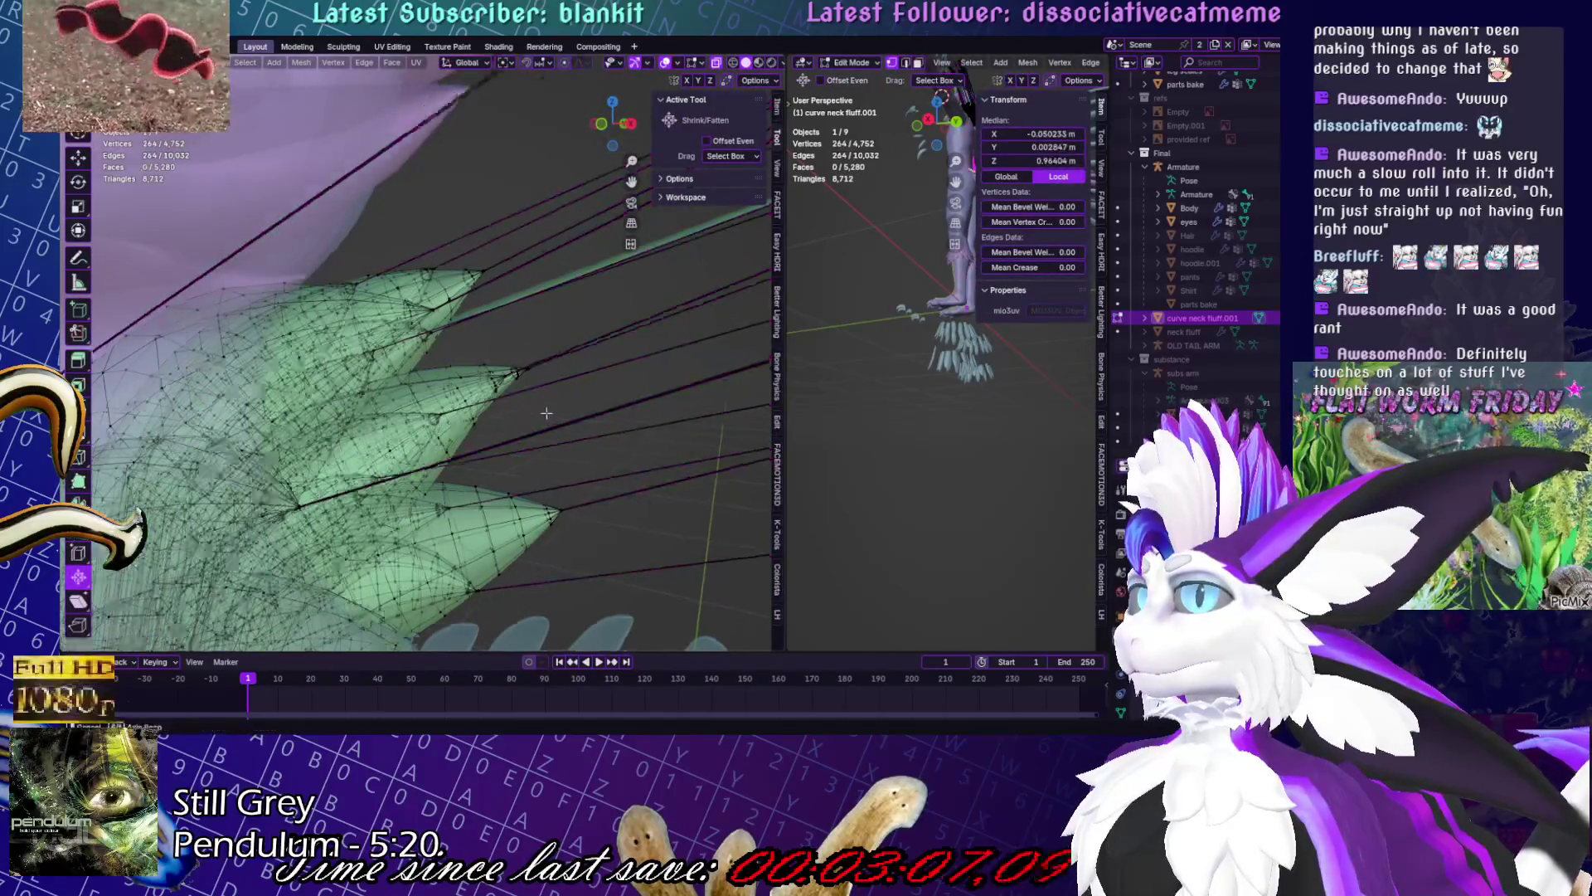
{"action": "key", "text": "Tab"}
{"action": "scroll", "coordinate": [604, 427], "scroll_direction": "up", "scroll_amount": 2}
{"action": "mouse_move", "coordinate": [628, 419]}
{"action": "middle_mouse_down"}
{"action": "mouse_move", "coordinate": [739, 554]}
{"action": "mouse_move", "coordinate": [748, 85]}
{"action": "mouse_move", "coordinate": [672, 199]}
{"action": "mouse_move", "coordinate": [580, 437]}
{"action": "middle_mouse_up"}
{"action": "left_click", "coordinate": [719, 73]}
{"action": "key", "text": "KP_1"}
- Check the fluff mesh in Edit Mode, then orbit closer around it in Object Mode
{"action": "key", "text": "Tab"}
{"action": "scroll", "coordinate": [428, 355], "scroll_direction": "up", "scroll_amount": 3}
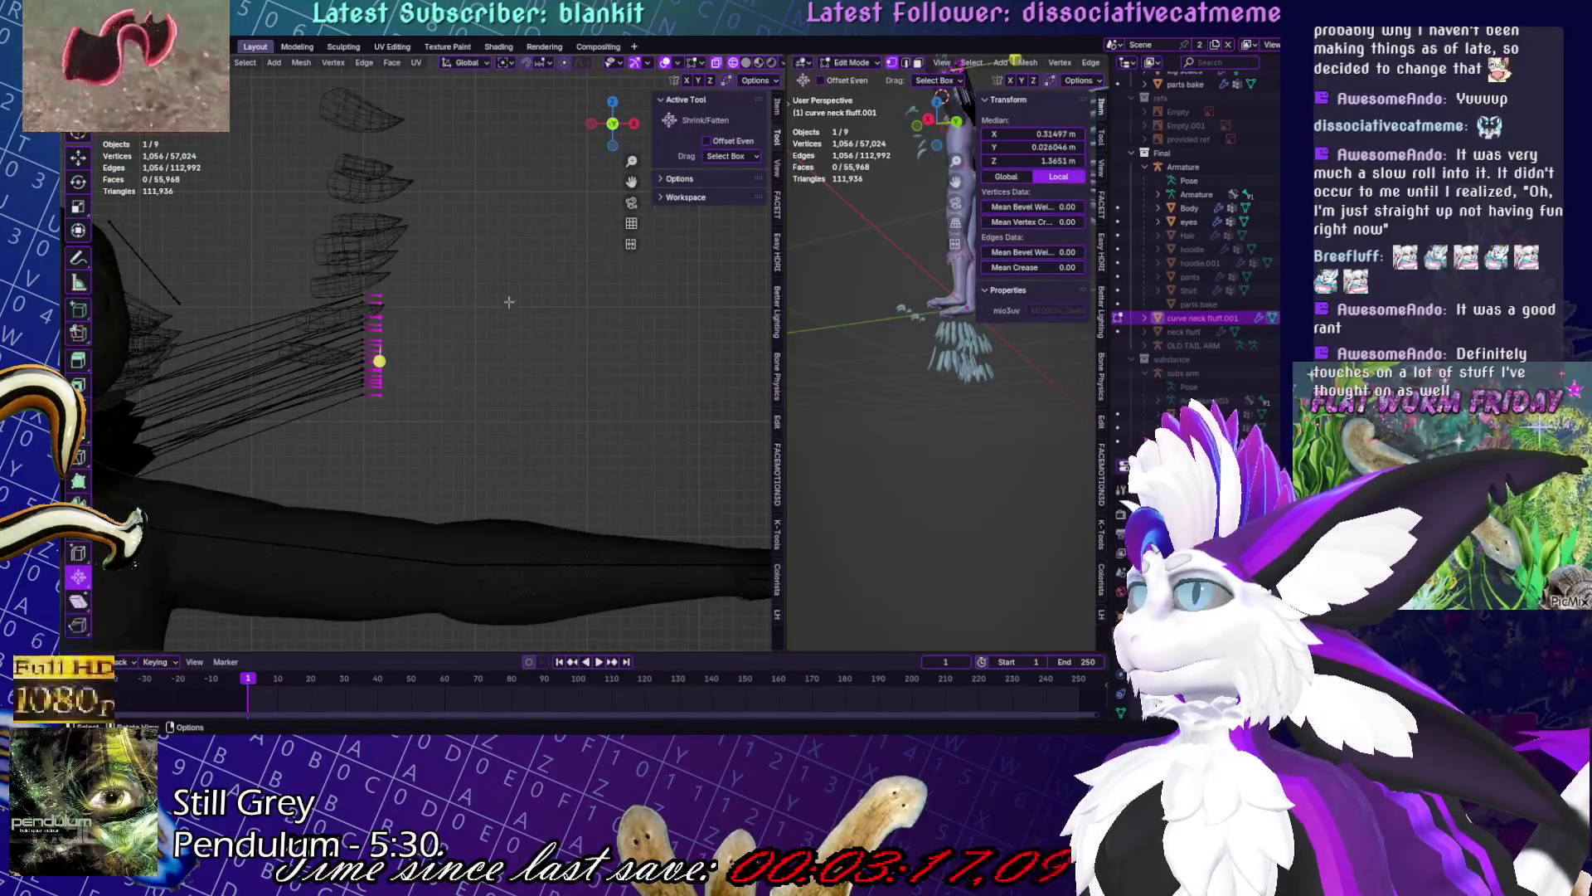
{"action": "scroll", "coordinate": [511, 361], "scroll_direction": "down", "scroll_amount": 3}
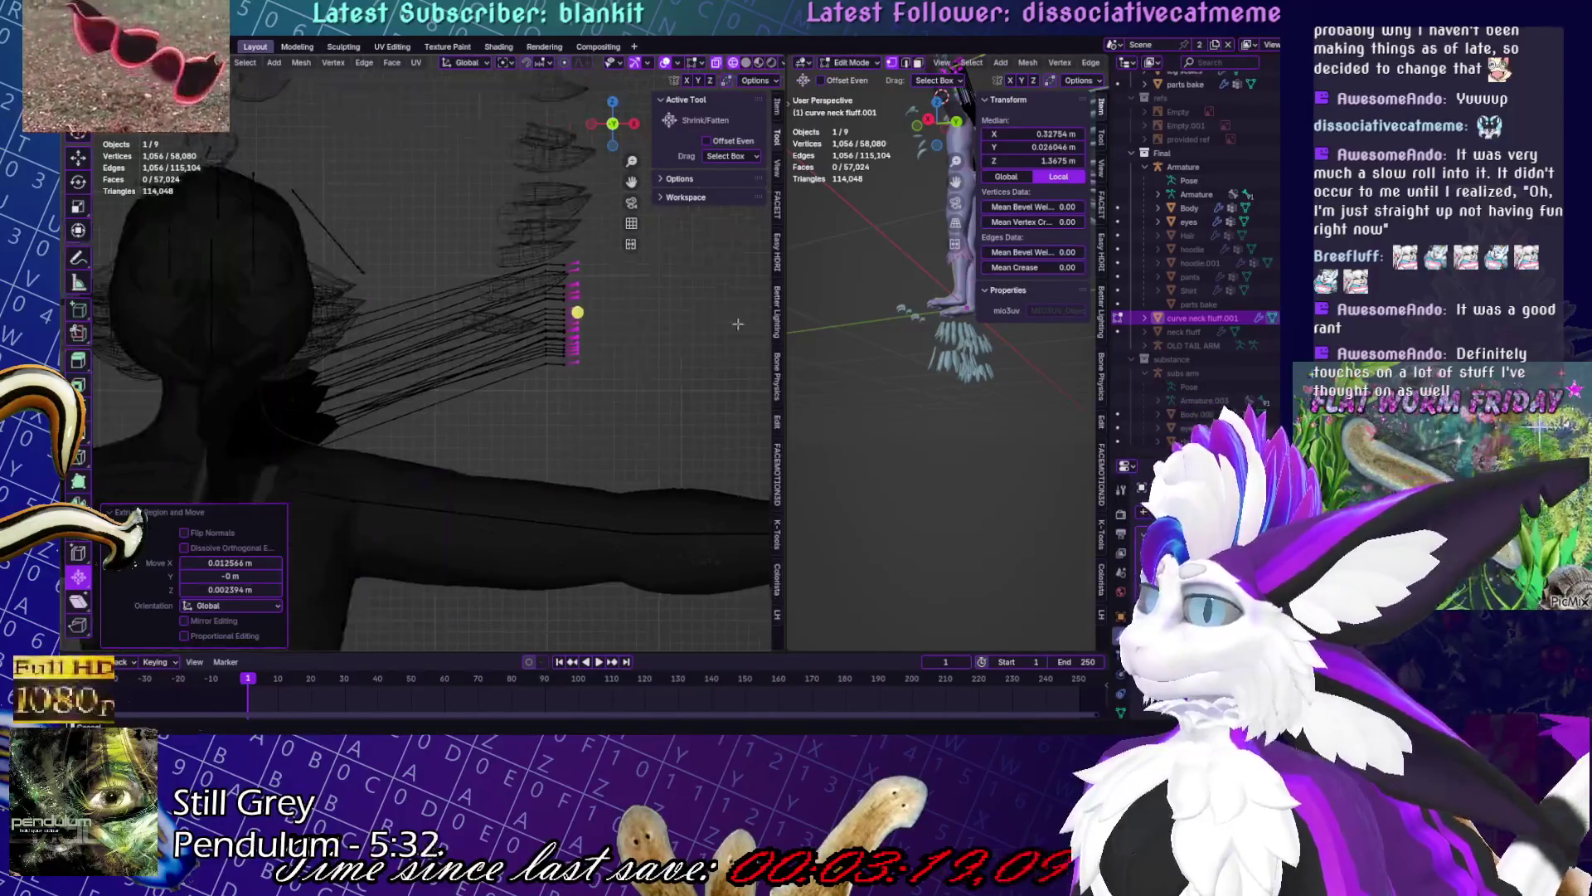
{"action": "key", "text": "Tab"}
{"action": "scroll", "coordinate": [500, 412], "scroll_direction": "up", "scroll_amount": 5}
{"action": "scroll", "coordinate": [498, 412], "scroll_direction": "up", "scroll_amount": 5}
{"action": "mouse_move", "coordinate": [499, 413]}
{"action": "middle_mouse_down"}
{"action": "mouse_move", "coordinate": [416, 451]}
{"action": "mouse_move", "coordinate": [515, 452]}
{"action": "mouse_move", "coordinate": [498, 470]}
{"action": "mouse_move", "coordinate": [568, 471]}
{"action": "mouse_move", "coordinate": [464, 443]}
{"action": "mouse_move", "coordinate": [391, 313]}
{"action": "mouse_move", "coordinate": [513, 370]}
{"action": "middle_mouse_up"}
- Isolate the neck fluff in local view, exit it, and re-enter Edit Mode from the front
{"action": "key", "text": "KP_Divide"}
{"action": "key", "text": "KP_Divide"}
{"action": "key", "text": "Tab"}
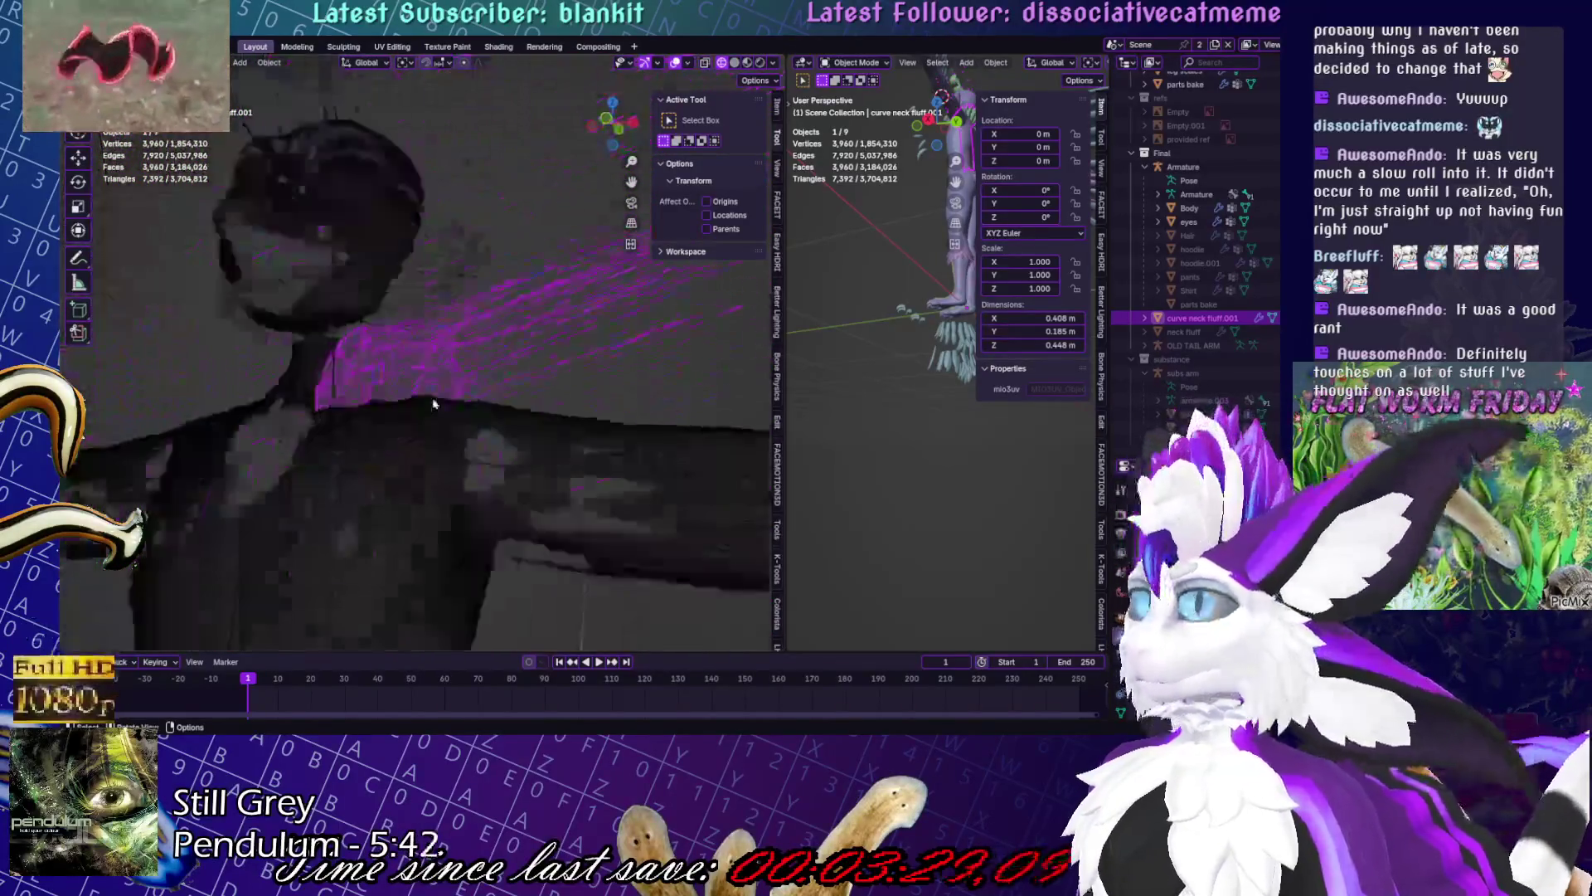
{"action": "key", "text": "Tab"}
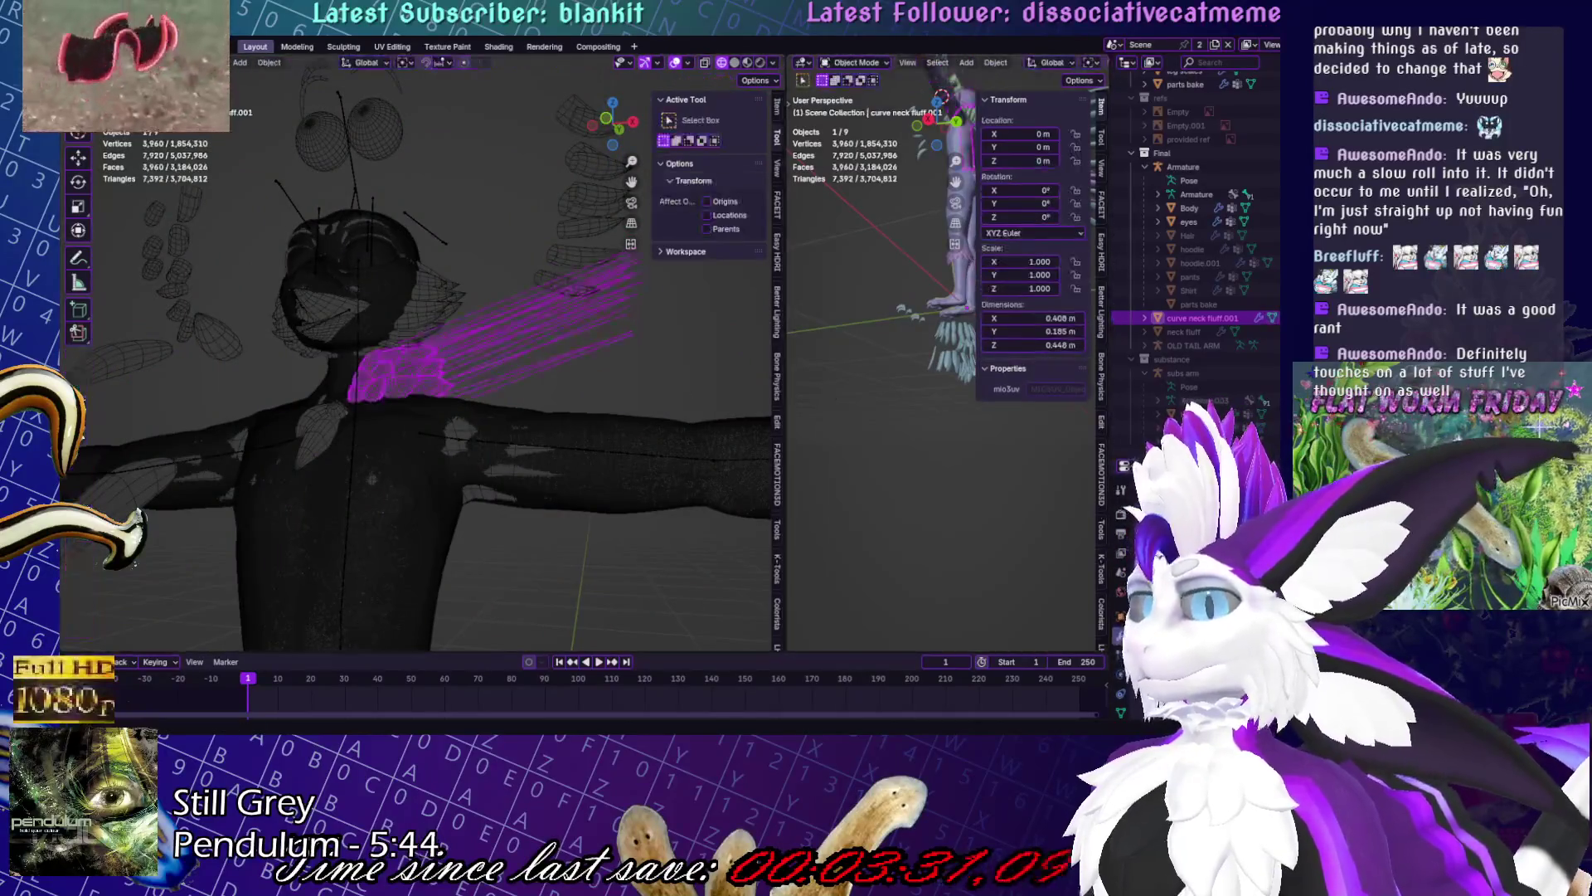
{"action": "key", "text": "KP_1"}
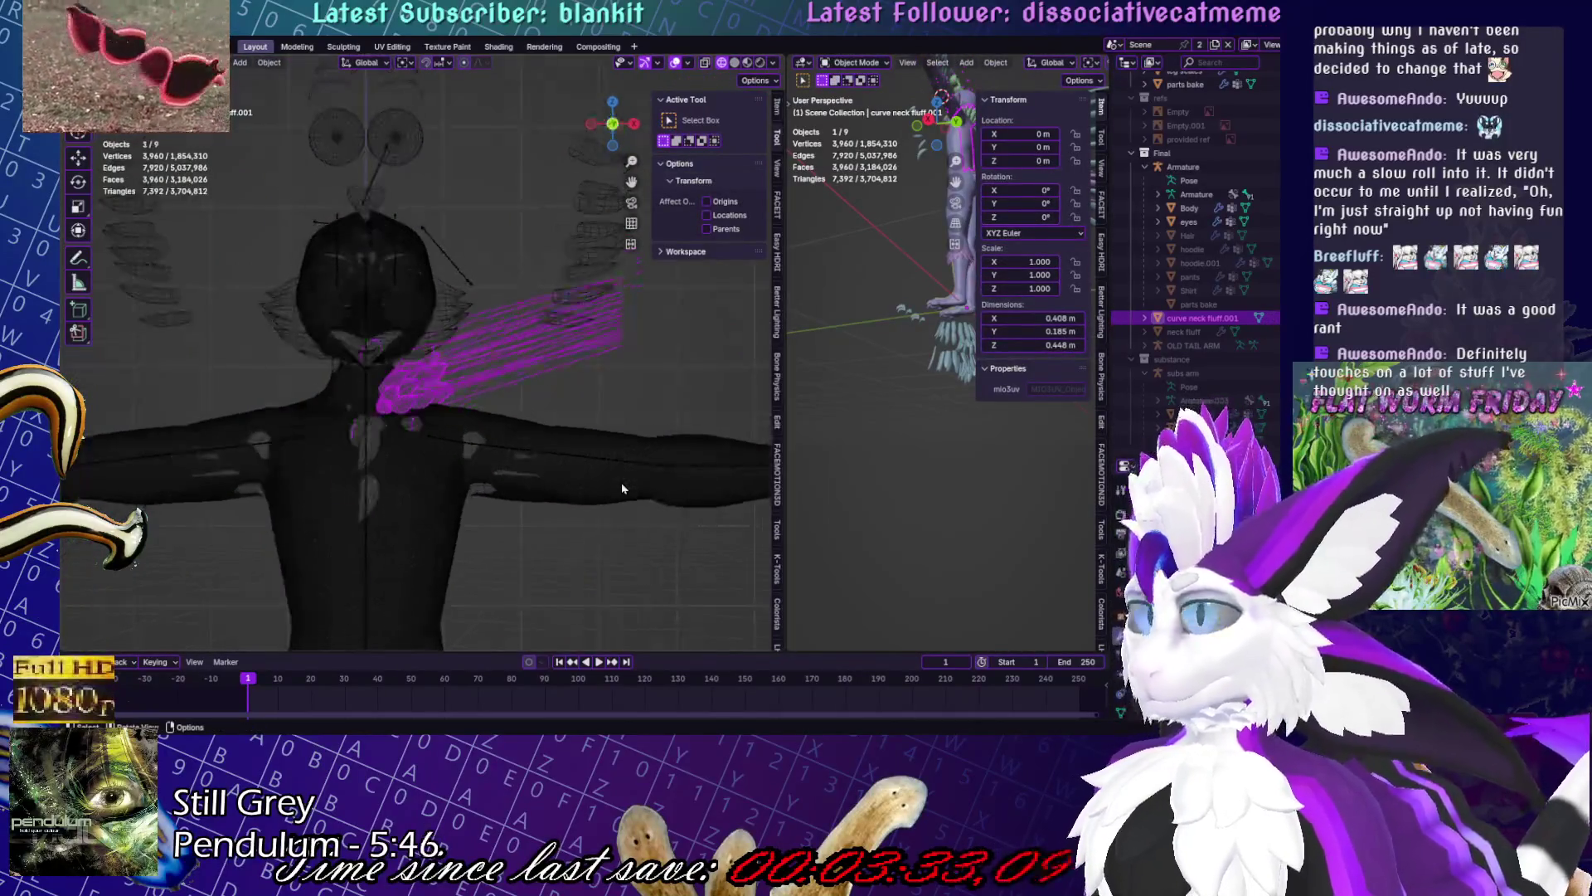
{"action": "key", "text": "Tab"}
- Select the connected stray strip with Ctrl+L, cancelling an accidental move
{"action": "key", "text": "ctrl+l"}
{"action": "key", "text": "g"}
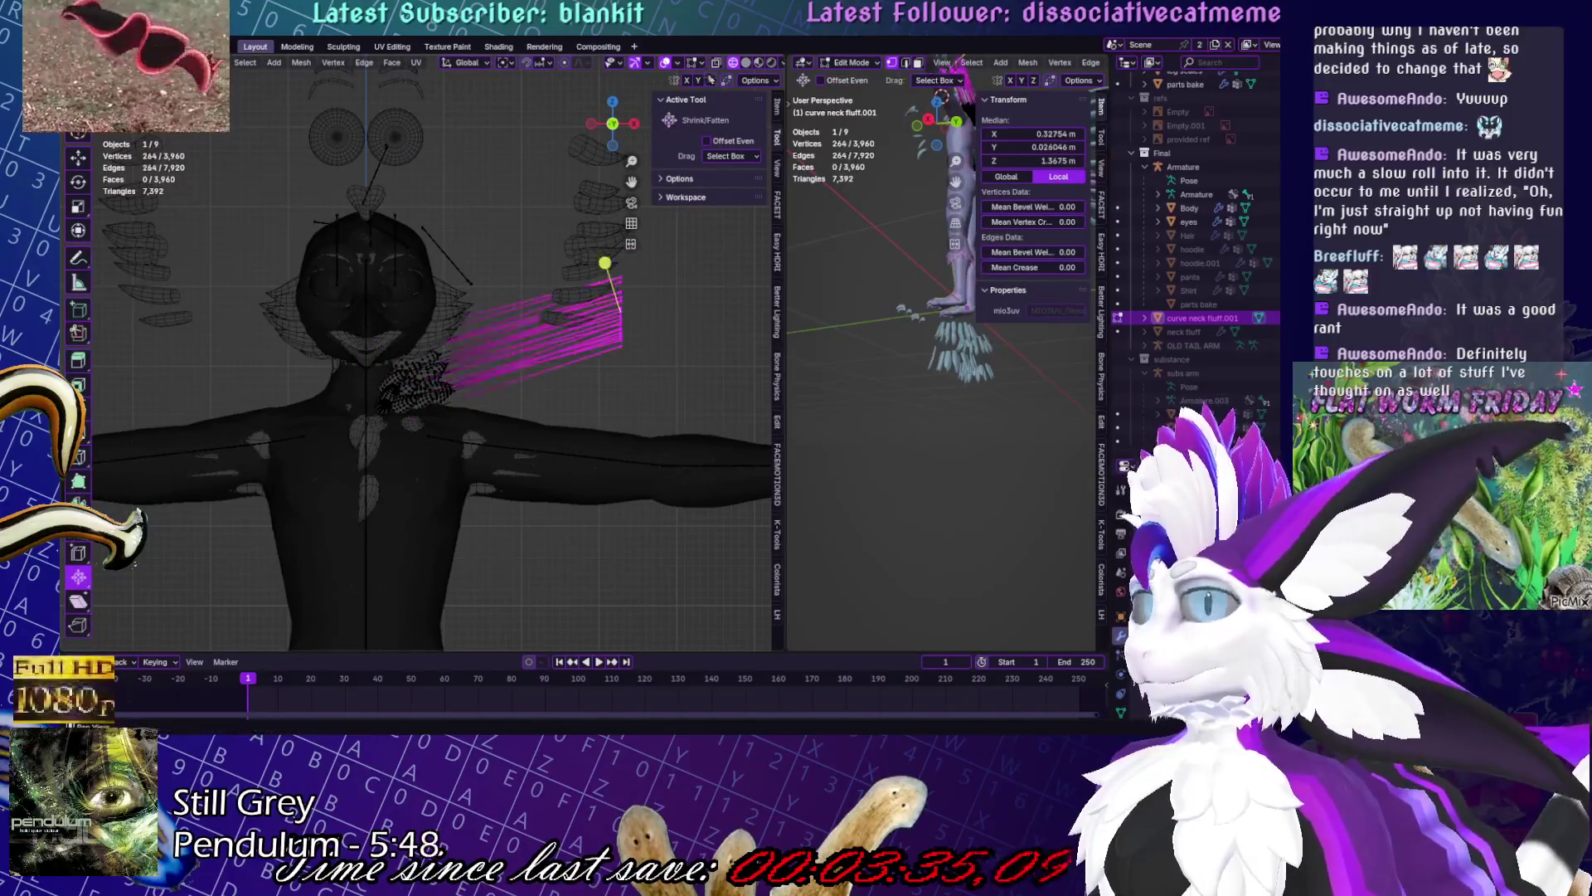
{"action": "scroll", "coordinate": [398, 357], "scroll_direction": "up", "scroll_amount": 4}
{"action": "right_click", "coordinate": [480, 315]}
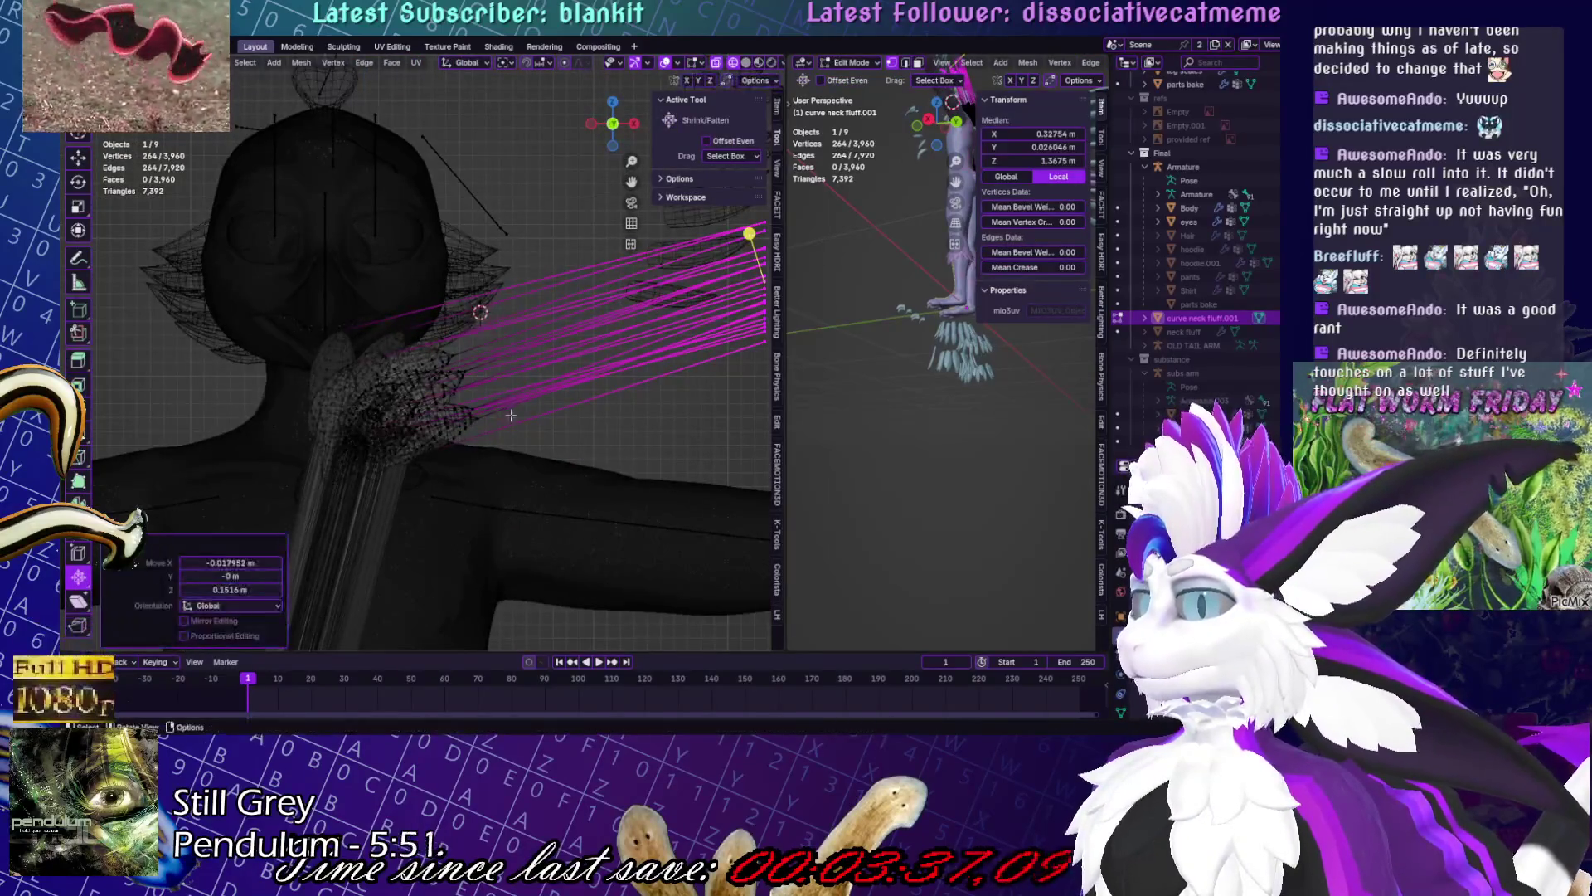
{"action": "scroll", "coordinate": [445, 406], "scroll_direction": "down", "scroll_amount": 4}
- Circle-select the rest of the stray strip, delete its vertices, and return to Object Mode
{"action": "key", "text": "w"}
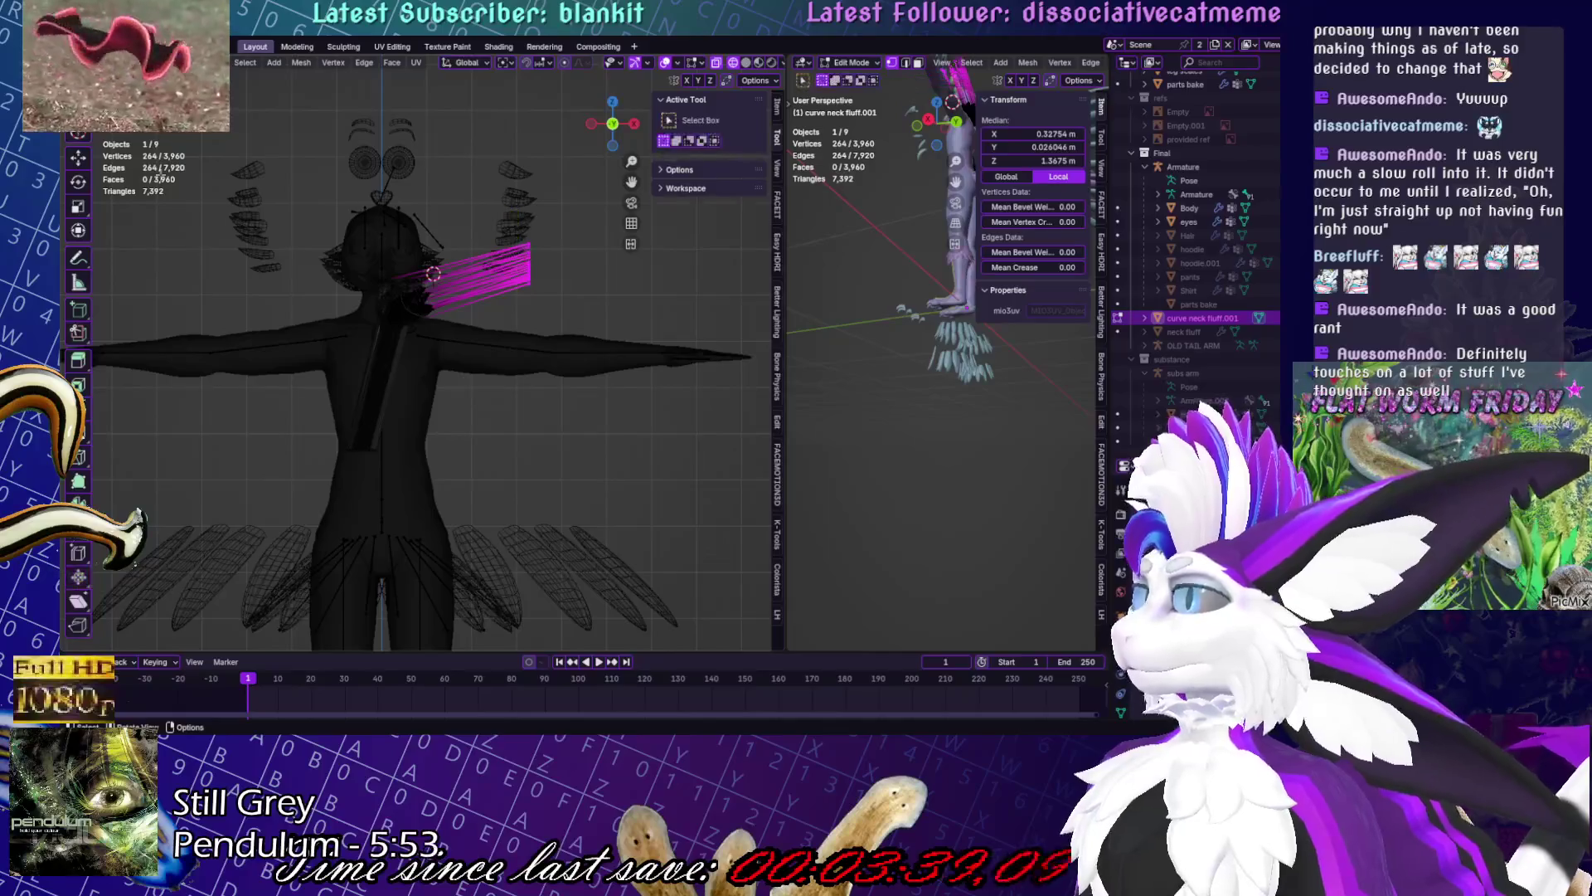
{"action": "key", "text": "c"}
{"action": "scroll", "coordinate": [398, 473], "scroll_direction": "up", "scroll_amount": 3}
{"action": "left_click", "coordinate": [377, 390]}
{"action": "key", "text": "Escape"}
{"action": "key", "text": "x"}
{"action": "left_click", "coordinate": [535, 402]}
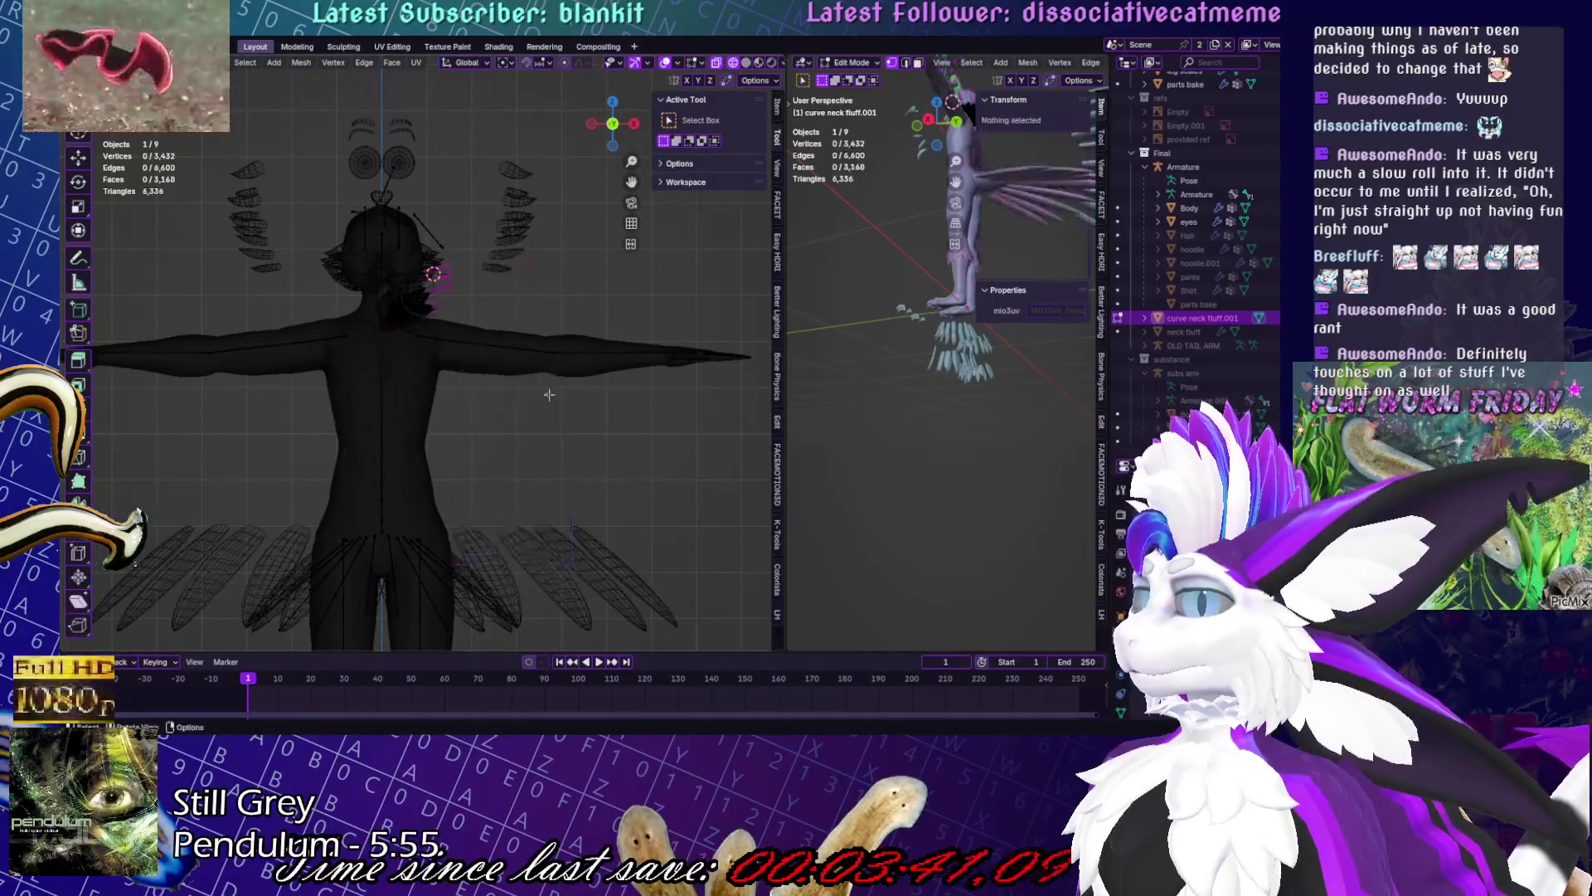
{"action": "scroll", "coordinate": [390, 228], "scroll_direction": "up", "scroll_amount": 5}
{"action": "left_click", "coordinate": [777, 166]}
{"action": "key", "text": "Tab"}
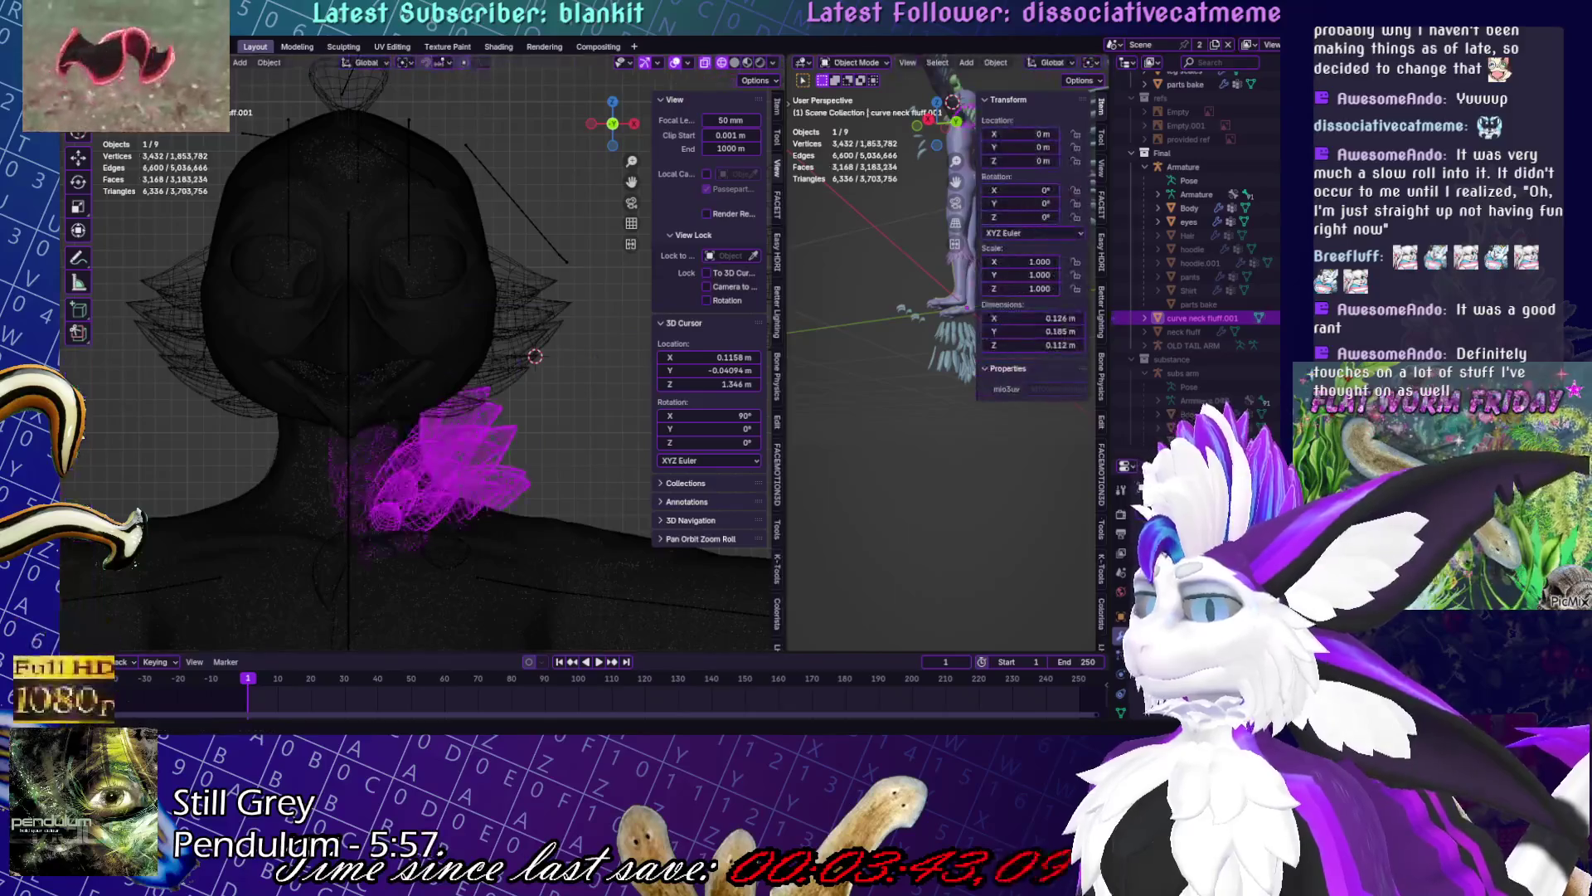
{"action": "scroll", "coordinate": [464, 365], "scroll_direction": "down", "scroll_amount": 5}
{"action": "mouse_move", "coordinate": [465, 365]}
{"action": "middle_mouse_down"}
{"action": "mouse_move", "coordinate": [399, 365]}
{"action": "mouse_move", "coordinate": [471, 363]}
{"action": "mouse_move", "coordinate": [428, 333]}
{"action": "middle_mouse_up"}
- Bring the neck fluff into the UV Editing workspace and select its UV grid
{"action": "left_click", "coordinate": [394, 47]}
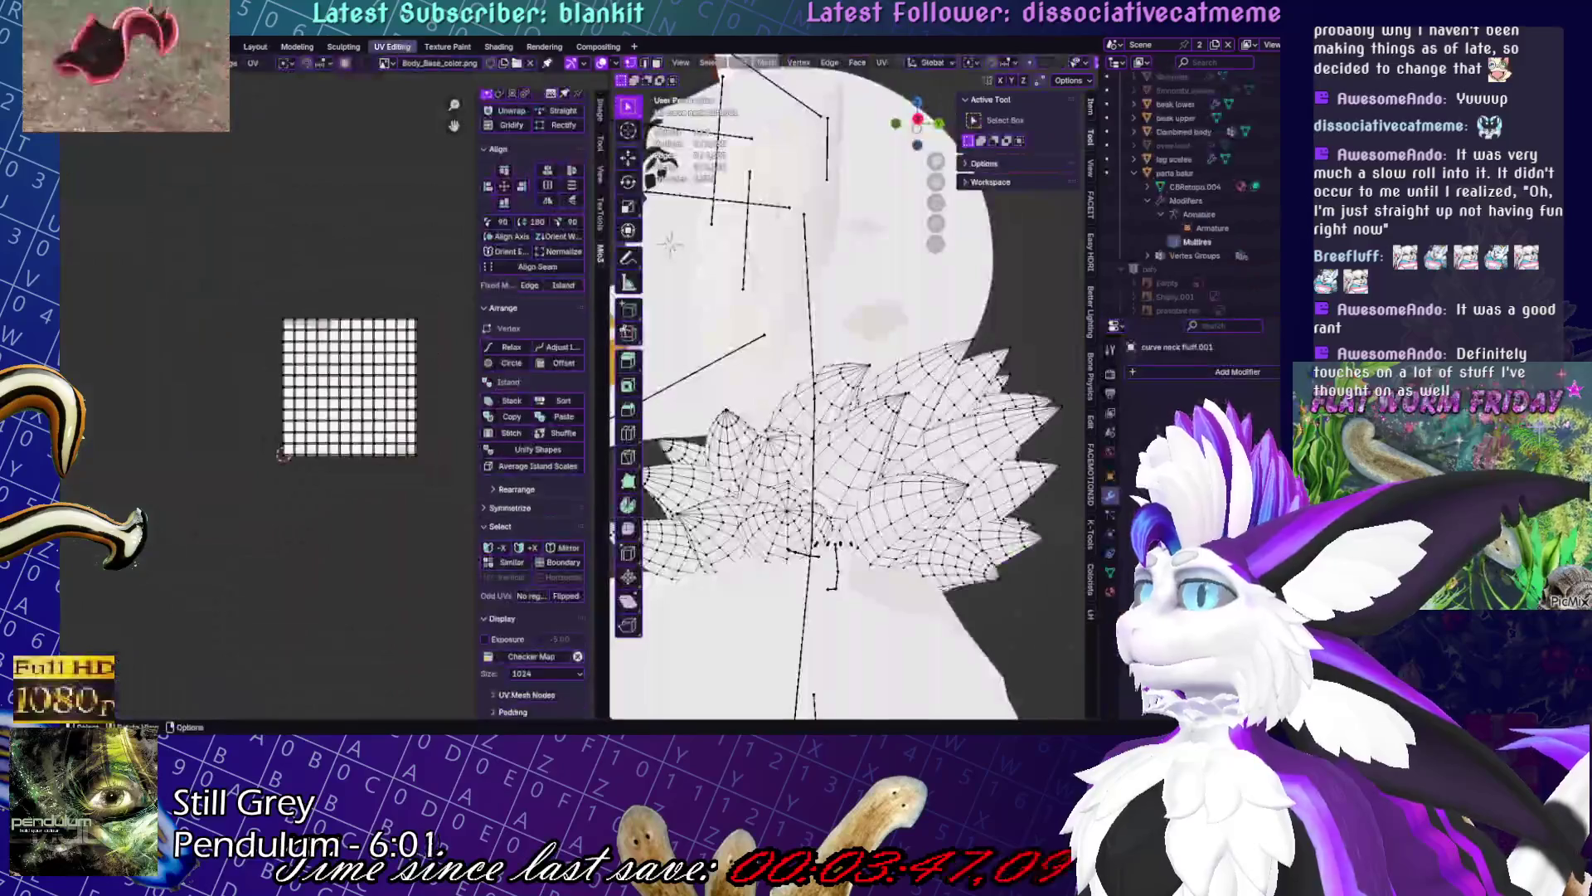
{"action": "scroll", "coordinate": [816, 485], "scroll_direction": "down", "scroll_amount": 3}
{"action": "middle_click_drag", "start_coordinate": [816, 486], "coordinate": [832, 461]}
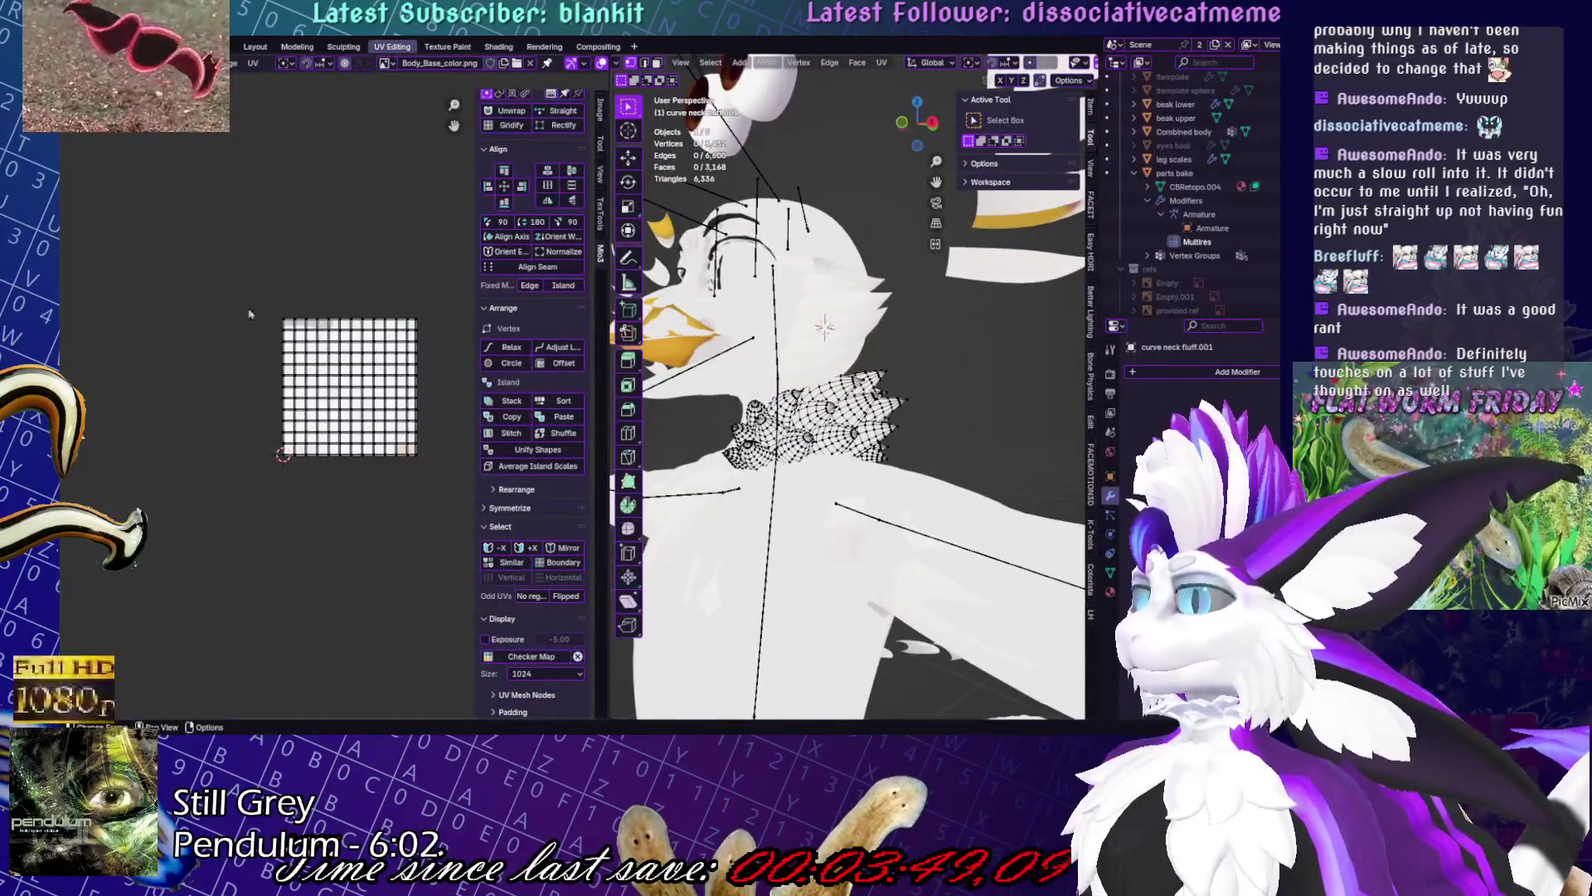
{"action": "left_click_drag", "start_coordinate": [454, 335], "coordinate": [456, 337]}
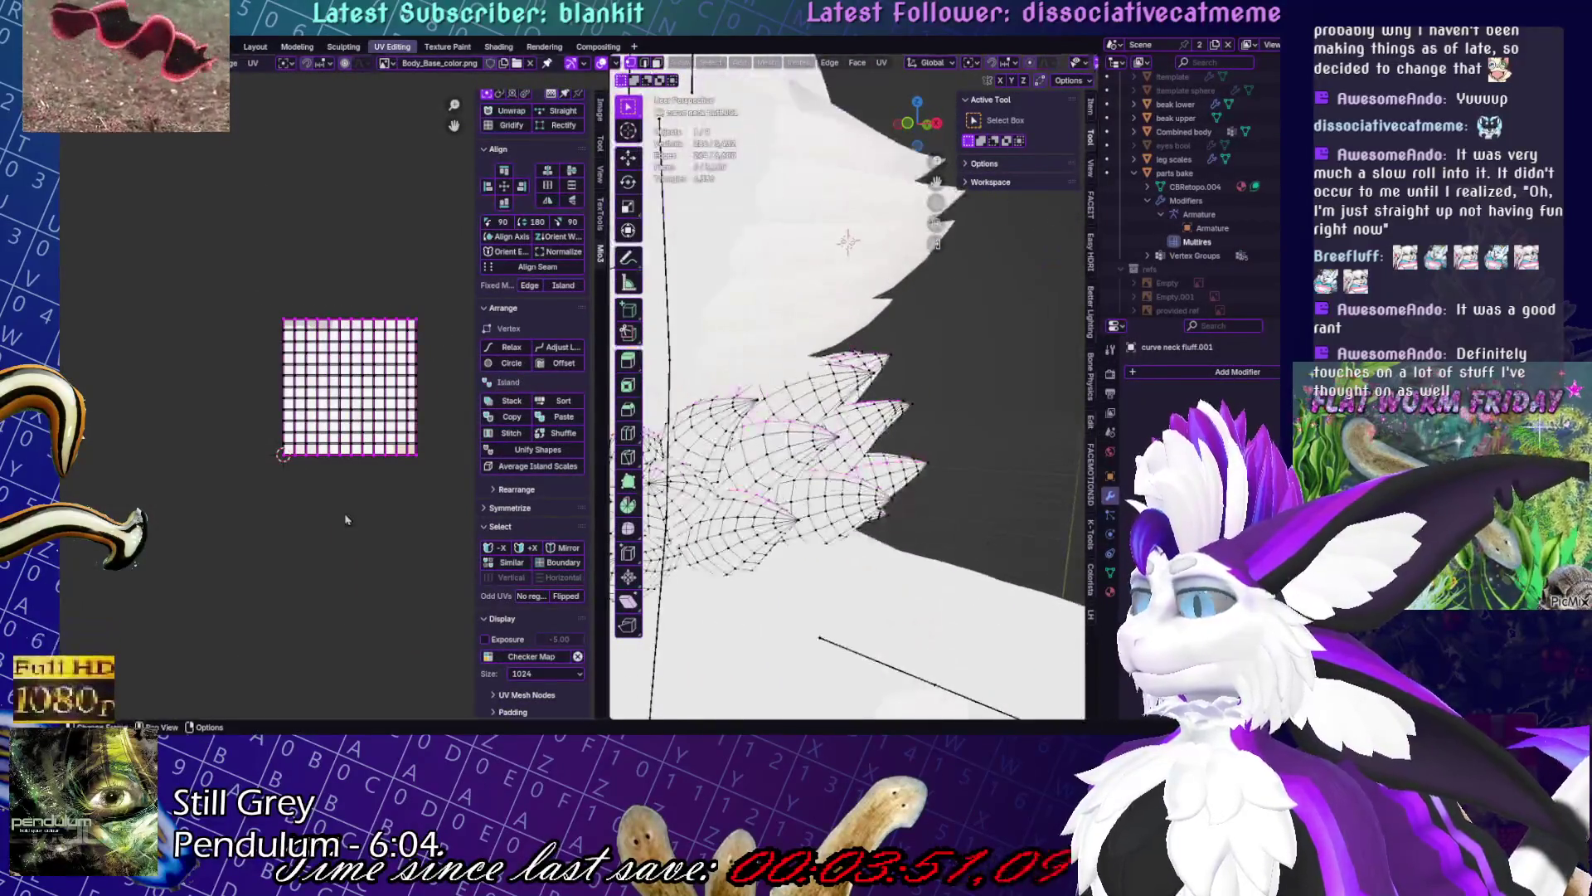
{"action": "middle_click_drag", "start_coordinate": [829, 414], "coordinate": [759, 392]}
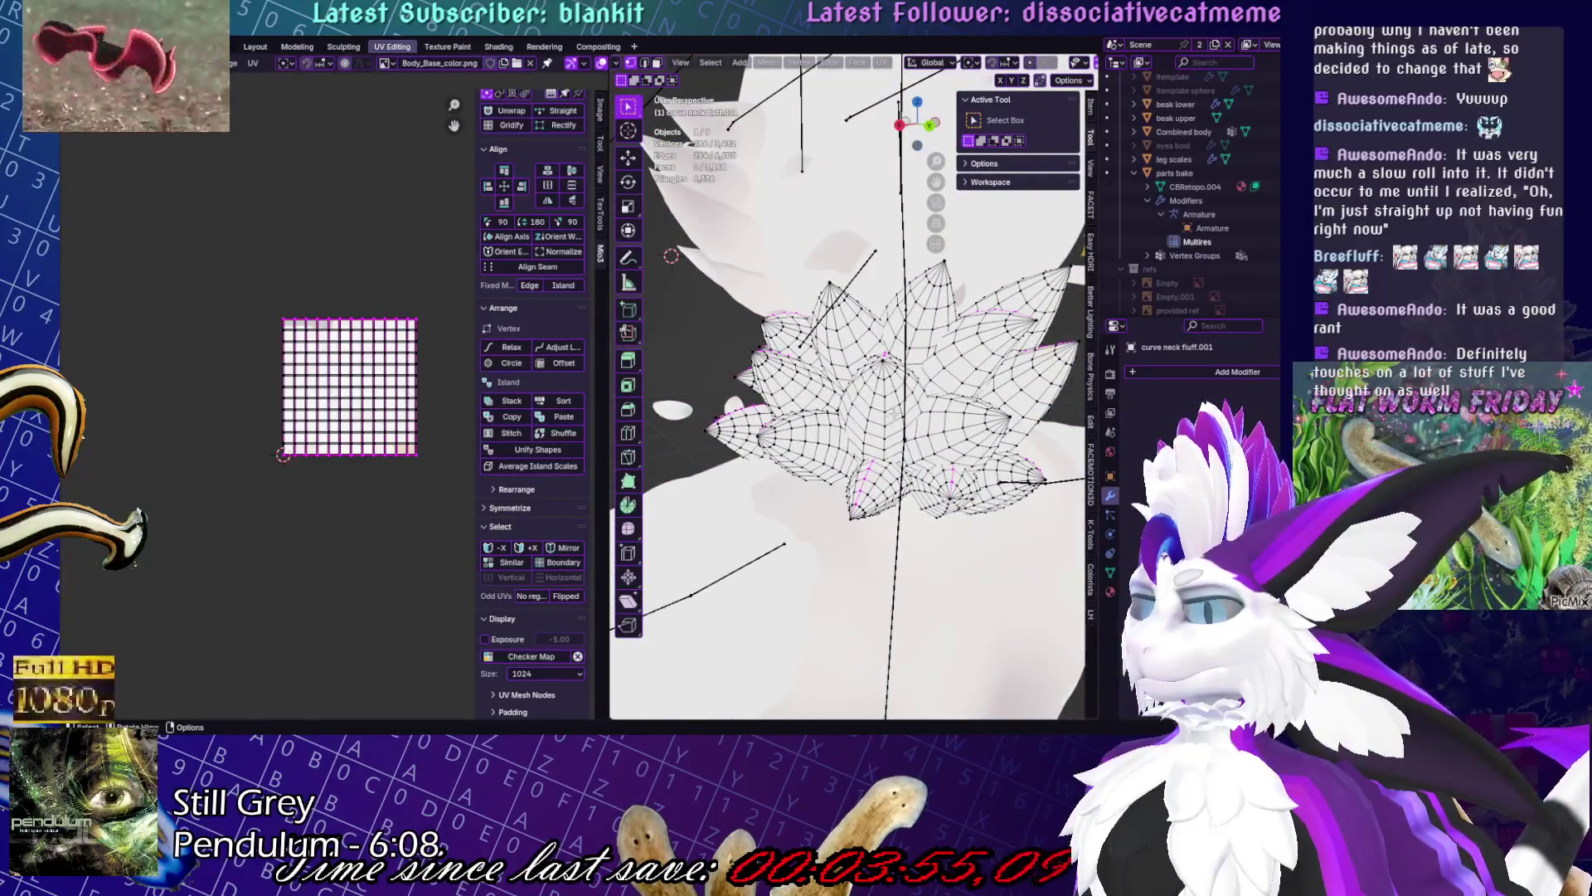
{"action": "left_click", "coordinate": [888, 390], "text": "alt"}
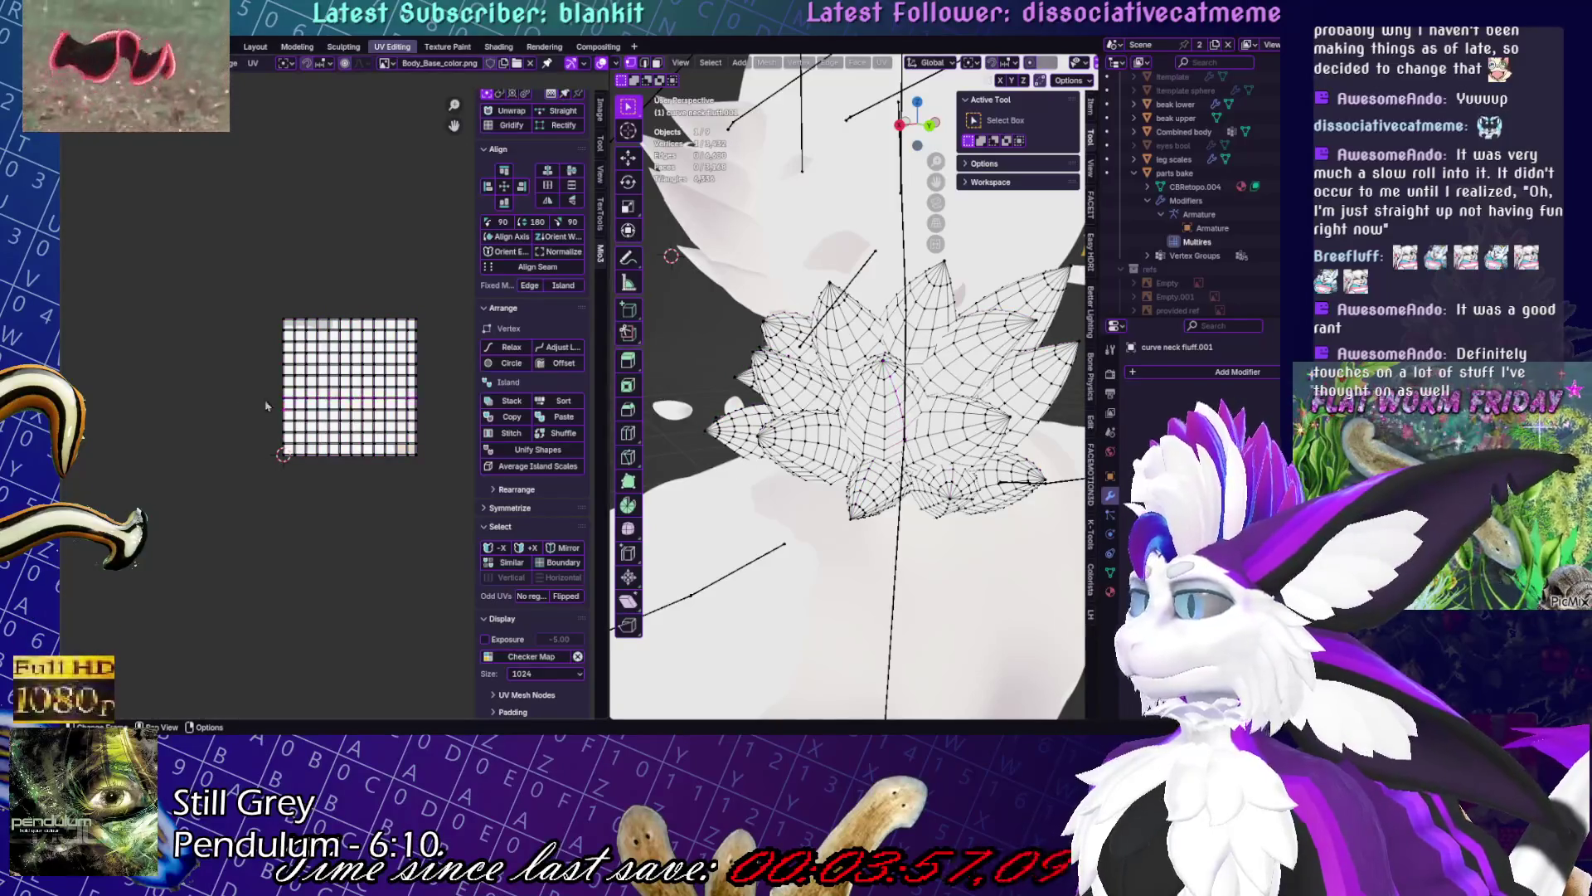
- Narrow the UV selection to the fluff's lower horizontal edge rows
{"action": "middle_click_drag", "start_coordinate": [960, 441], "coordinate": [976, 430]}
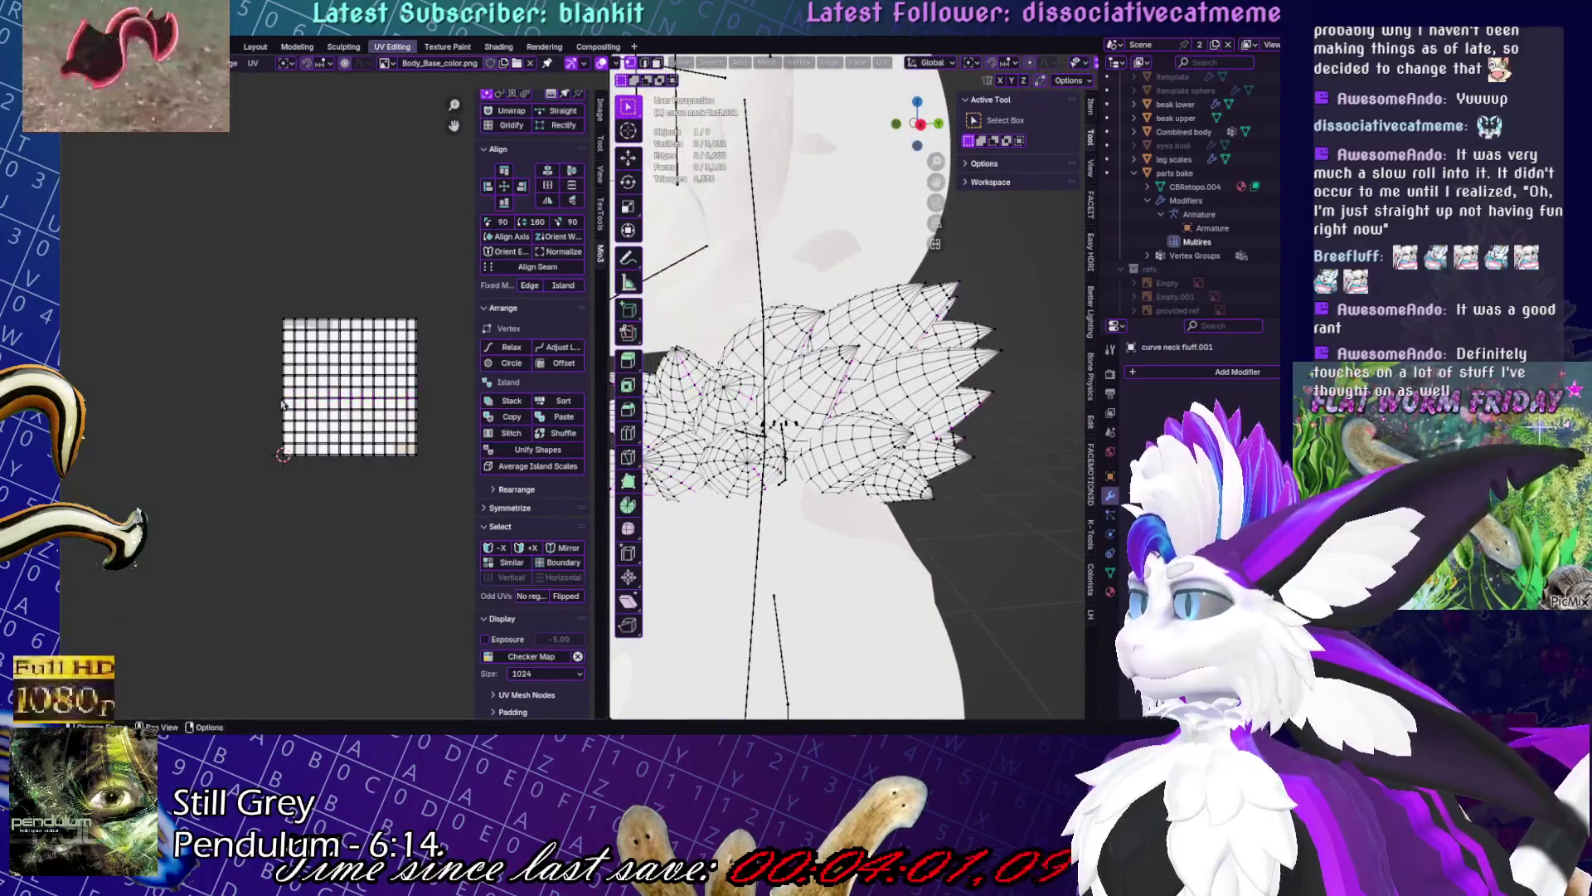
{"action": "left_click_drag", "start_coordinate": [280, 414], "coordinate": [406, 426]}
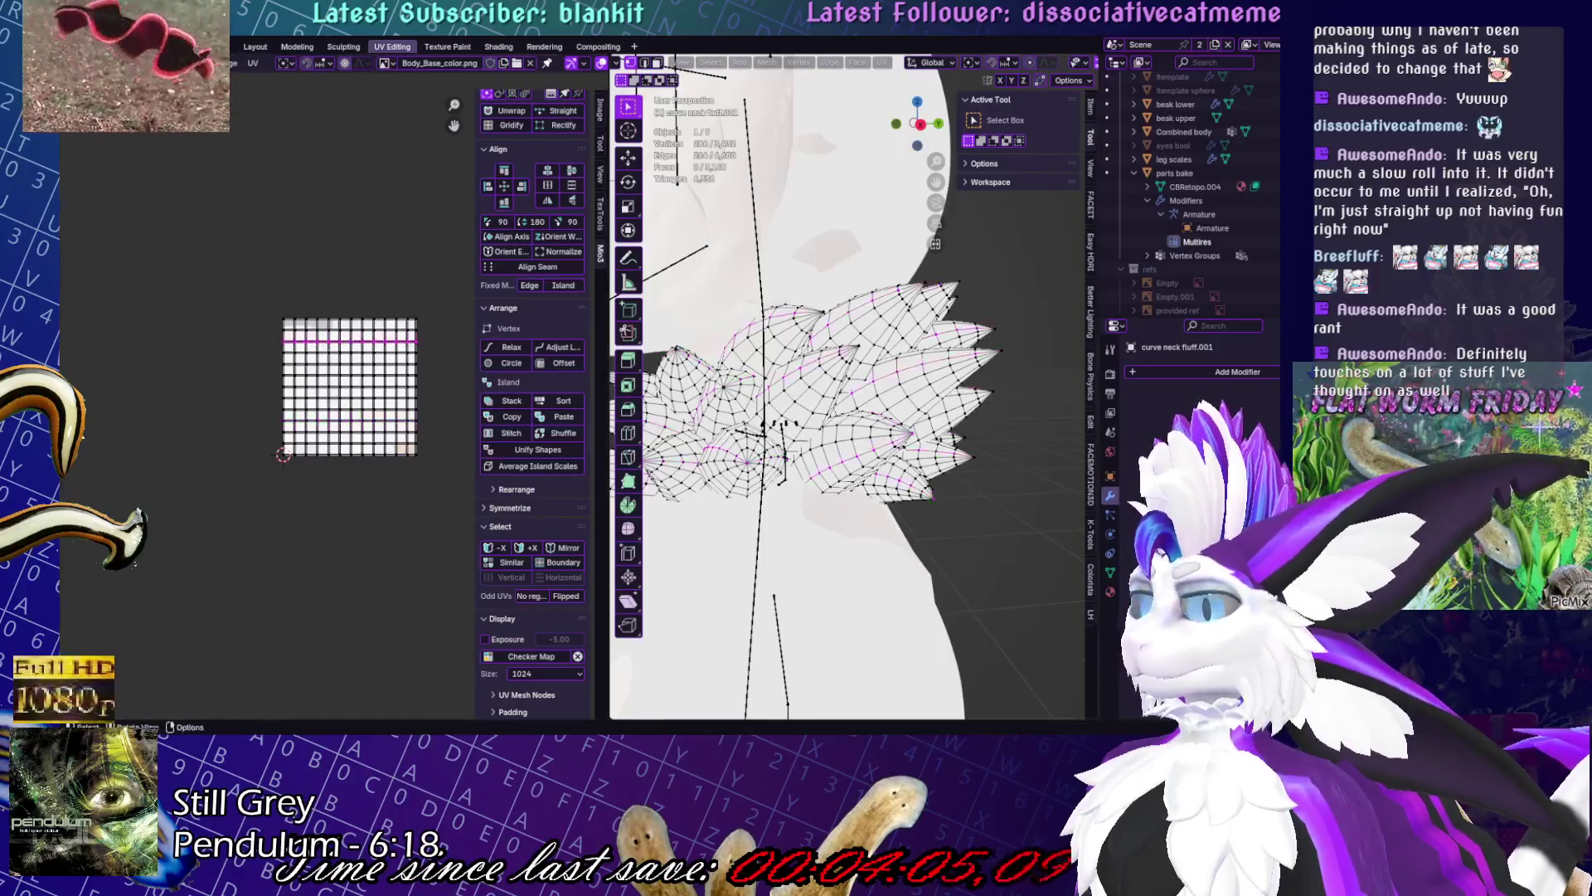
{"action": "middle_click_drag", "start_coordinate": [830, 415], "coordinate": [854, 411]}
{"action": "left_click", "coordinate": [286, 320]}
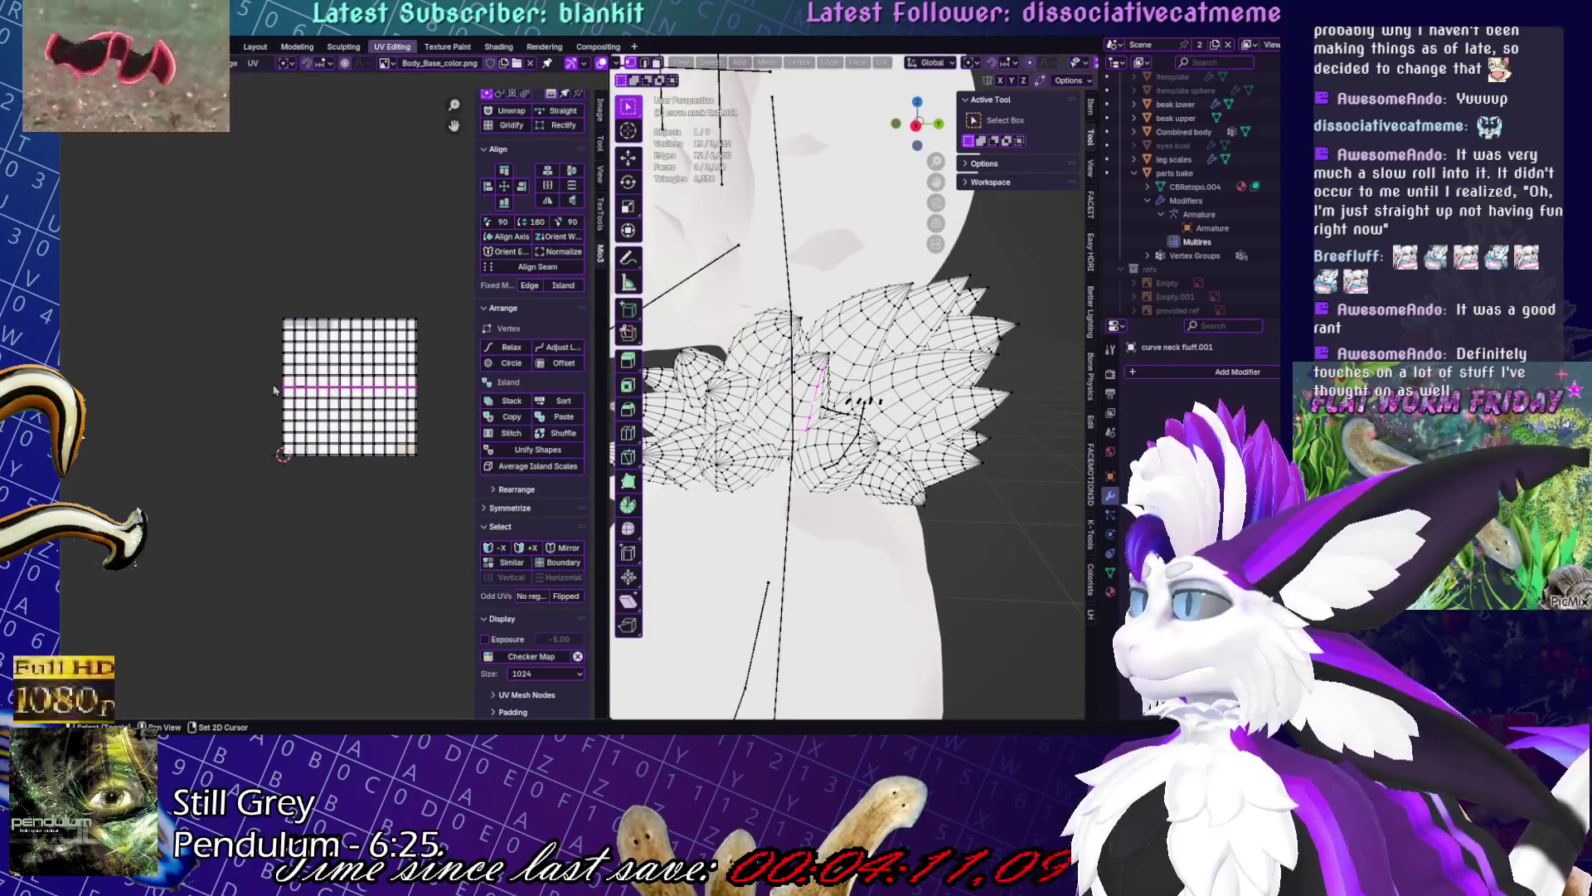
{"action": "left_click_drag", "start_coordinate": [435, 399], "coordinate": [435, 399]}
{"action": "mouse_move", "coordinate": [830, 374]}
{"action": "middle_mouse_down"}
{"action": "mouse_move", "coordinate": [773, 185]}
{"action": "mouse_move", "coordinate": [935, 277]}
{"action": "middle_mouse_up"}
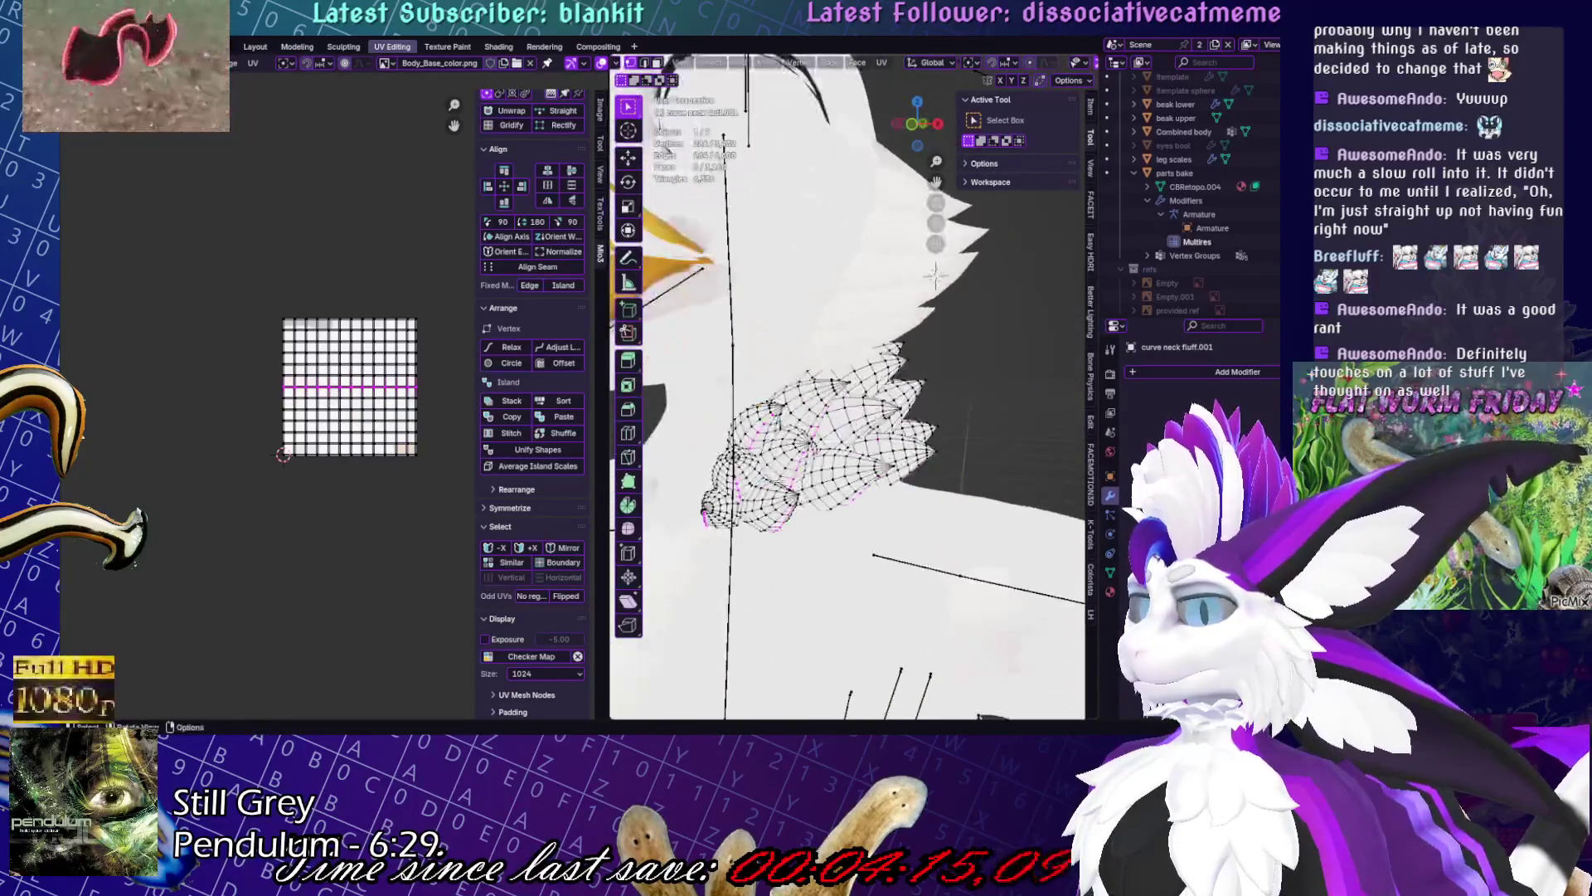
- Clear the seams from the selected edges via UV > Clear Seam, then reselect the whole grid
{"action": "left_click", "coordinate": [882, 63]}
{"action": "left_click", "coordinate": [942, 262]}
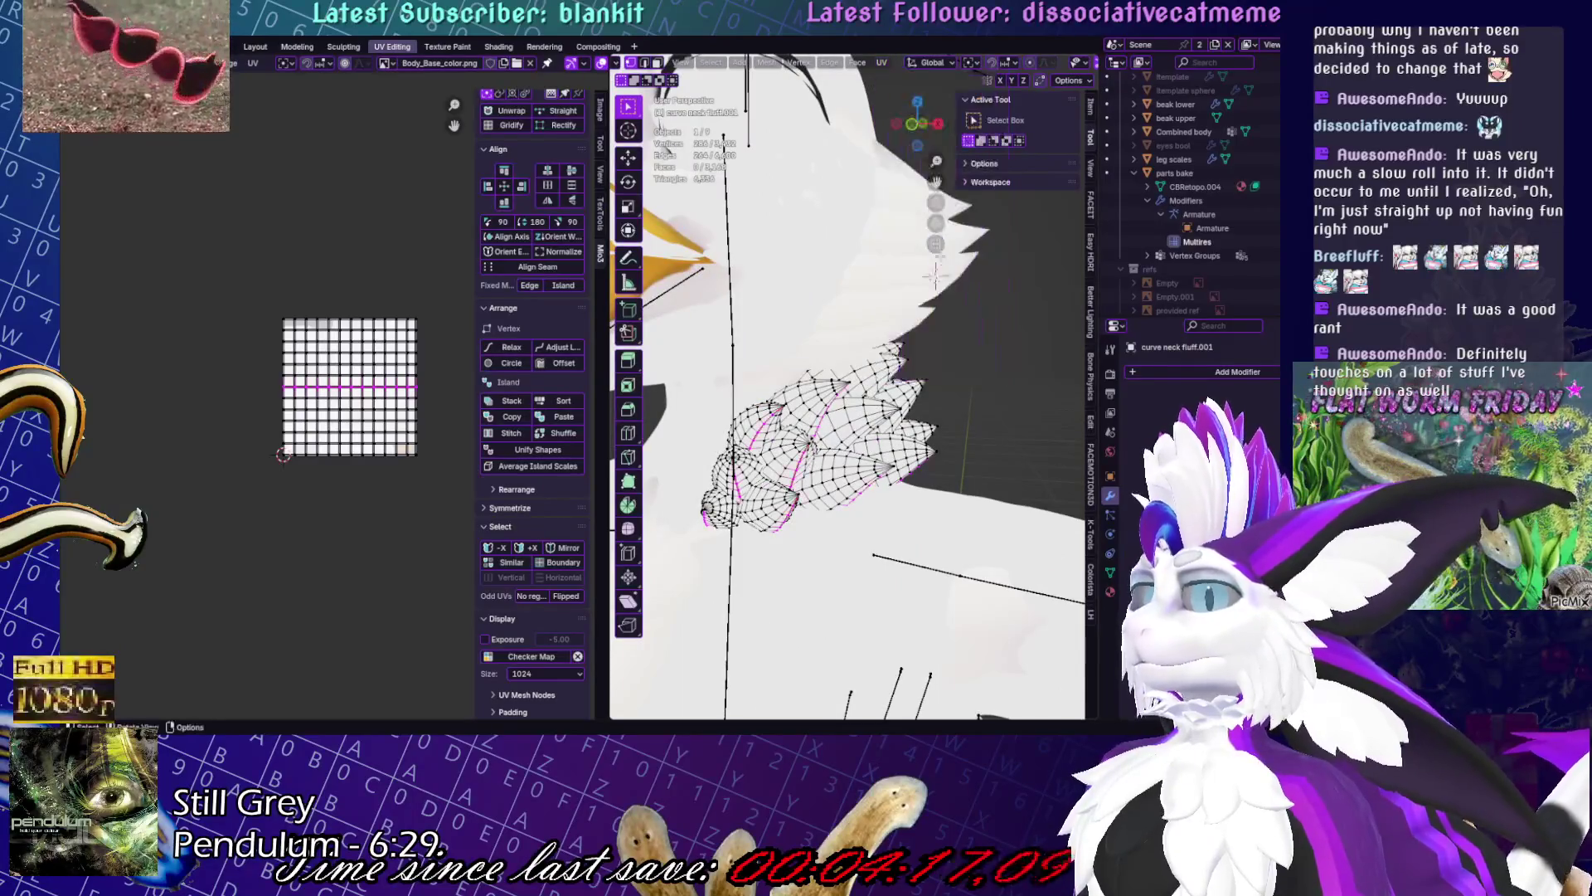
{"action": "mouse_move", "coordinate": [1006, 379]}
{"action": "middle_mouse_down"}
{"action": "mouse_move", "coordinate": [840, 282]}
{"action": "mouse_move", "coordinate": [981, 379]}
{"action": "middle_mouse_up"}
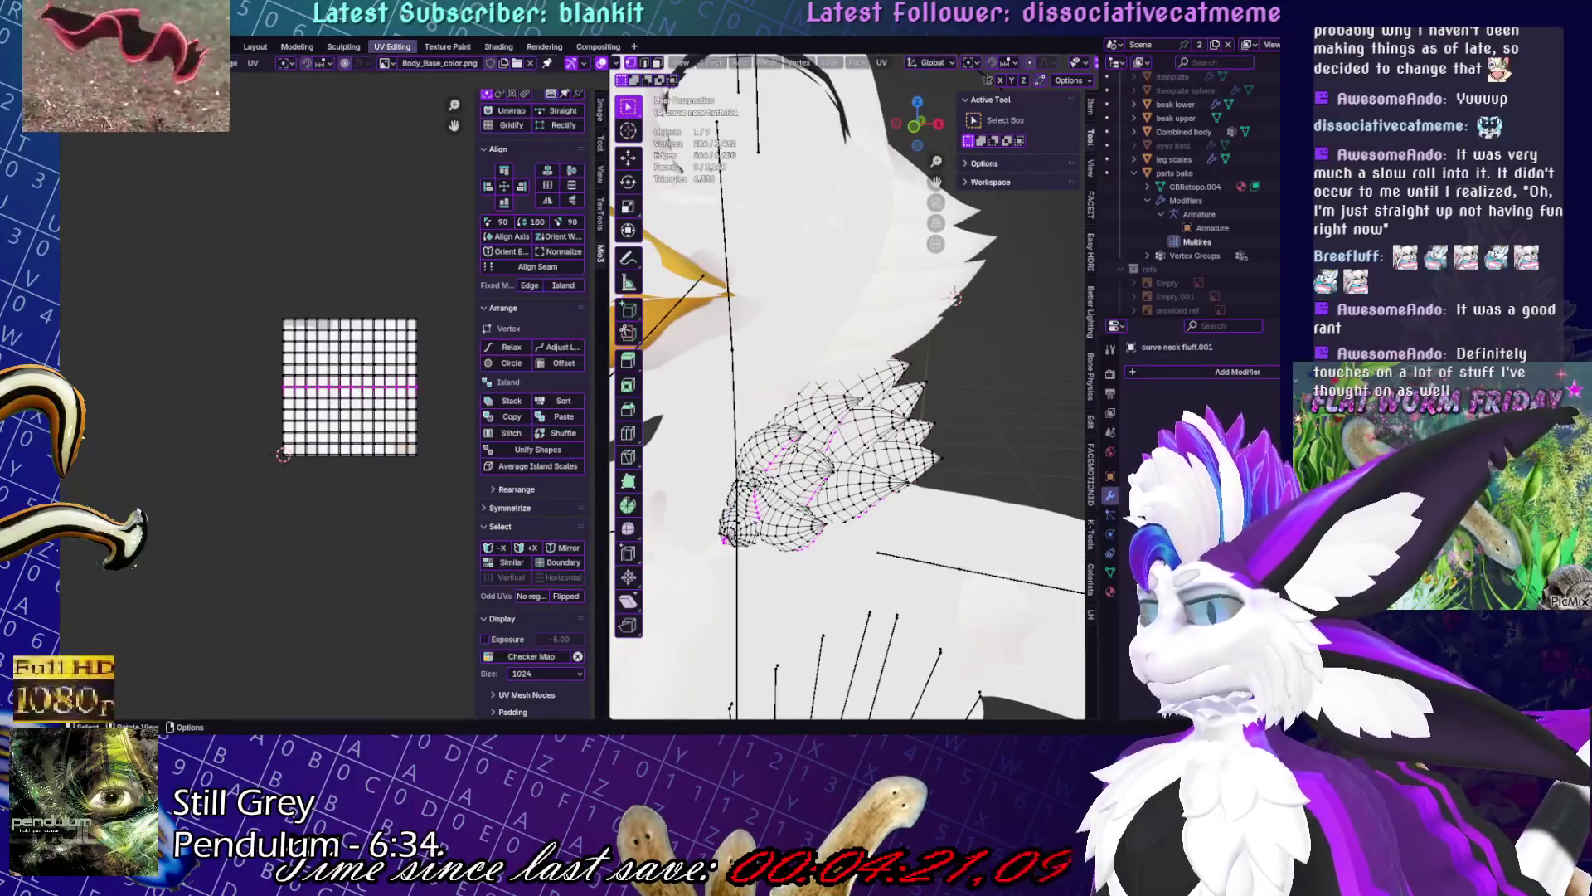
{"action": "left_click_drag", "start_coordinate": [425, 327], "coordinate": [425, 327]}
{"action": "mouse_move", "coordinate": [995, 373]}
{"action": "middle_mouse_down"}
{"action": "mouse_move", "coordinate": [1042, 389]}
{"action": "mouse_move", "coordinate": [991, 365]}
{"action": "middle_mouse_up"}
{"action": "middle_click_drag", "start_coordinate": [838, 319], "coordinate": [848, 331]}
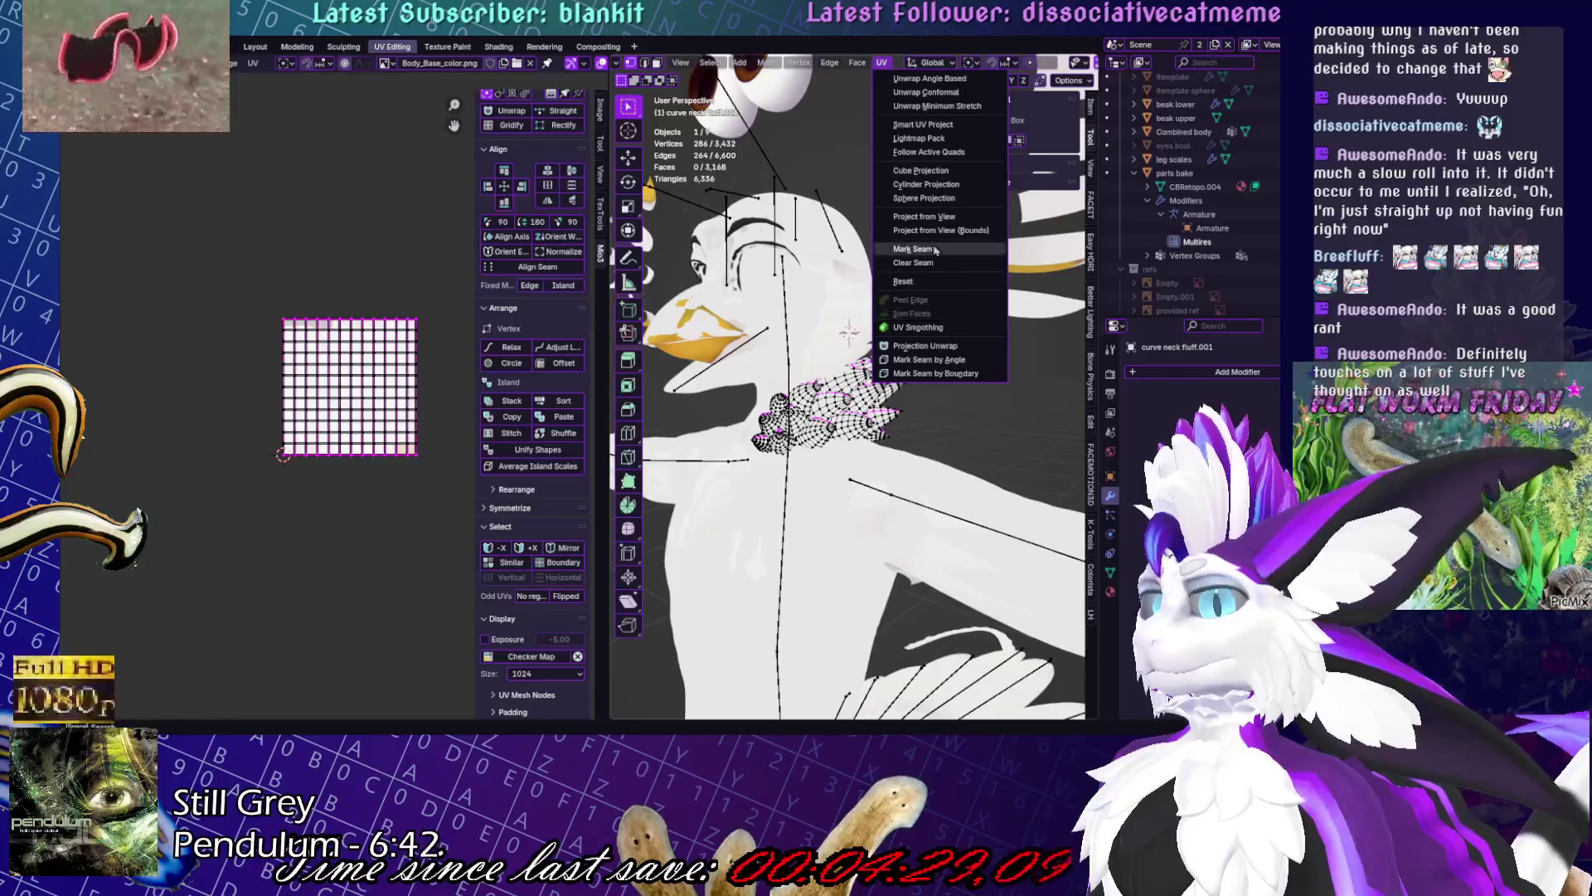
- Select the whole fluff mesh and unwrap it with UV > Unwrap
{"action": "key", "text": "Escape"}
{"action": "key", "text": "a"}
{"action": "left_click", "coordinate": [881, 61]}
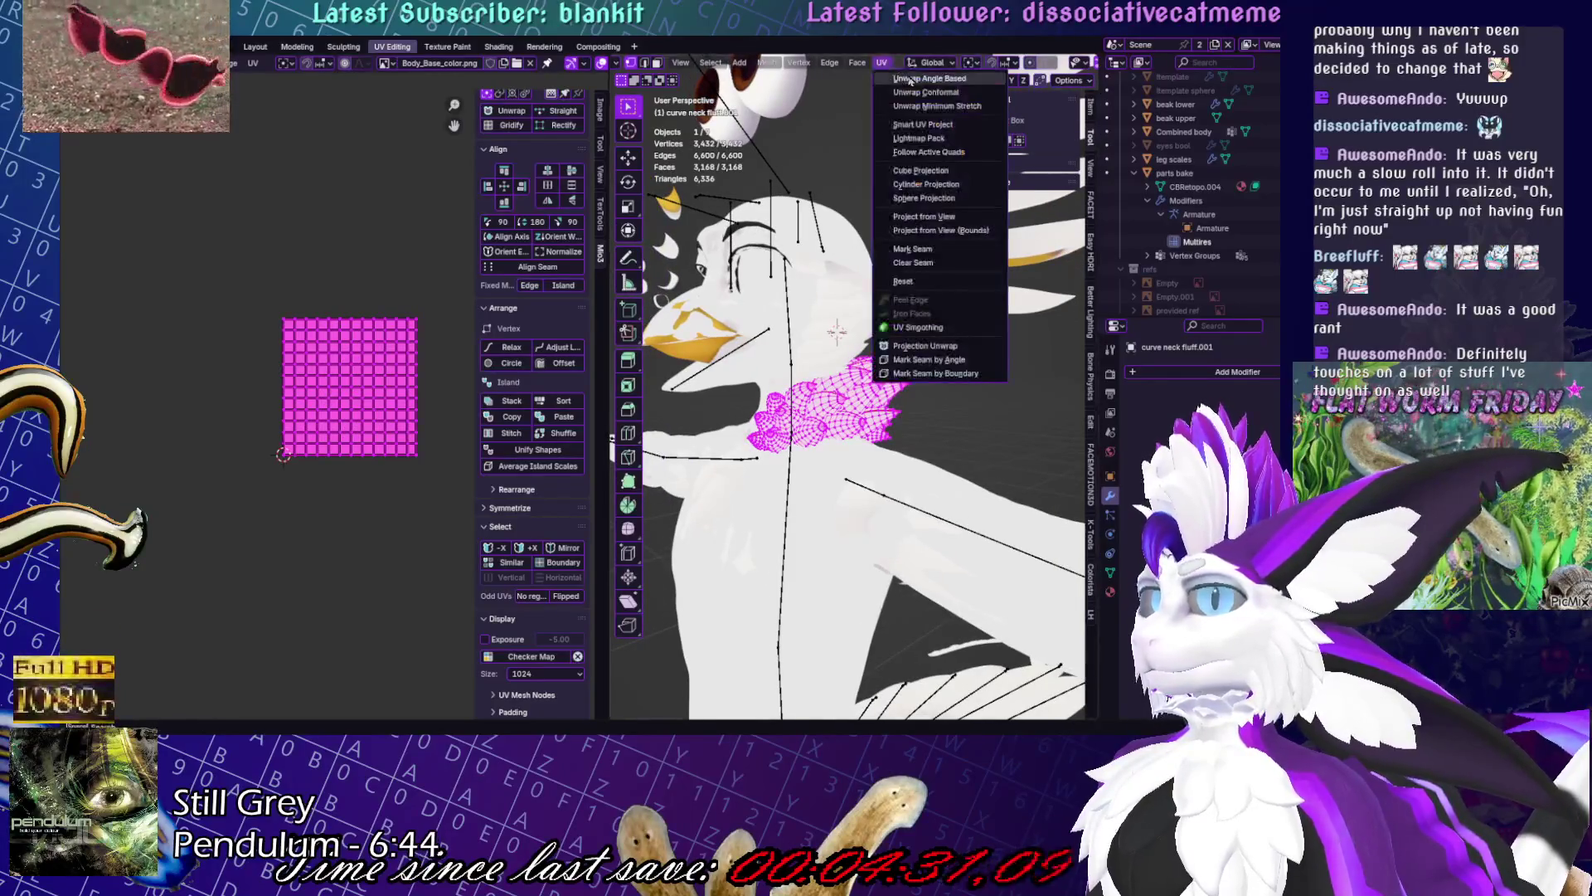
{"action": "left_click", "coordinate": [913, 77]}
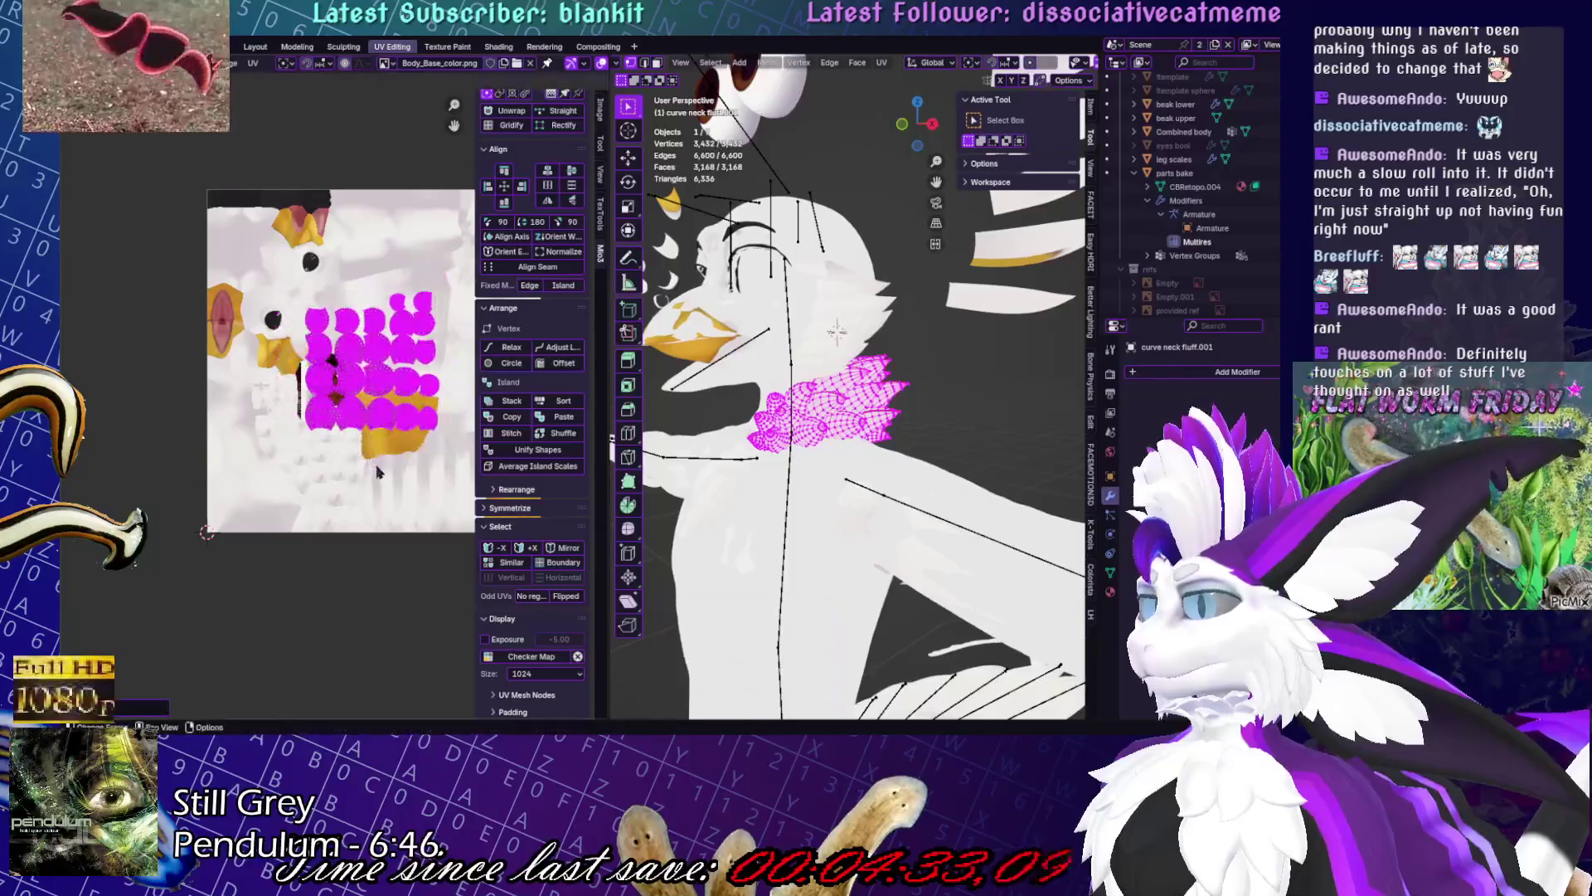
{"action": "left_click", "coordinate": [446, 545]}
- Return to object mode and make the Combined Body the active object
{"action": "key", "text": "Tab"}
{"action": "mouse_move", "coordinate": [1006, 410]}
{"action": "middle_mouse_down"}
{"action": "mouse_move", "coordinate": [1003, 543]}
{"action": "mouse_move", "coordinate": [918, 470]}
{"action": "middle_mouse_up"}
{"action": "left_click", "coordinate": [902, 532]}
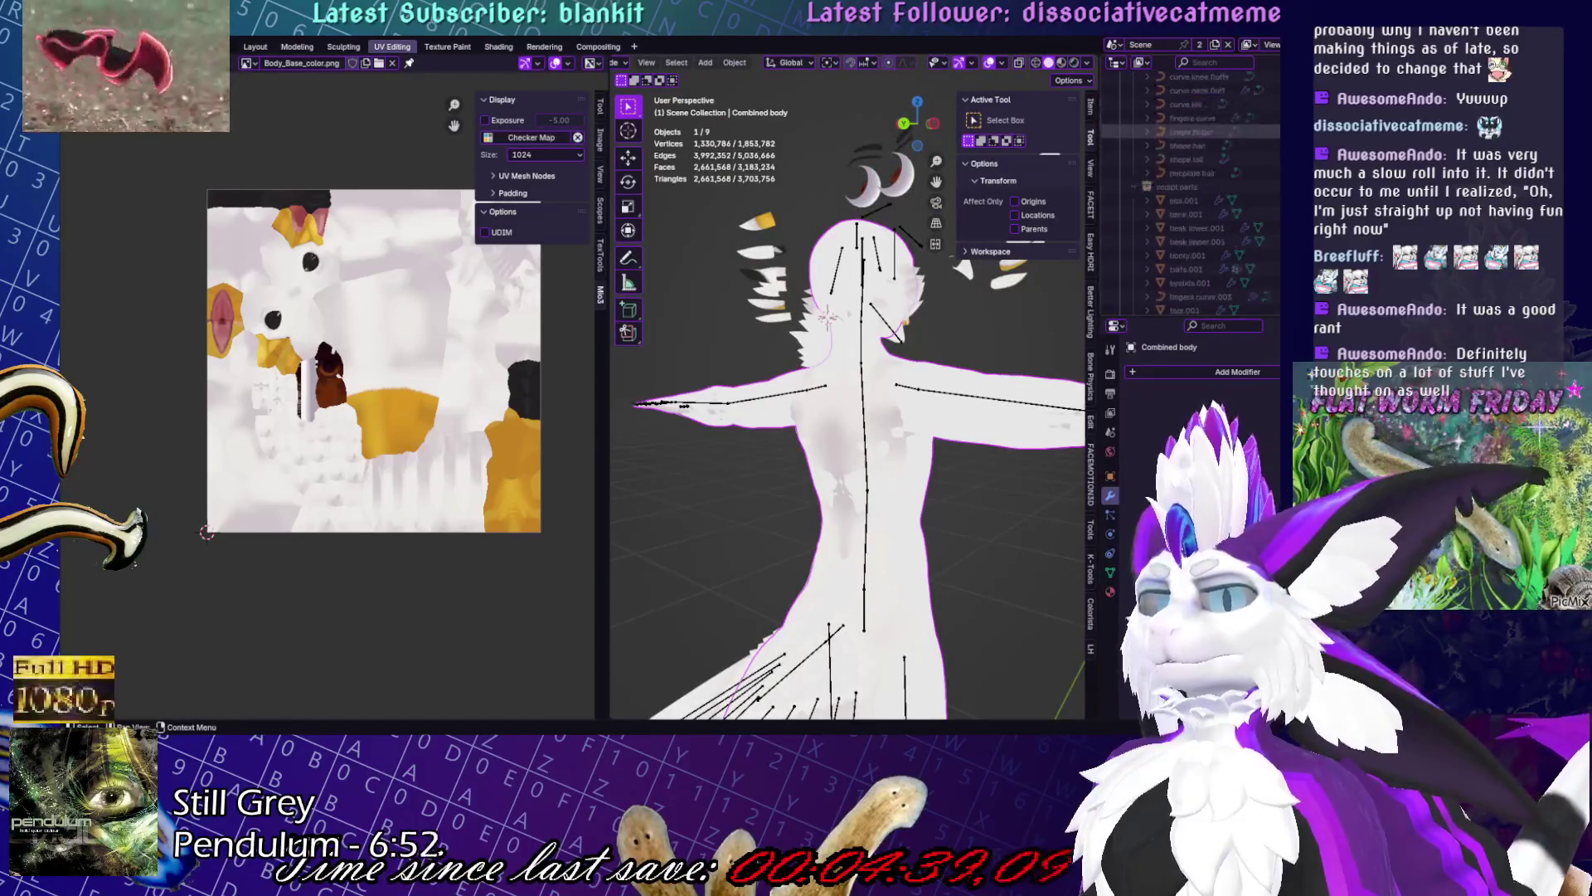
{"action": "scroll", "coordinate": [1195, 191], "scroll_direction": "up", "scroll_amount": 5}
{"action": "key", "text": "ctrl+z"}
{"action": "key", "text": "ctrl+z"}
{"action": "key", "text": "ctrl+z"}
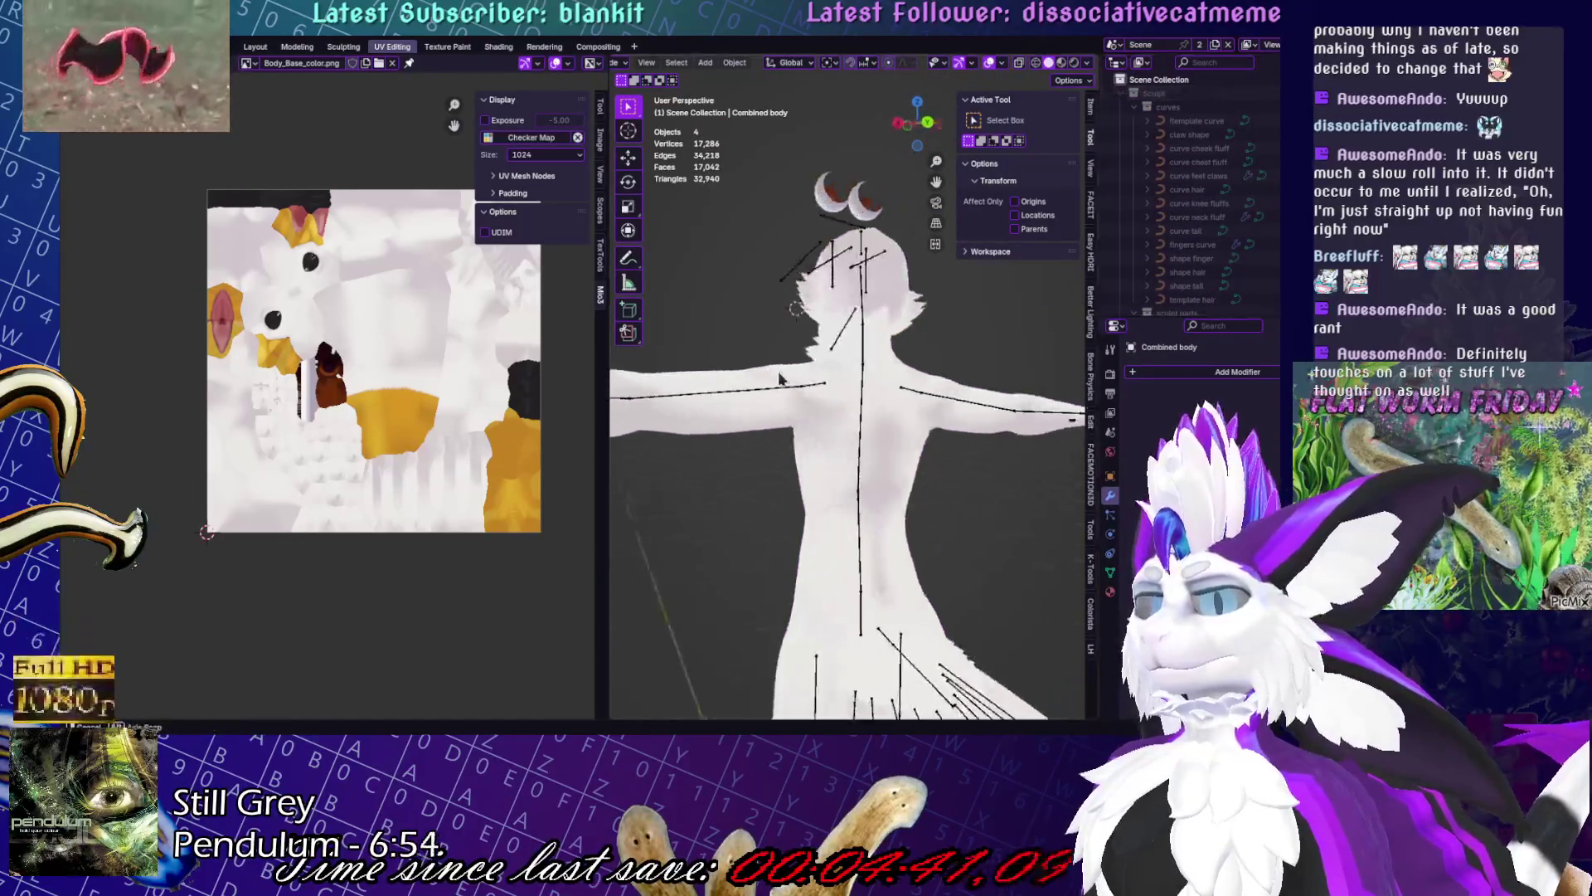
{"action": "middle_click_drag", "start_coordinate": [927, 316], "coordinate": [1024, 425]}
{"action": "key", "text": "ctrl+z"}
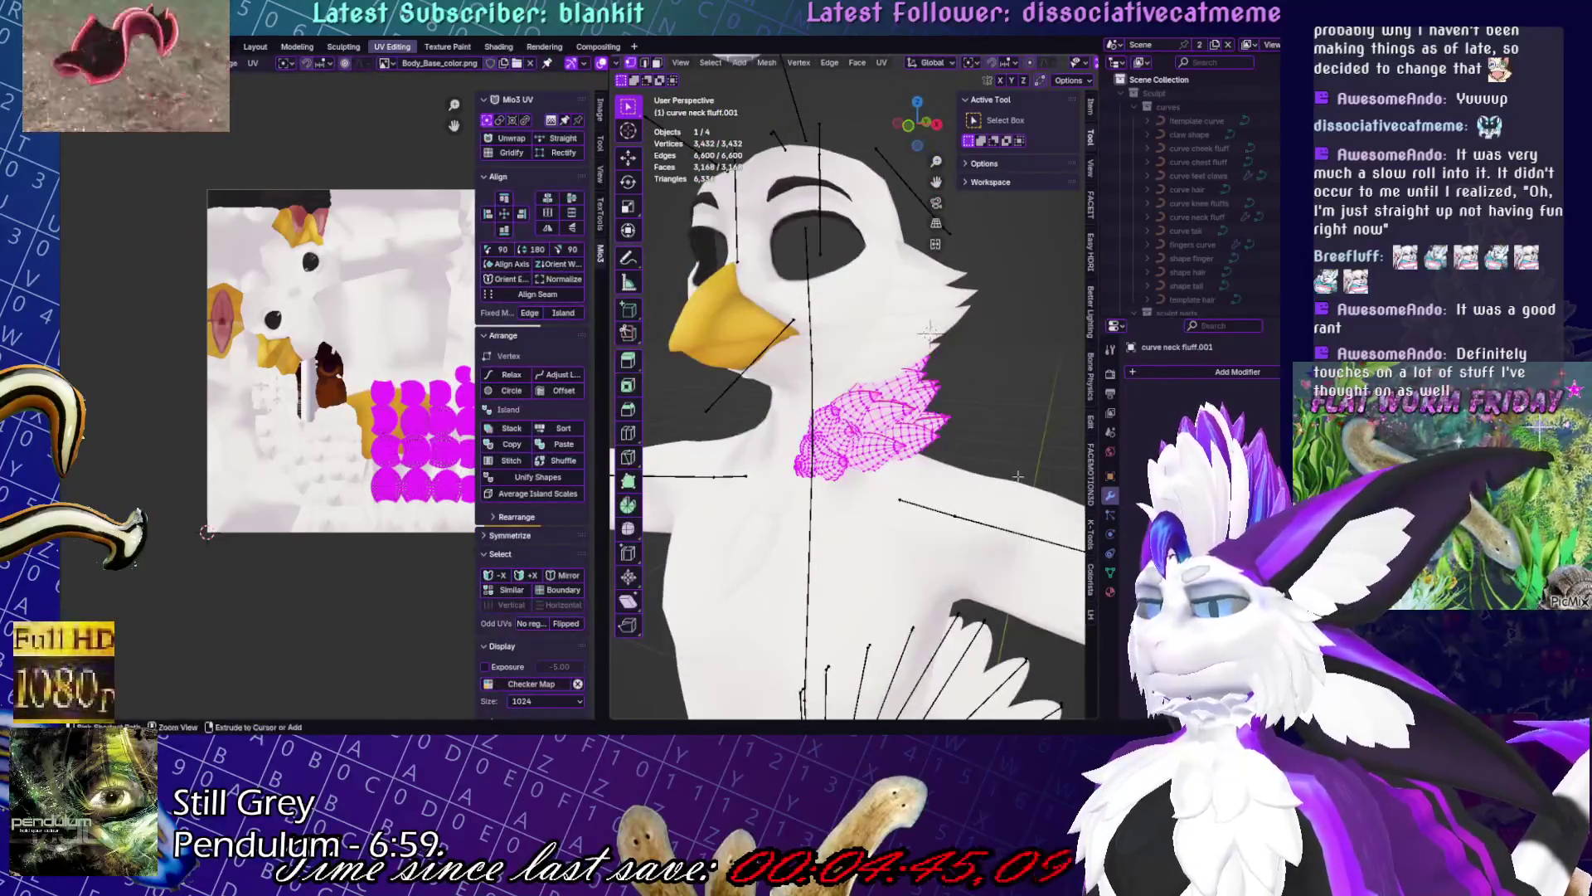
- Edit the Body with the fluff and move the fluff's UV islands into the body's empty texture space
{"action": "key", "text": "Tab"}
{"action": "scroll", "coordinate": [952, 466], "scroll_direction": "down", "scroll_amount": 5}
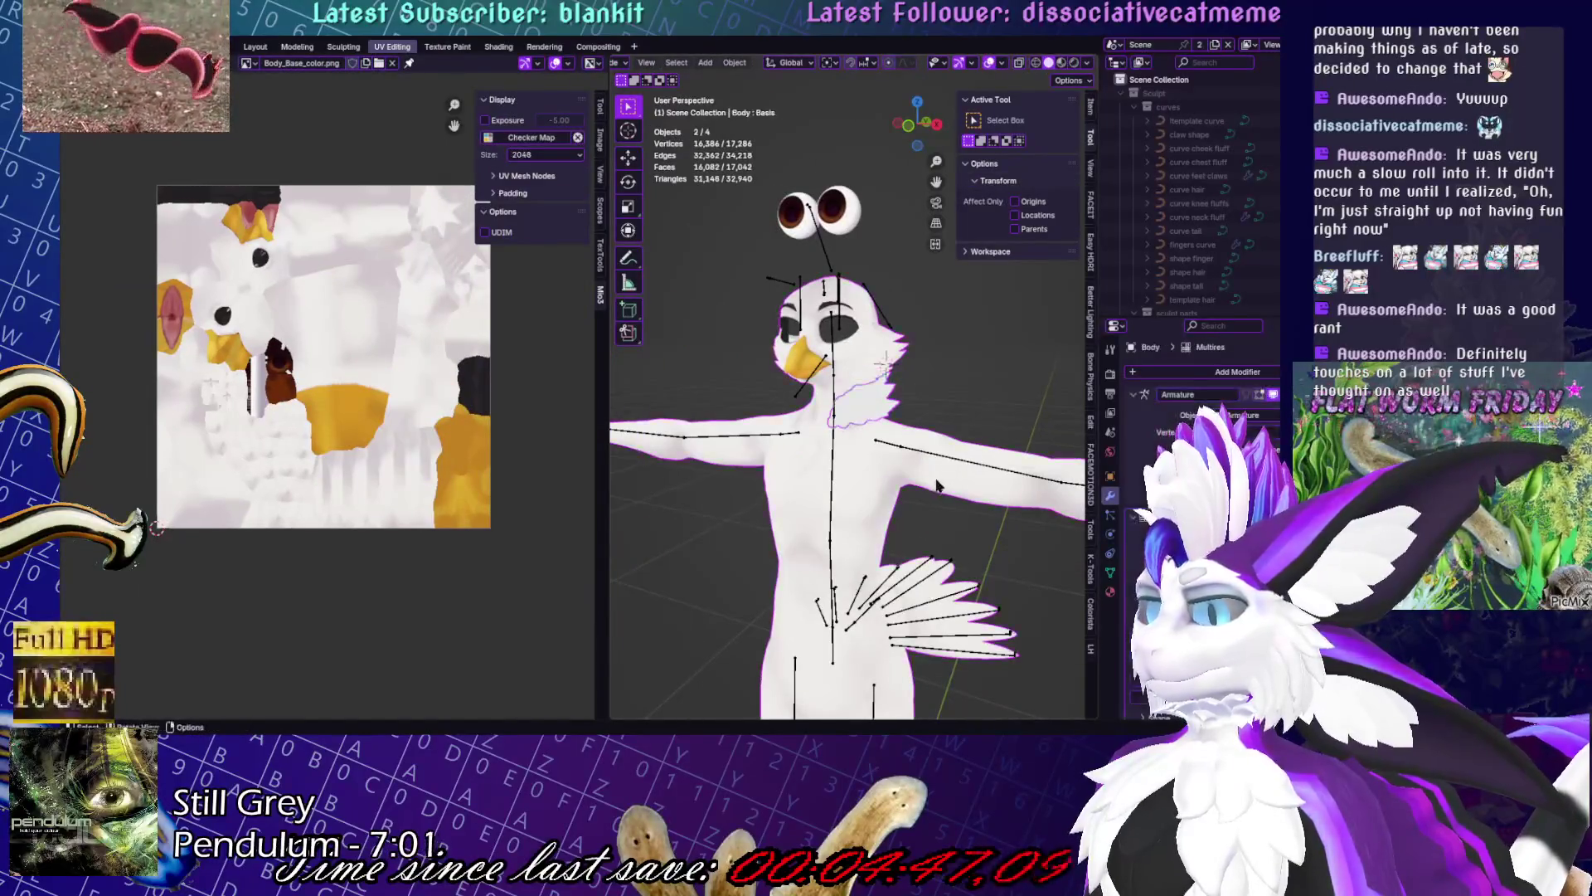
{"action": "key", "text": "Tab"}
{"action": "middle_click_drag", "start_coordinate": [339, 483], "coordinate": [249, 491]}
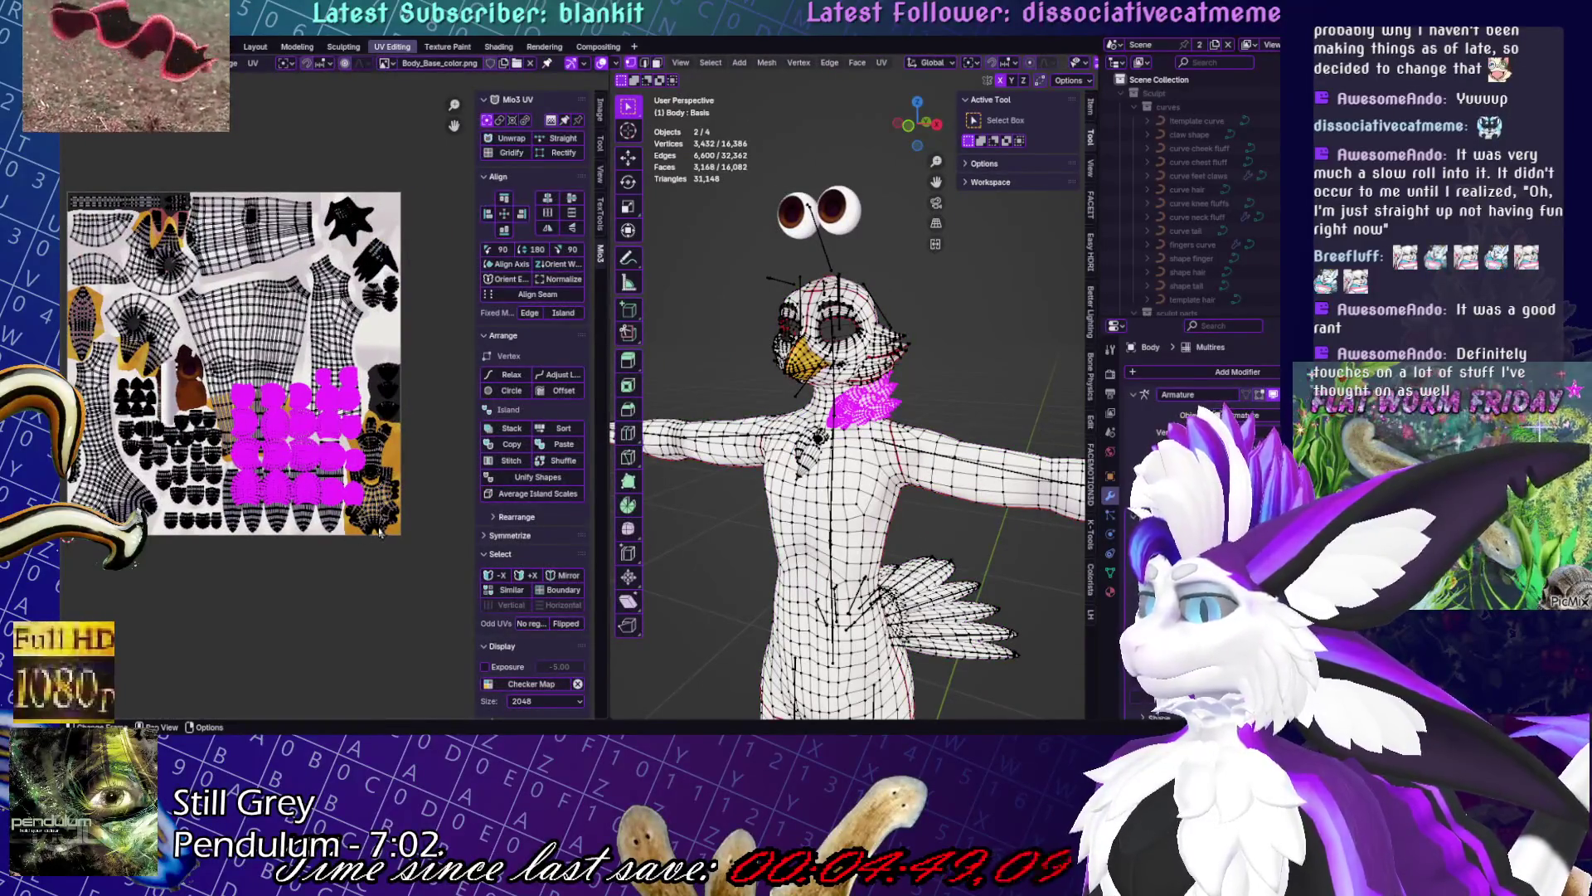
{"action": "scroll", "coordinate": [988, 371], "scroll_direction": "up", "scroll_amount": 4}
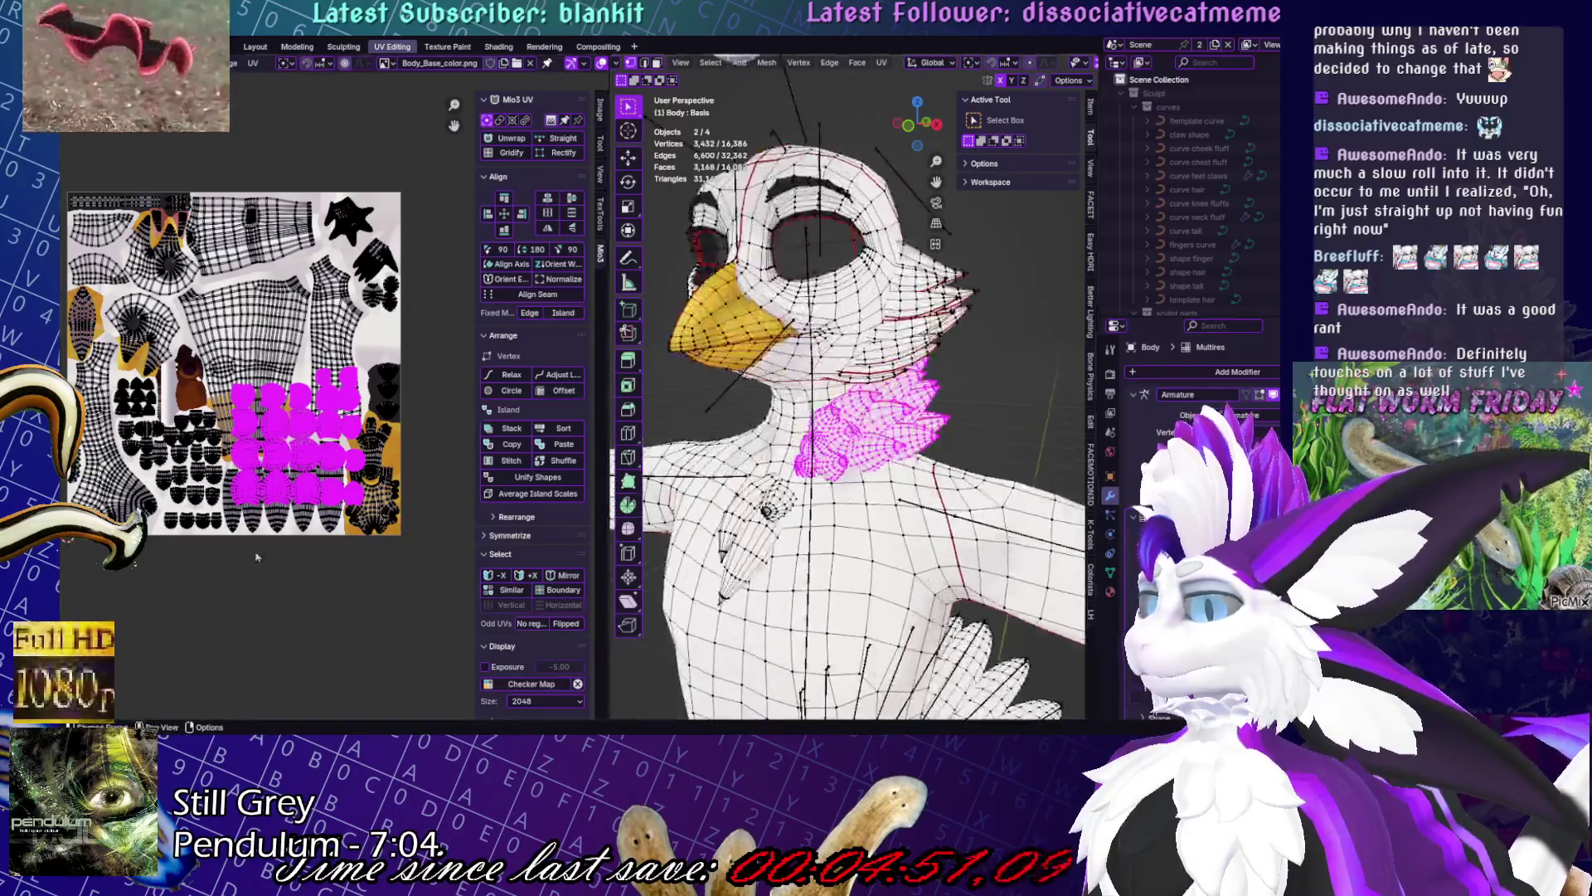
{"action": "key", "text": "g"}
{"action": "left_click", "coordinate": [309, 496]}
{"action": "mouse_move", "coordinate": [309, 496]}
{"action": "middle_mouse_down"}
{"action": "mouse_move", "coordinate": [389, 505]}
{"action": "mouse_move", "coordinate": [377, 497]}
{"action": "middle_mouse_up"}
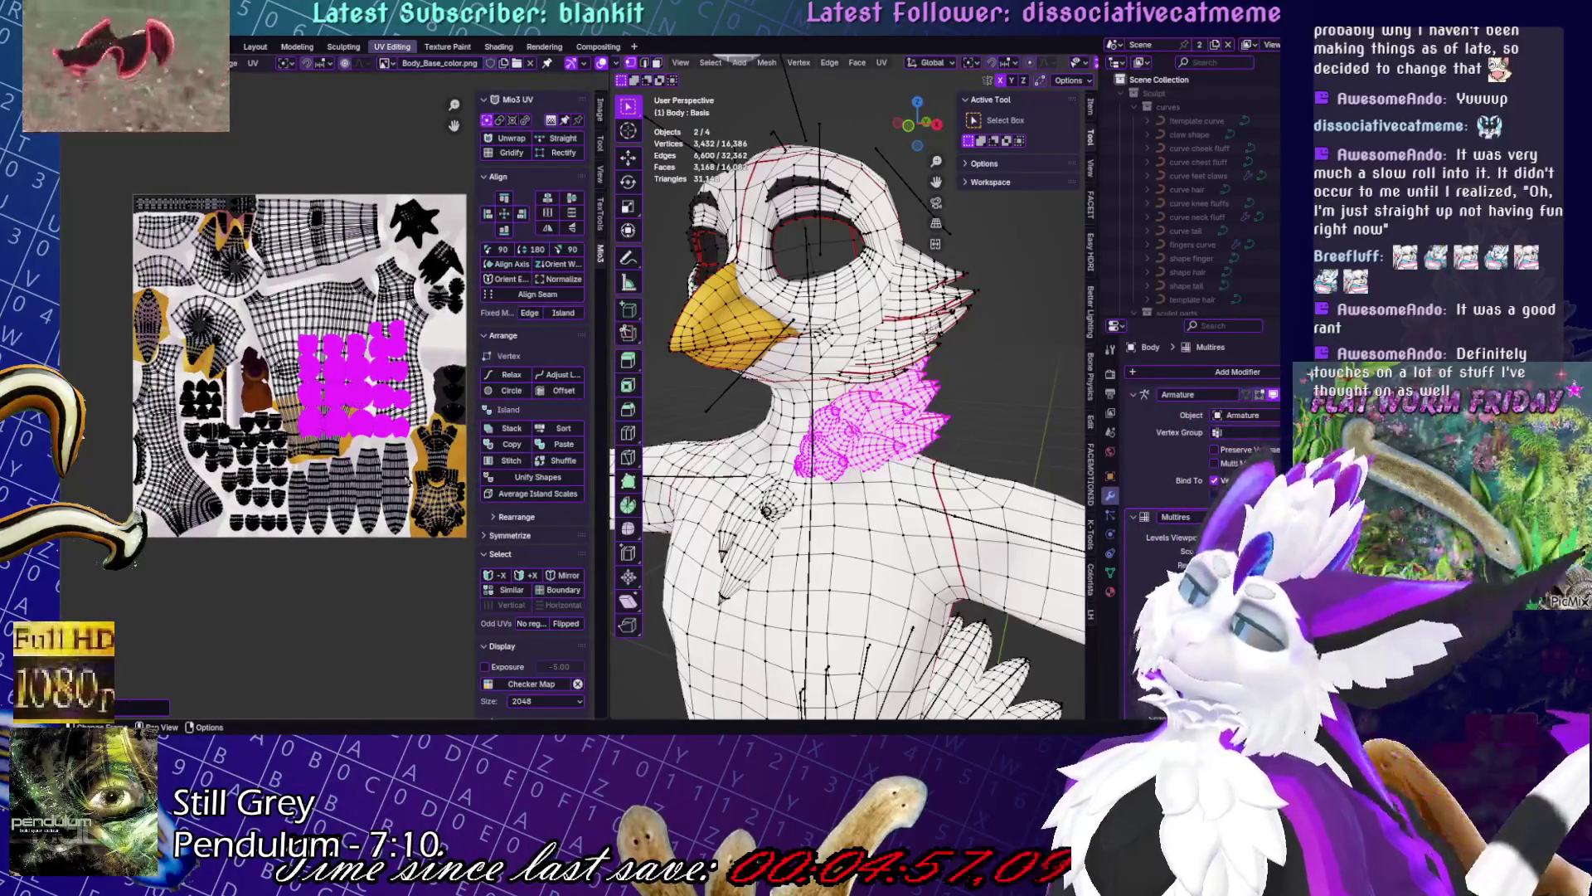
- Back in object mode, select curve neck fluff.001 and bring up the Add Modifier list
{"action": "scroll", "coordinate": [846, 414], "scroll_direction": "down", "scroll_amount": 3}
{"action": "mouse_move", "coordinate": [846, 415]}
{"action": "middle_mouse_down"}
{"action": "mouse_move", "coordinate": [1083, 359]}
{"action": "mouse_move", "coordinate": [954, 374]}
{"action": "mouse_move", "coordinate": [895, 401]}
{"action": "mouse_move", "coordinate": [953, 399]}
{"action": "middle_mouse_up"}
{"action": "key", "text": "Tab"}
{"action": "left_click", "coordinate": [895, 401]}
{"action": "left_click", "coordinate": [1238, 372]}
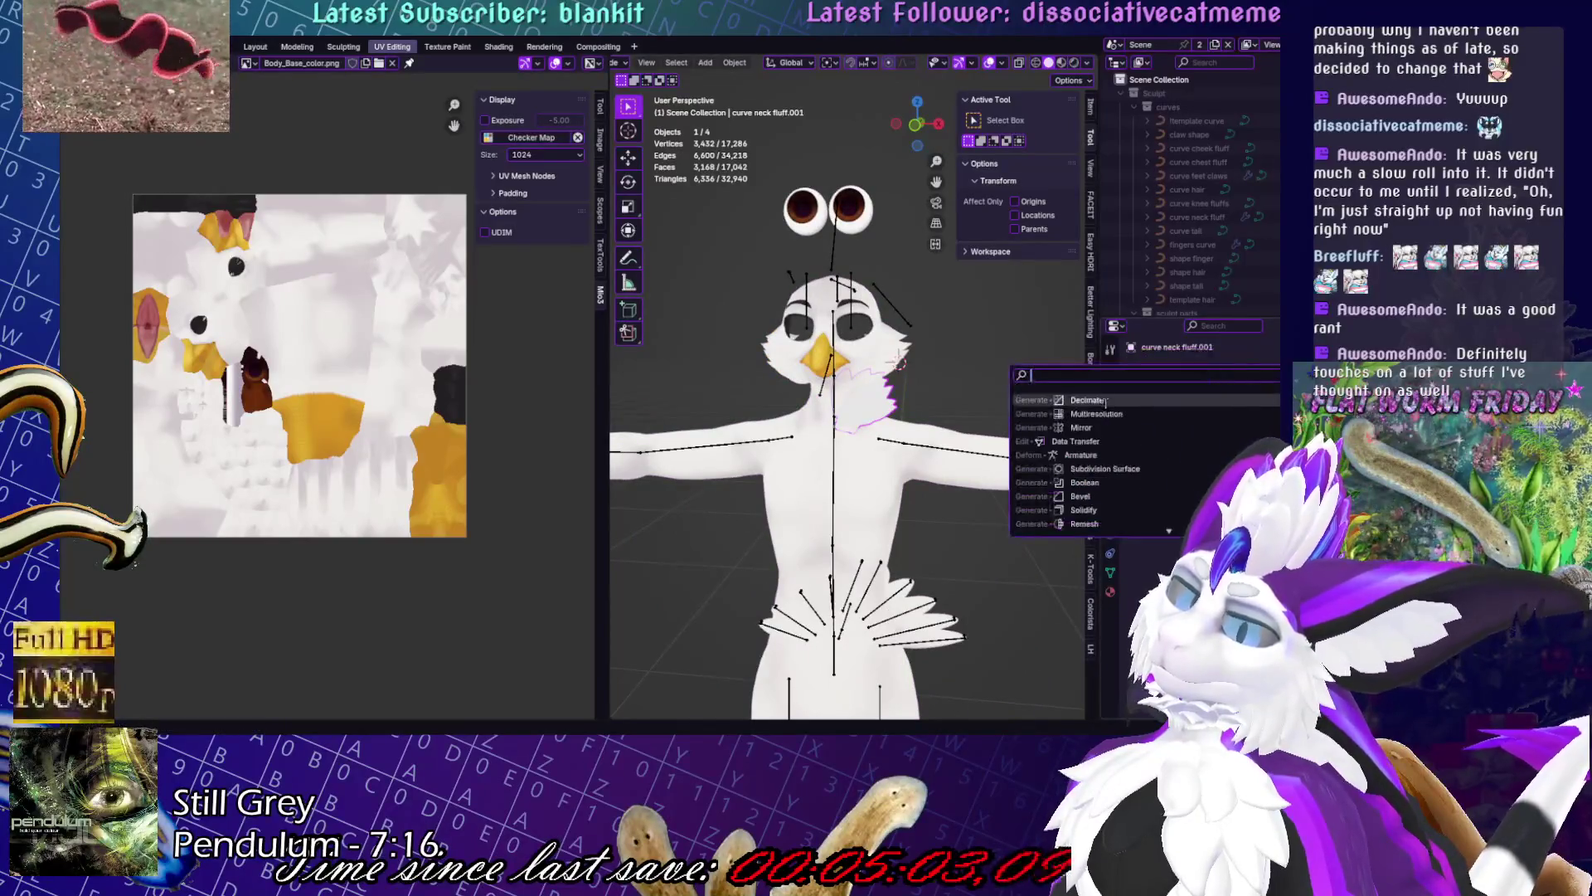
- Add a Mirror modifier to the neck fluff and check the collar from several angles
{"action": "left_click", "coordinate": [1079, 426]}
{"action": "mouse_move", "coordinate": [1033, 326]}
{"action": "middle_mouse_down"}
{"action": "mouse_move", "coordinate": [837, 351]}
{"action": "mouse_move", "coordinate": [912, 323]}
{"action": "mouse_move", "coordinate": [1055, 356]}
{"action": "mouse_move", "coordinate": [996, 365]}
{"action": "mouse_move", "coordinate": [1069, 378]}
{"action": "middle_mouse_up"}
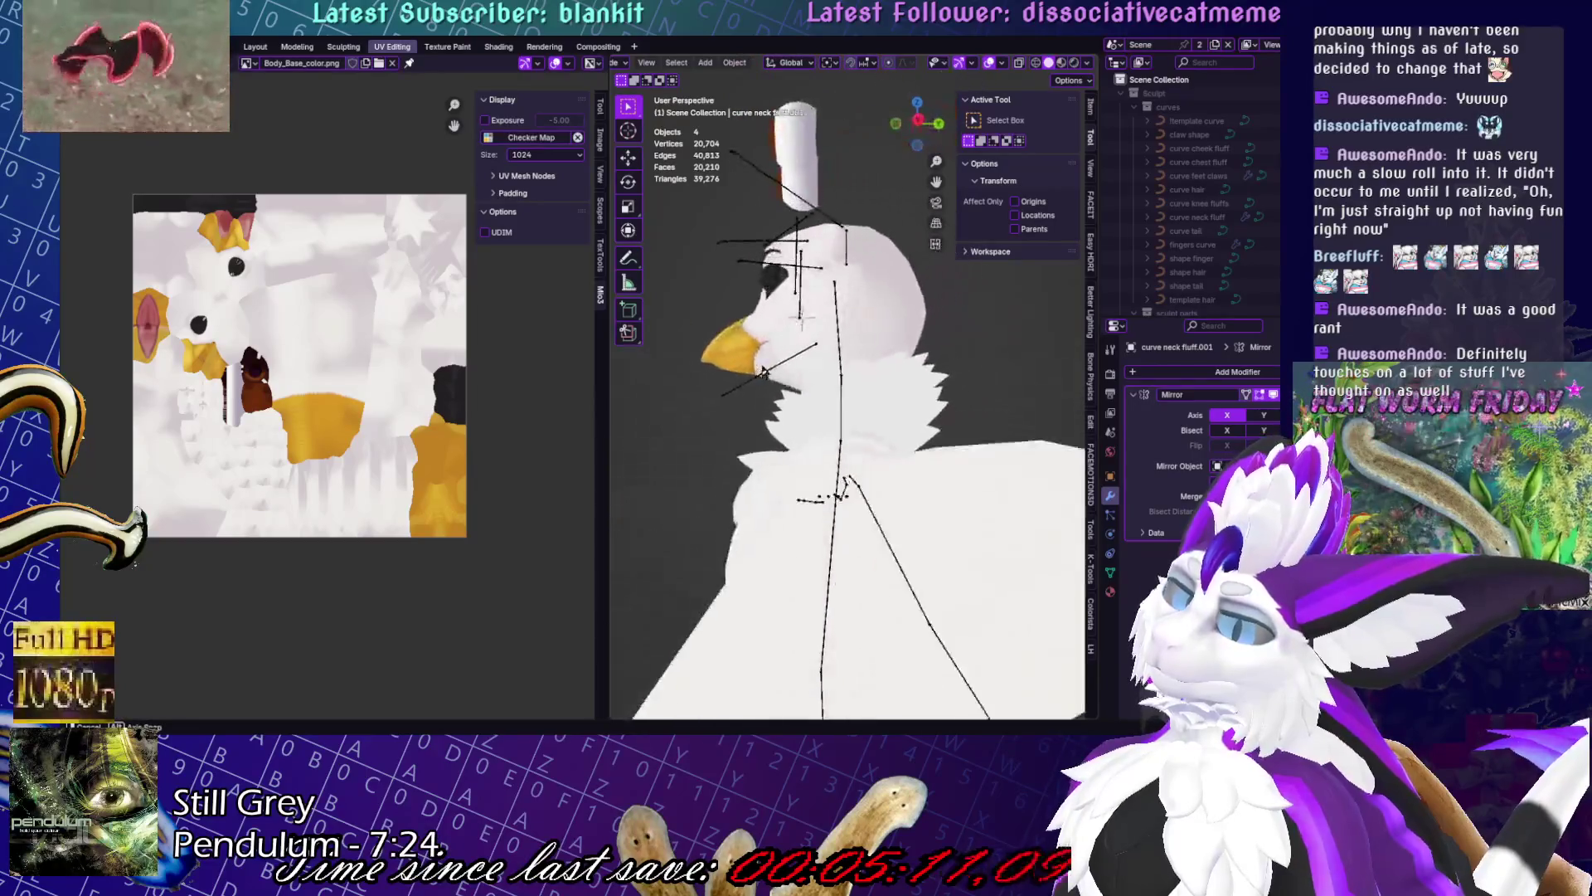
{"action": "middle_click_drag", "start_coordinate": [765, 372], "coordinate": [788, 363]}
{"action": "mouse_move", "coordinate": [1010, 392]}
{"action": "middle_mouse_down"}
{"action": "mouse_move", "coordinate": [757, 410]}
{"action": "mouse_move", "coordinate": [896, 394]}
{"action": "mouse_move", "coordinate": [675, 384]}
{"action": "mouse_move", "coordinate": [824, 410]}
{"action": "middle_mouse_up"}
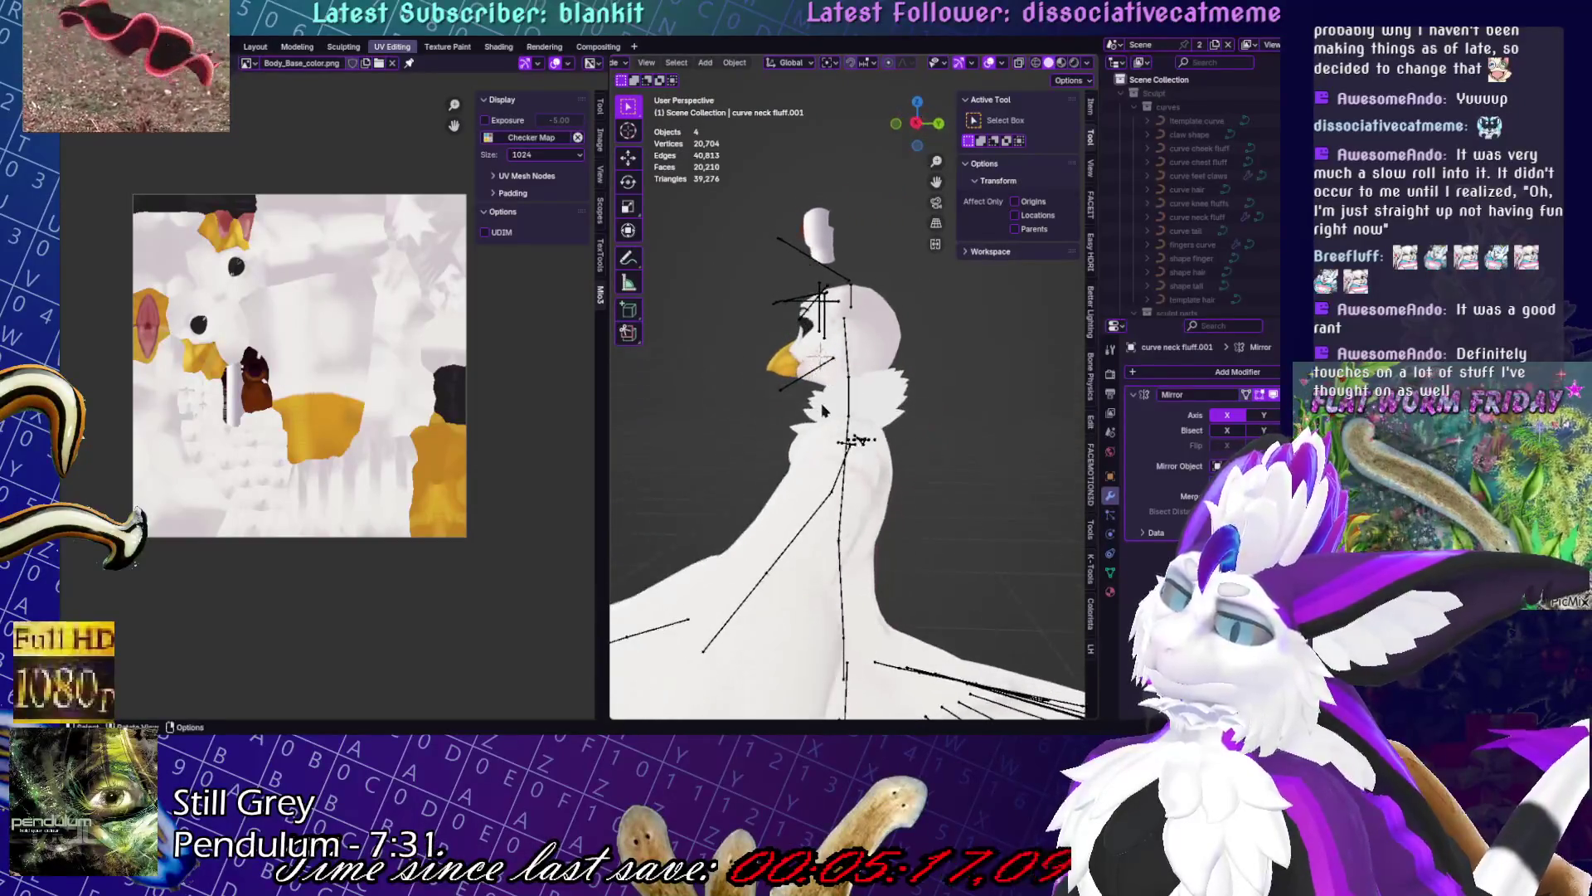
{"action": "key", "text": "KP_3"}
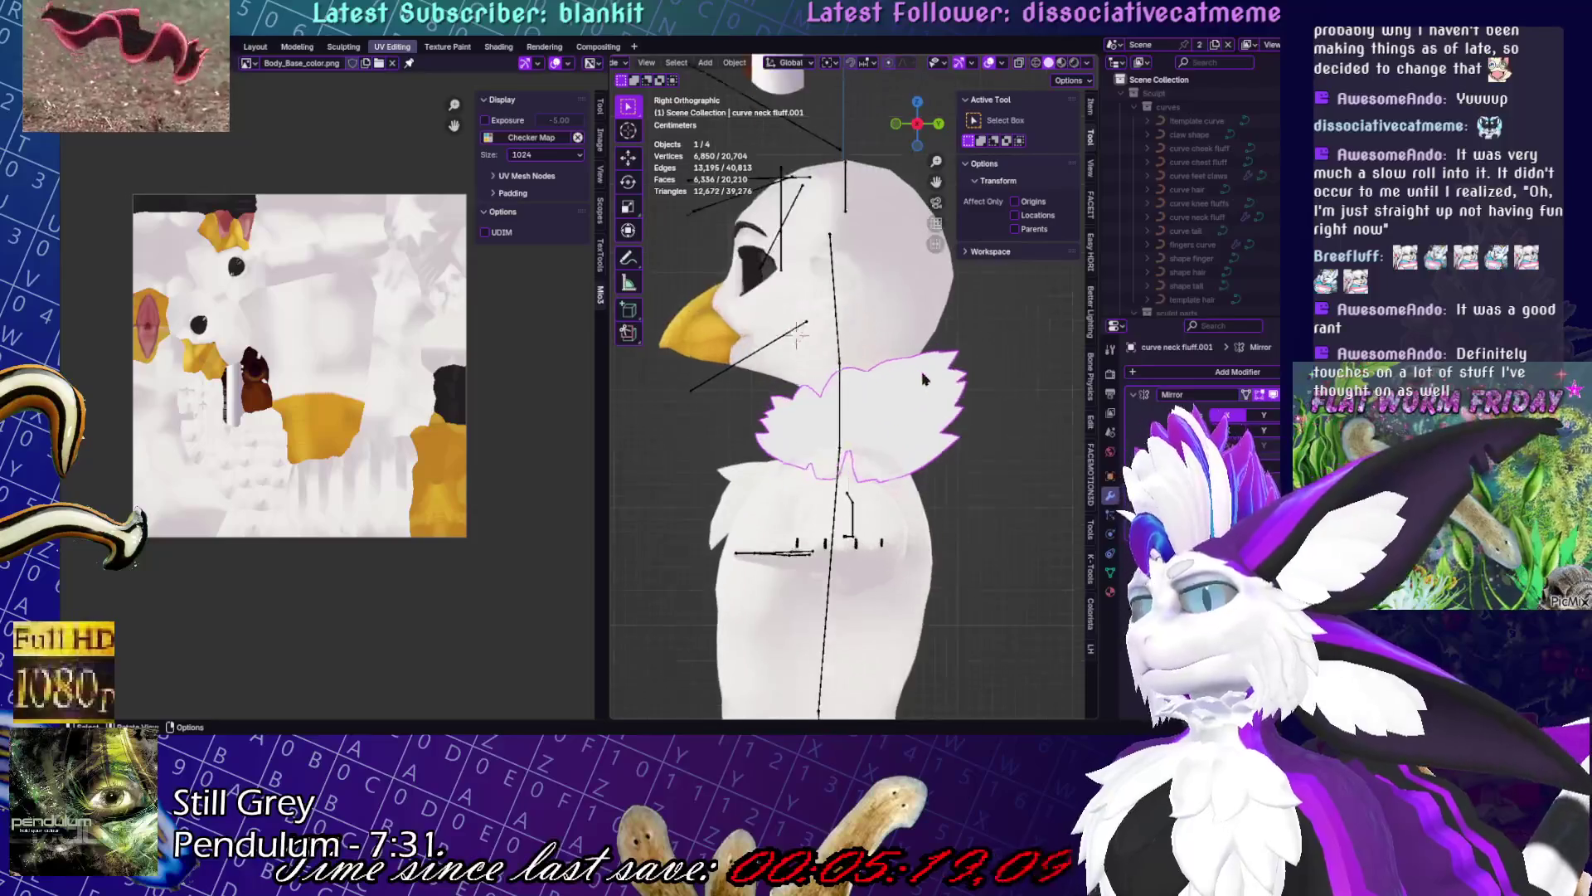
{"action": "middle_click_drag", "start_coordinate": [925, 379], "coordinate": [1043, 385]}
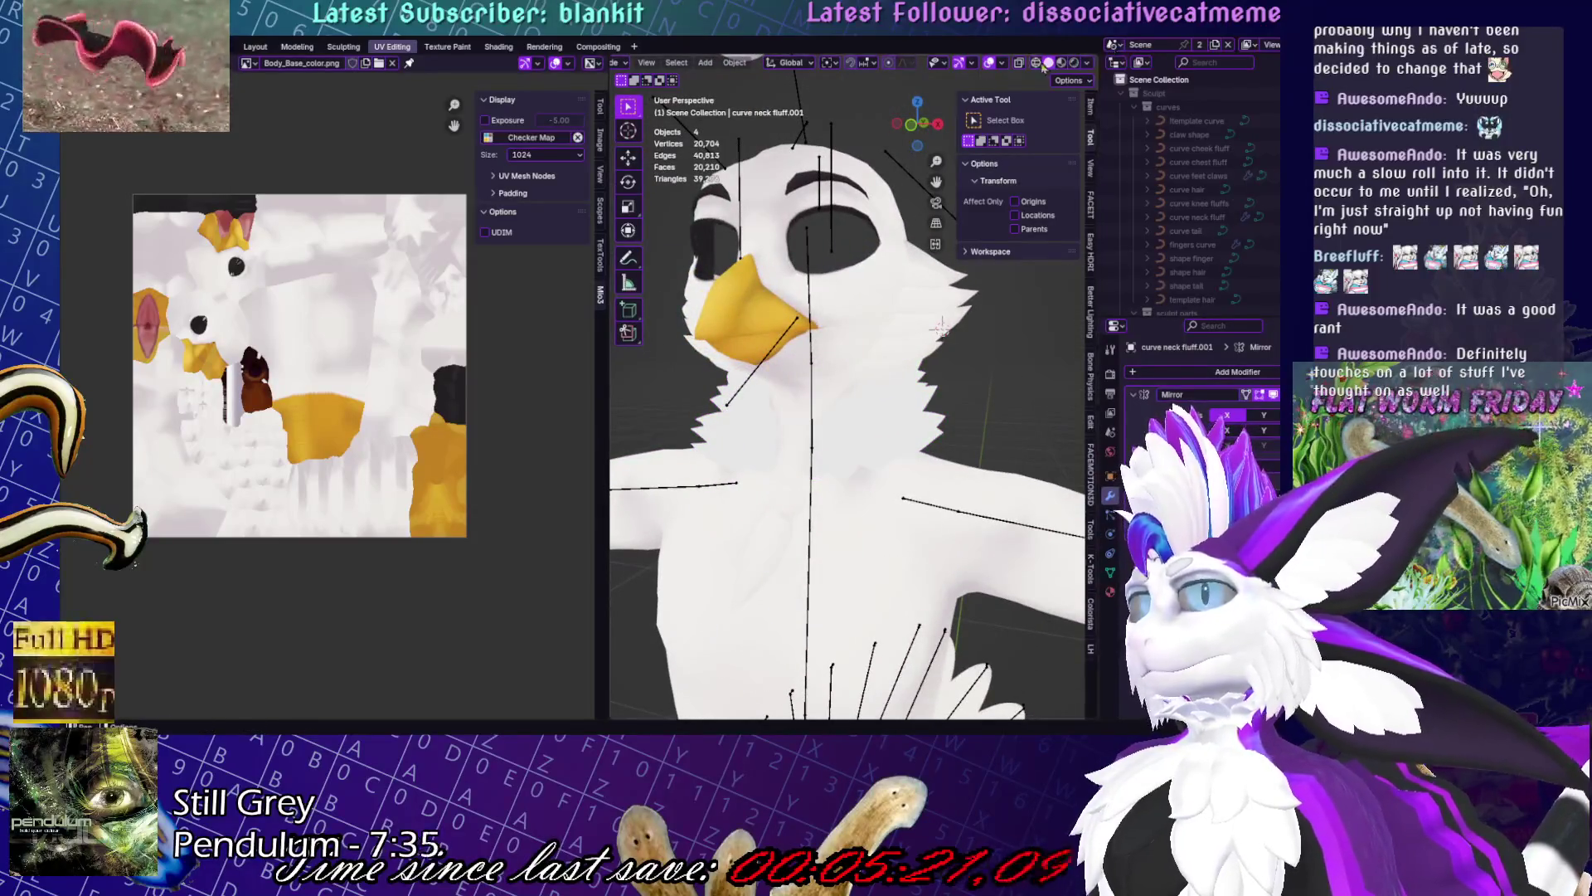
{"action": "mouse_move", "coordinate": [1040, 370]}
{"action": "middle_mouse_down"}
{"action": "mouse_move", "coordinate": [788, 398]}
{"action": "mouse_move", "coordinate": [751, 419]}
{"action": "middle_mouse_up"}
- Select the collar and inspect it in wireframe shading before returning to solid
{"action": "left_click", "coordinate": [788, 398]}
{"action": "left_click", "coordinate": [1036, 62]}
{"action": "scroll", "coordinate": [913, 415], "scroll_direction": "down", "scroll_amount": 5}
{"action": "middle_click_drag", "start_coordinate": [912, 415], "coordinate": [942, 611]}
{"action": "scroll", "coordinate": [1067, 472], "scroll_direction": "up", "scroll_amount": 5}
{"action": "left_click", "coordinate": [903, 320]}
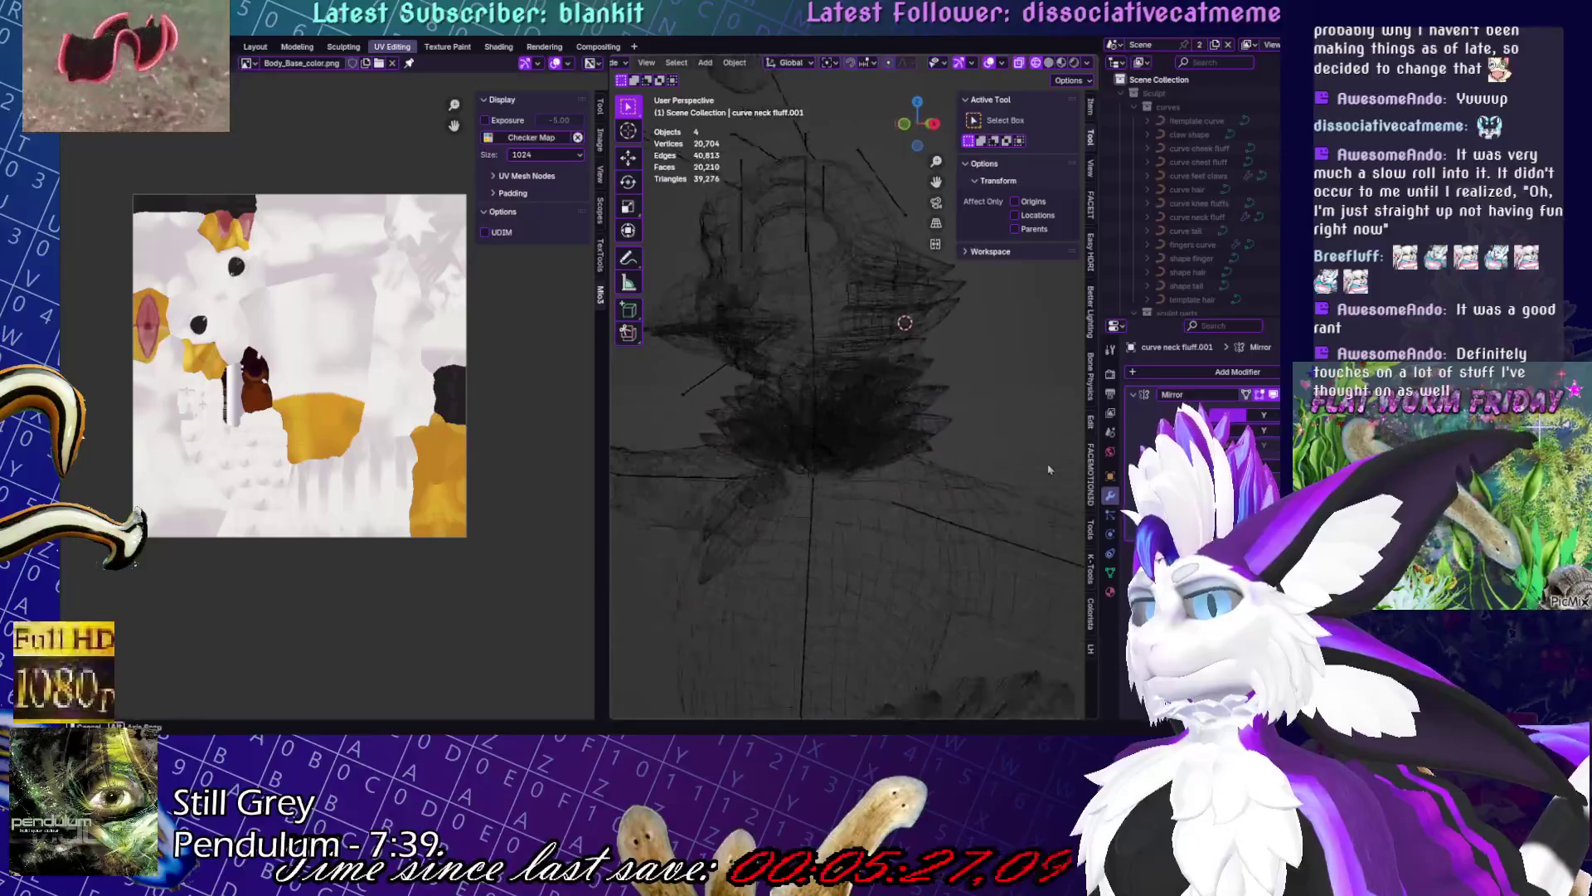
{"action": "middle_click_drag", "start_coordinate": [903, 320], "coordinate": [1027, 286]}
{"action": "left_click", "coordinate": [1048, 62]}
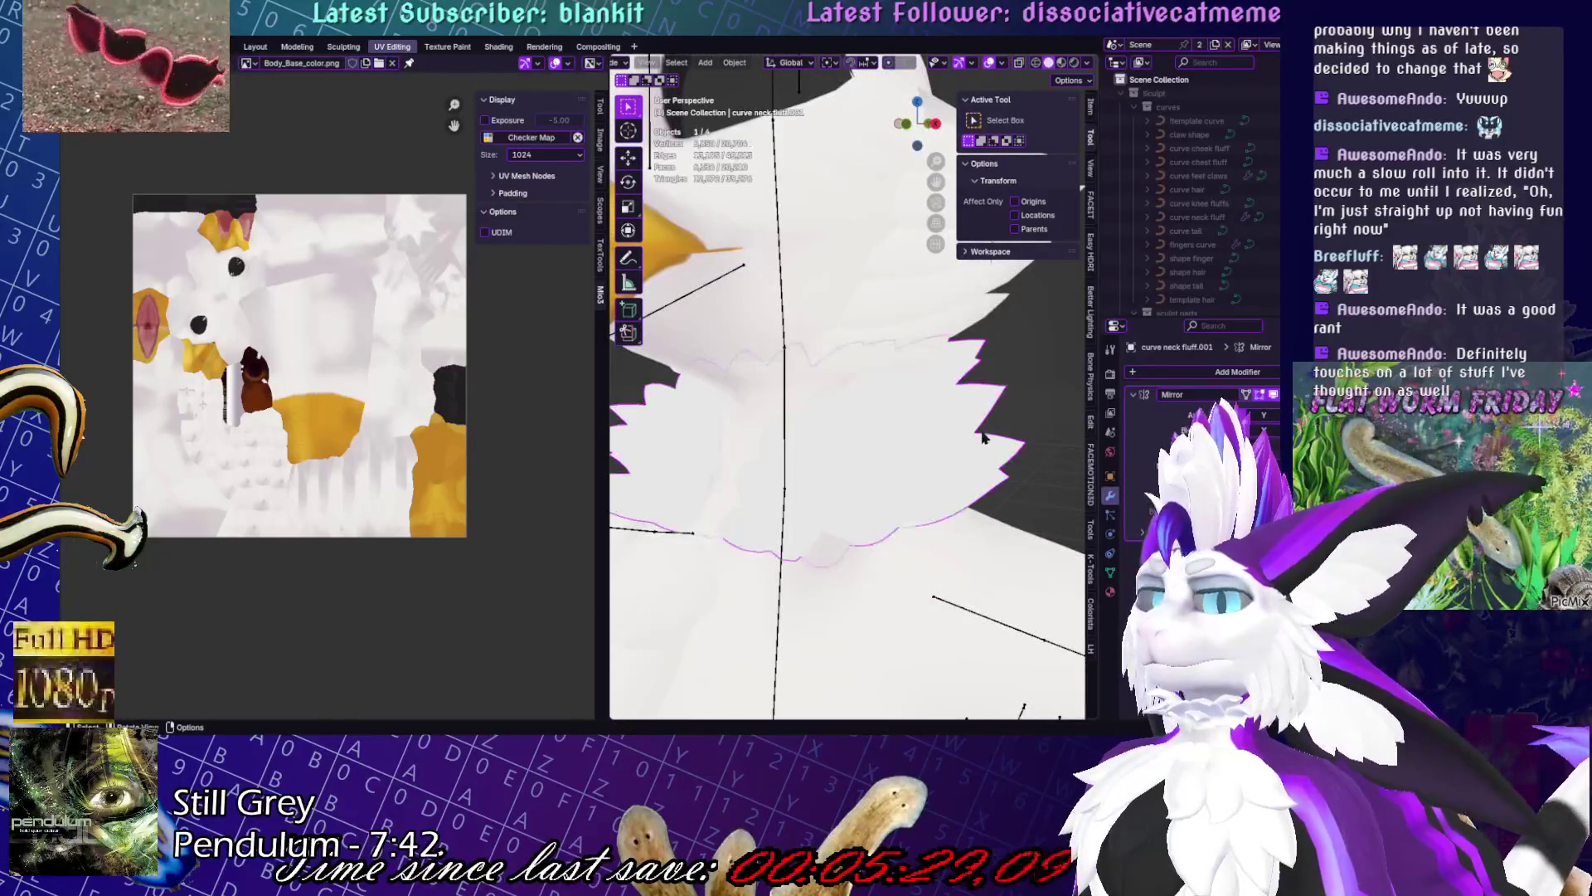
- Put the collar into Edit Mode in the Layout workspace
{"action": "key", "text": "Tab"}
{"action": "scroll", "coordinate": [886, 496], "scroll_direction": "up", "scroll_amount": 3}
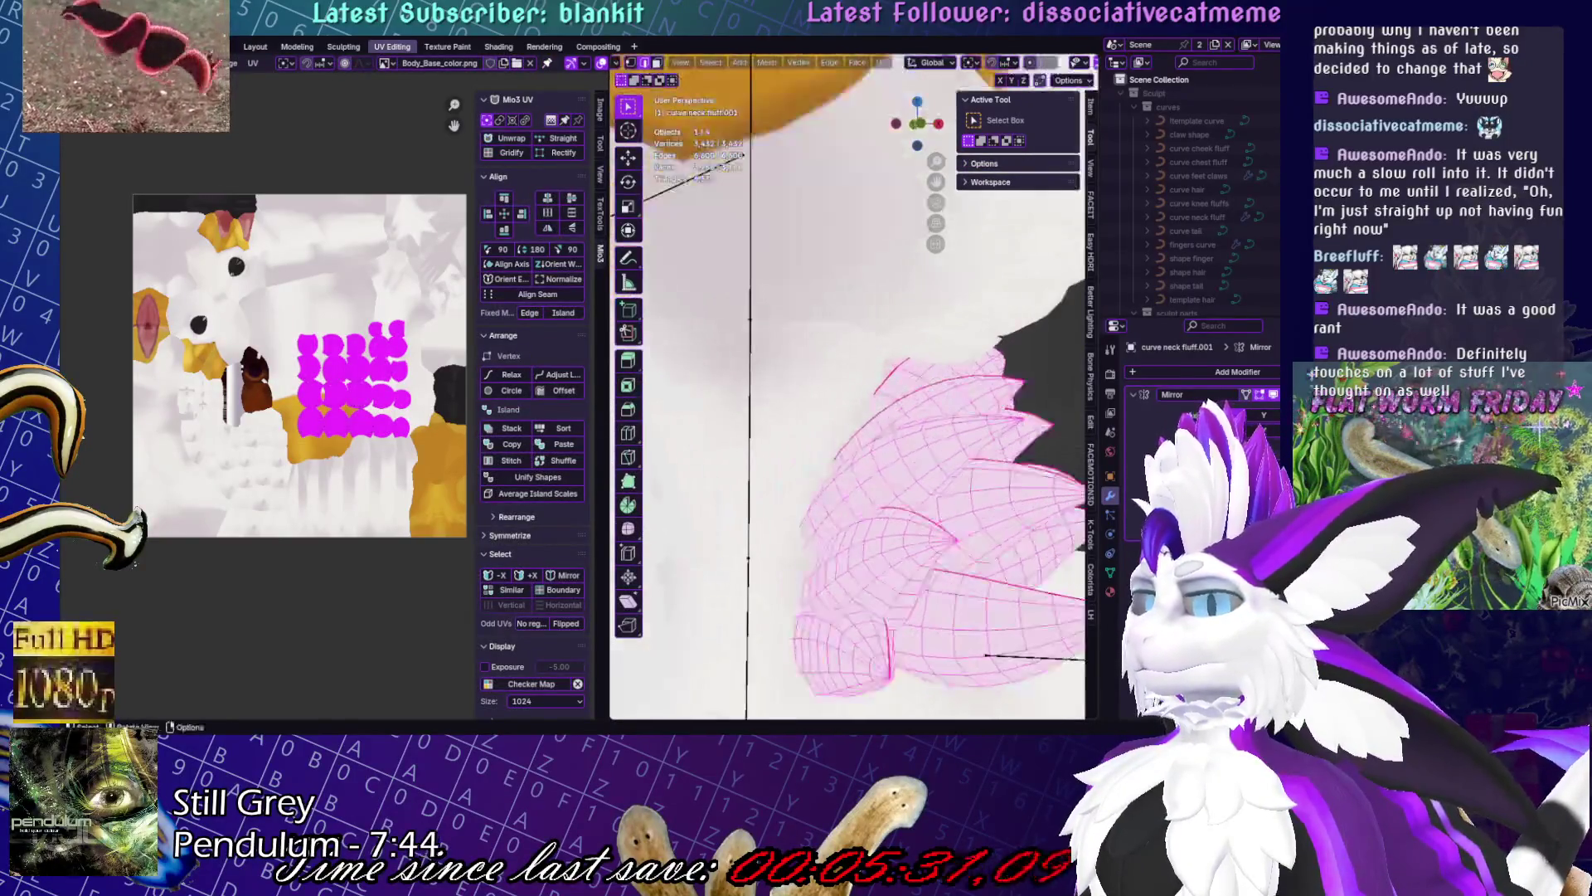
{"action": "left_click", "coordinate": [257, 48]}
{"action": "key", "text": "Tab"}
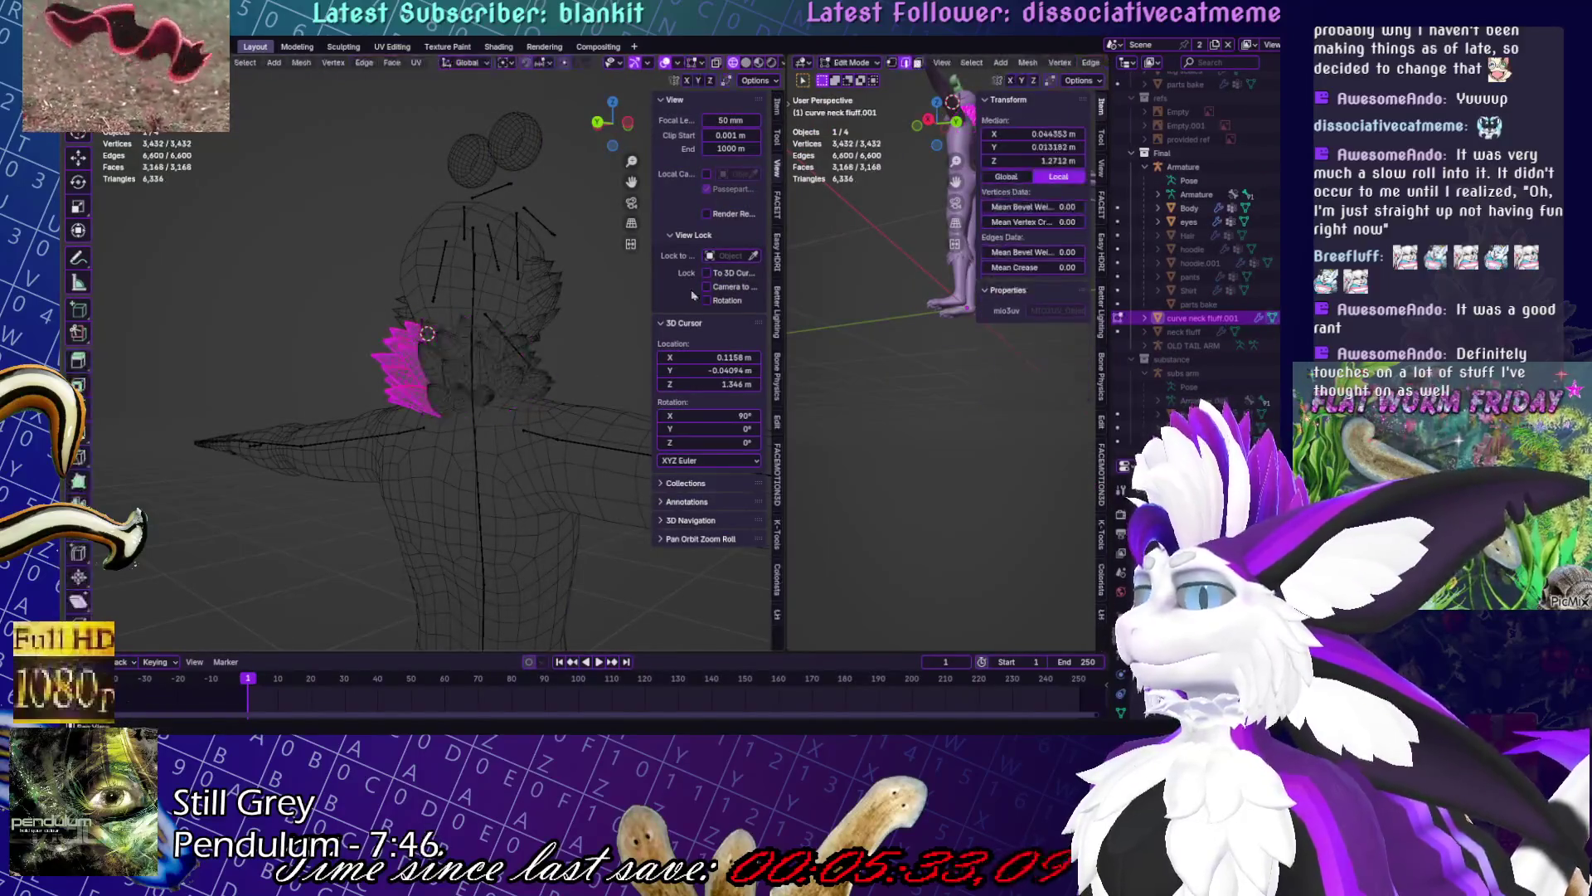
- In the Modeling workspace, apply a normal-coloured matcap to view all the collar's leaves
{"action": "left_click", "coordinate": [297, 49]}
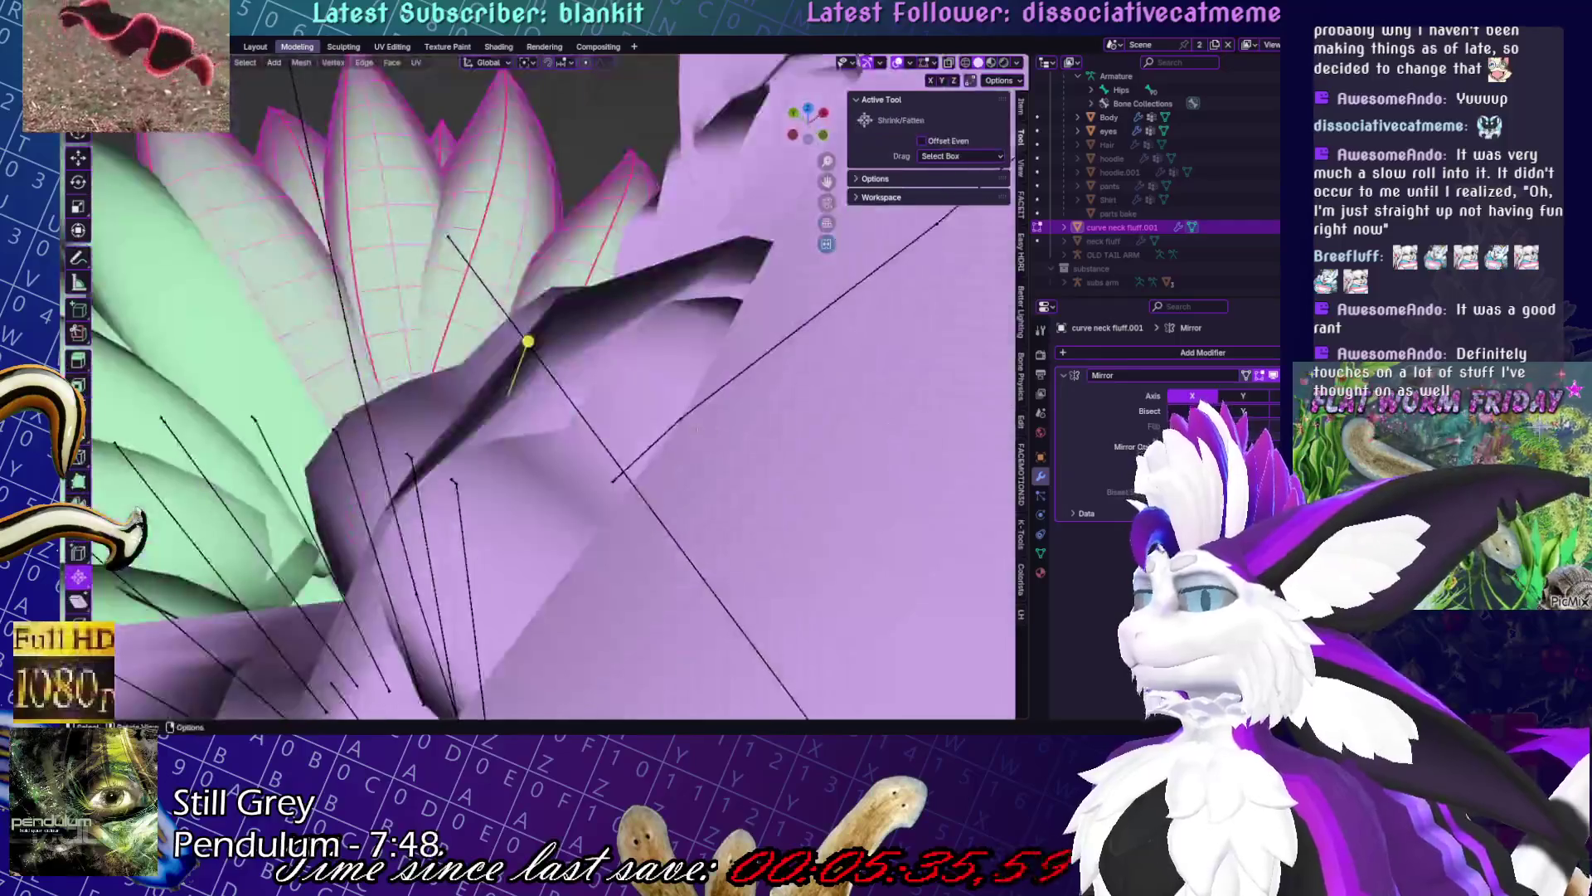
{"action": "middle_click_drag", "start_coordinate": [530, 373], "coordinate": [448, 464]}
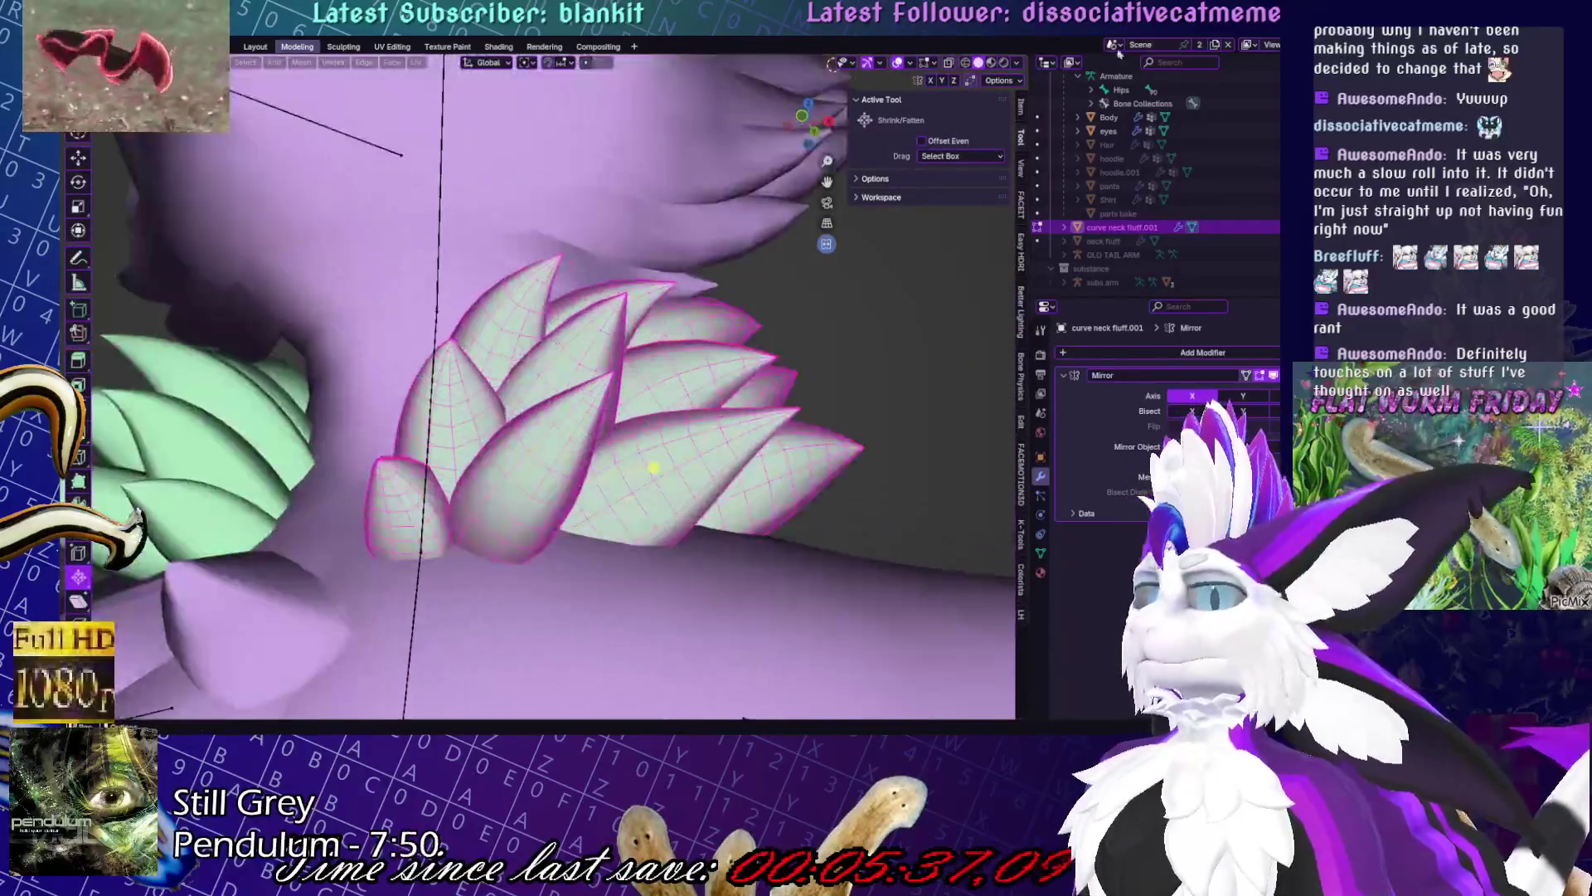
{"action": "left_click", "coordinate": [1020, 64]}
{"action": "left_click", "coordinate": [1007, 160]}
{"action": "left_click", "coordinate": [829, 274]}
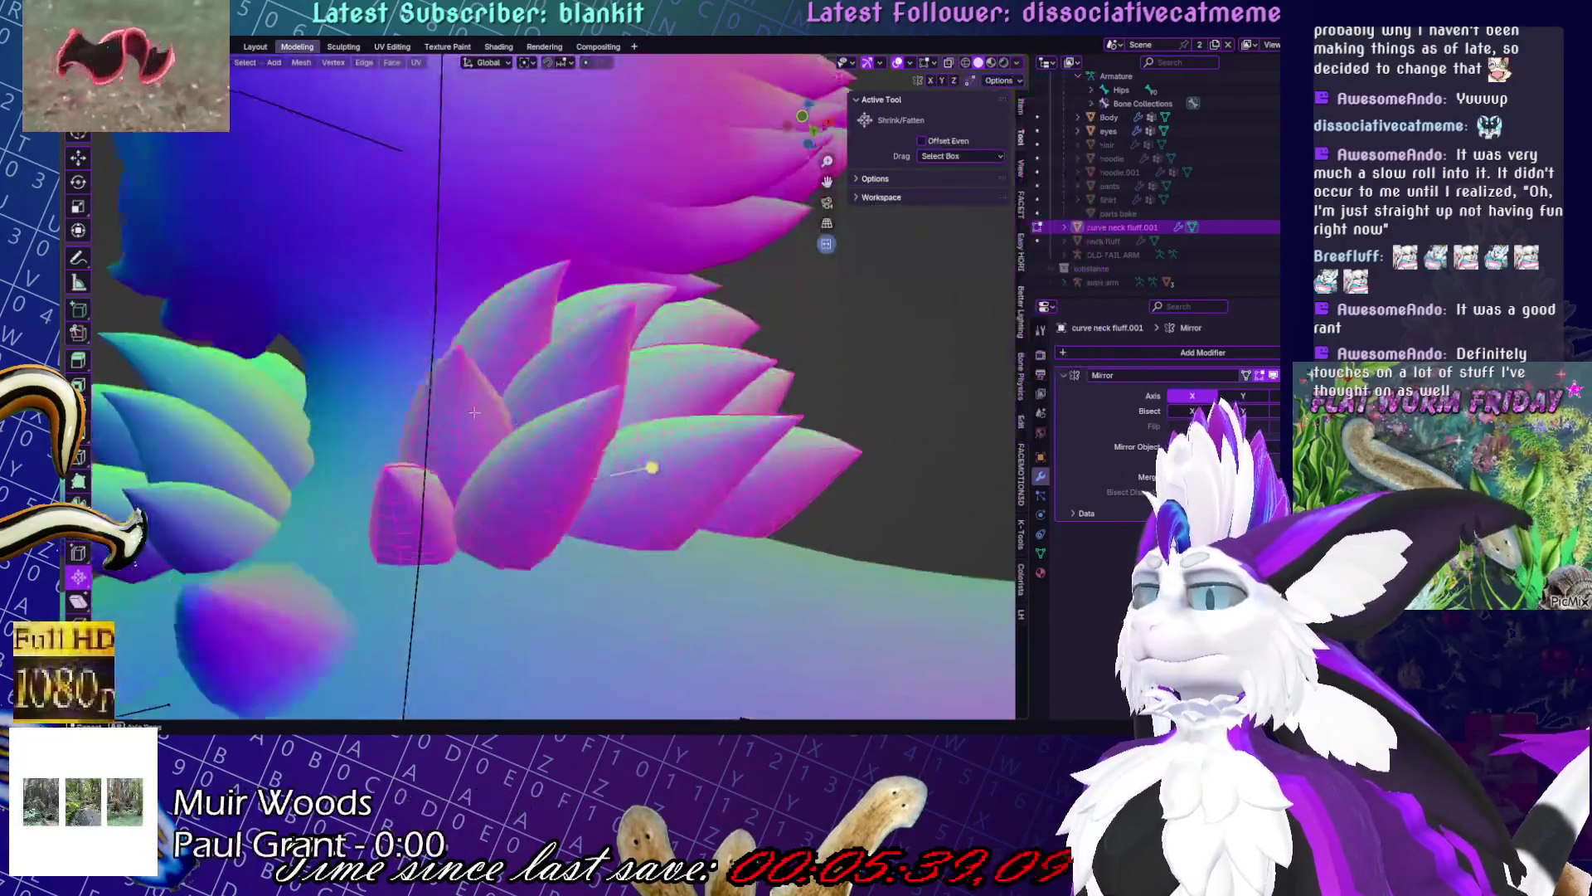
{"action": "middle_click_drag", "start_coordinate": [626, 501], "coordinate": [621, 477]}
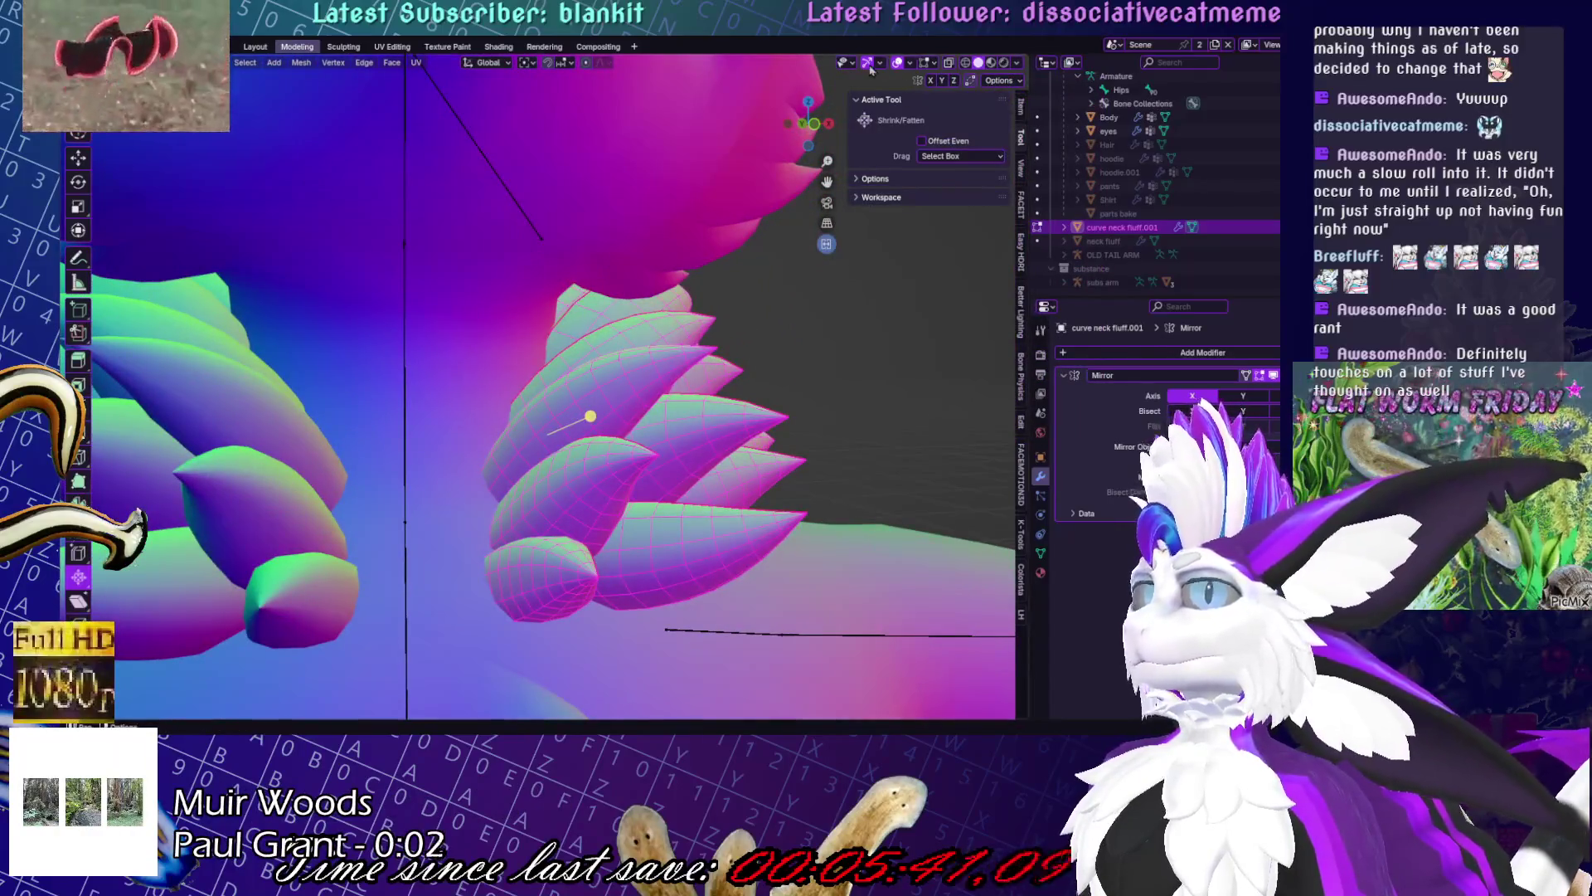
- Switch to the cyan-and-pink matcap, inspect the fluff spikes, and return to UV Editing
{"action": "left_click", "coordinate": [1020, 65]}
{"action": "left_click", "coordinate": [1012, 258]}
{"action": "left_click", "coordinate": [829, 274]}
{"action": "mouse_move", "coordinate": [561, 495]}
{"action": "middle_mouse_down"}
{"action": "mouse_move", "coordinate": [572, 431]}
{"action": "mouse_move", "coordinate": [555, 384]}
{"action": "mouse_move", "coordinate": [473, 381]}
{"action": "mouse_move", "coordinate": [558, 356]}
{"action": "mouse_move", "coordinate": [523, 358]}
{"action": "middle_mouse_up"}
{"action": "scroll", "coordinate": [555, 384], "scroll_direction": "up", "scroll_amount": 5}
{"action": "scroll", "coordinate": [555, 384], "scroll_direction": "down", "scroll_amount": 5}
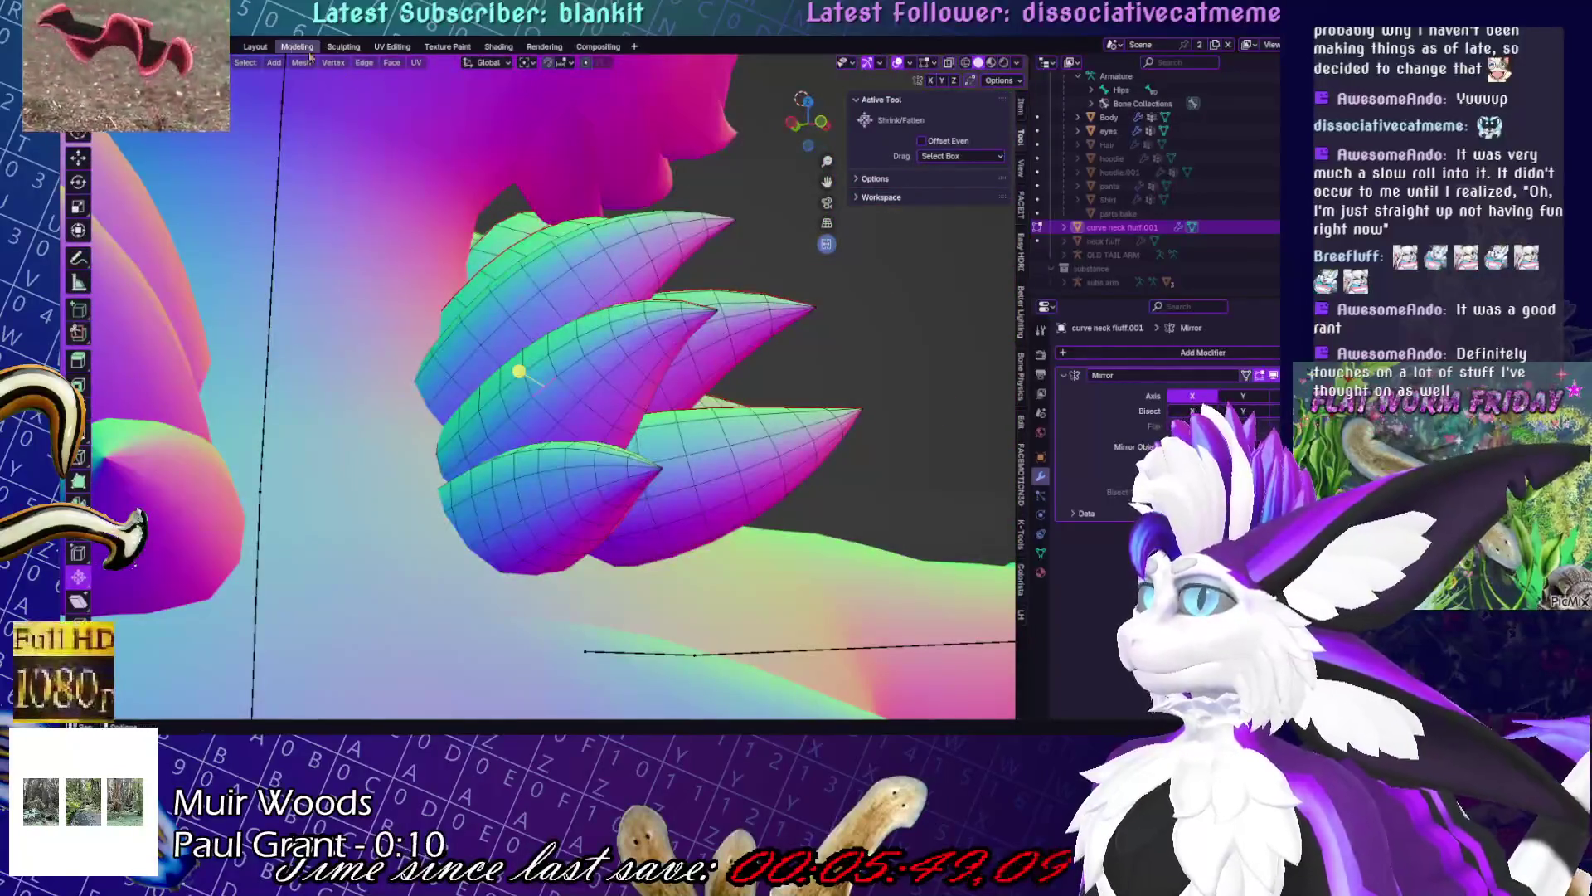
{"action": "left_click", "coordinate": [390, 47]}
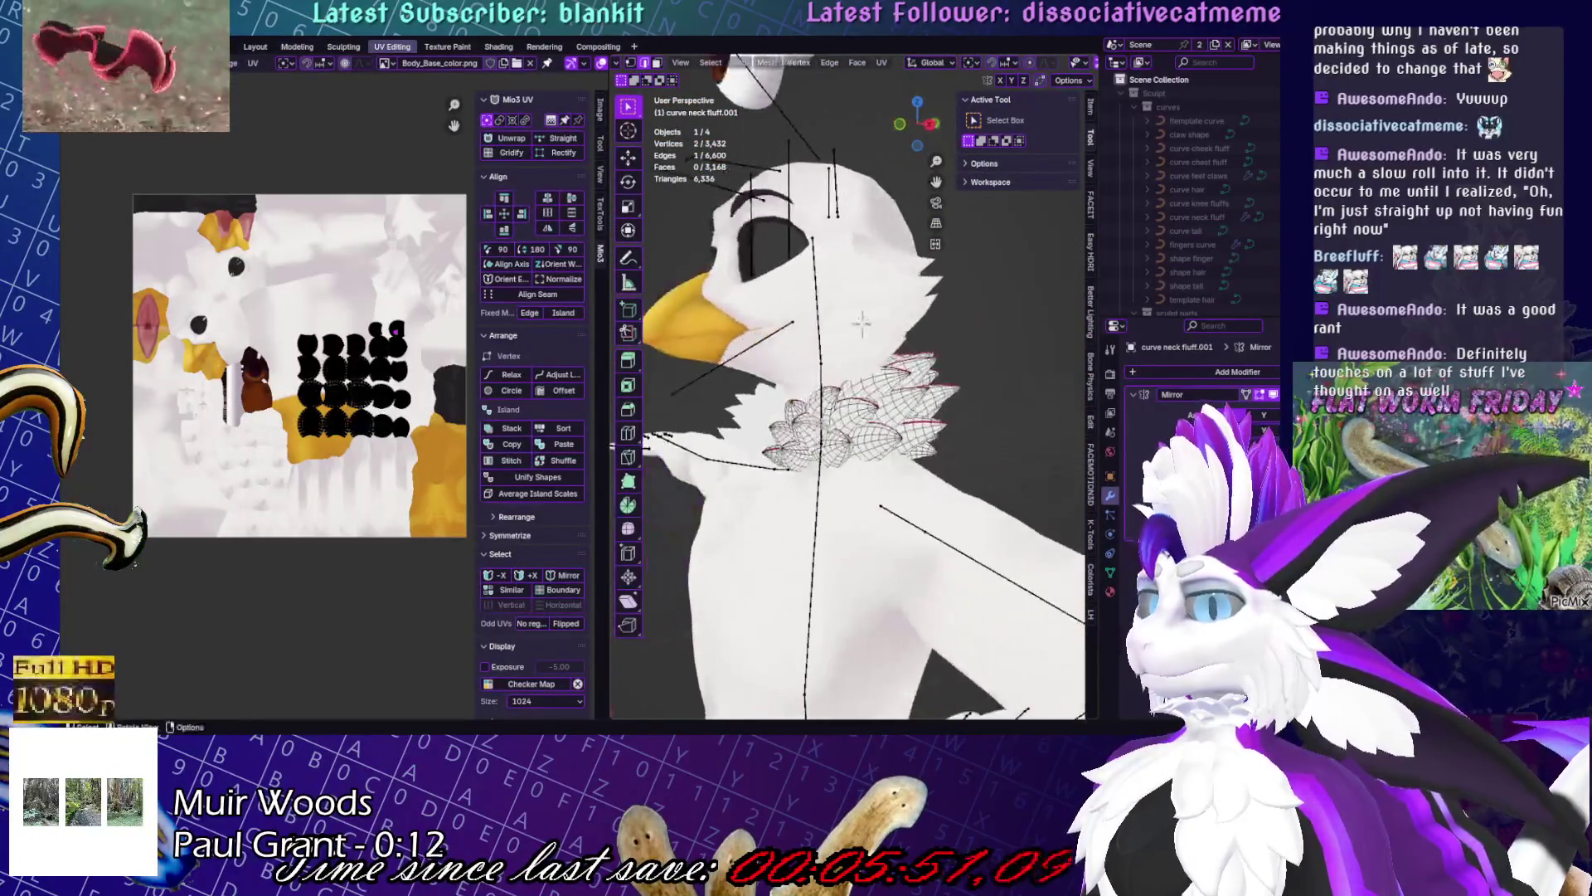
- Toggle local view on the neck fluff and select the whole collar mesh
{"action": "key", "text": "KP_Divide"}
{"action": "scroll", "coordinate": [790, 332], "scroll_direction": "up", "scroll_amount": 5}
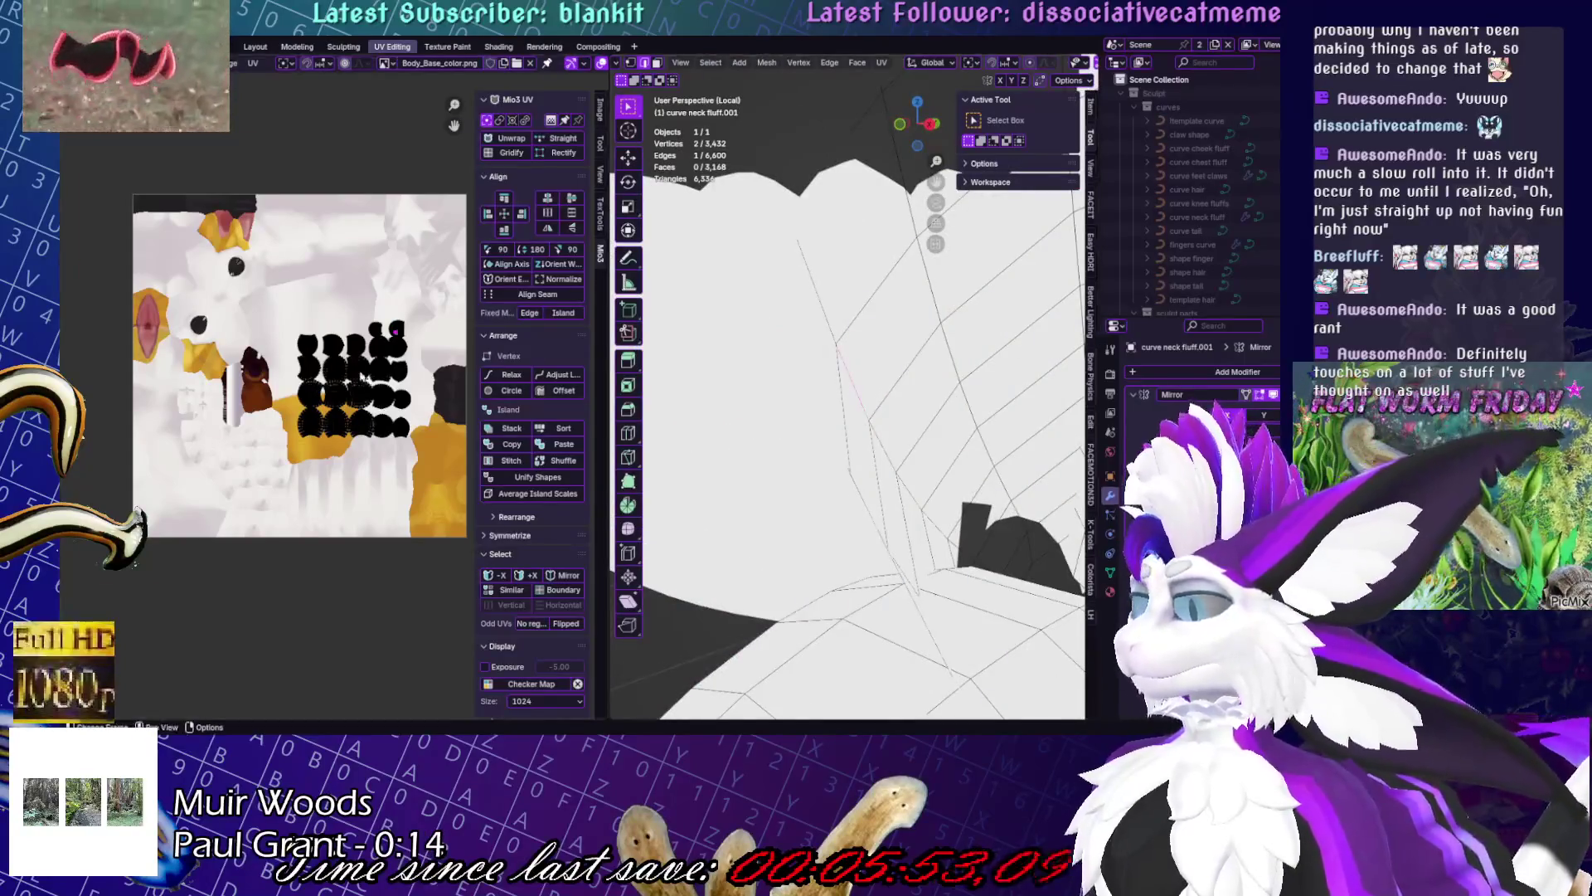
{"action": "scroll", "coordinate": [362, 377], "scroll_direction": "up", "scroll_amount": 5}
{"action": "scroll", "coordinate": [363, 377], "scroll_direction": "down", "scroll_amount": 5}
{"action": "scroll", "coordinate": [846, 398], "scroll_direction": "down", "scroll_amount": 4}
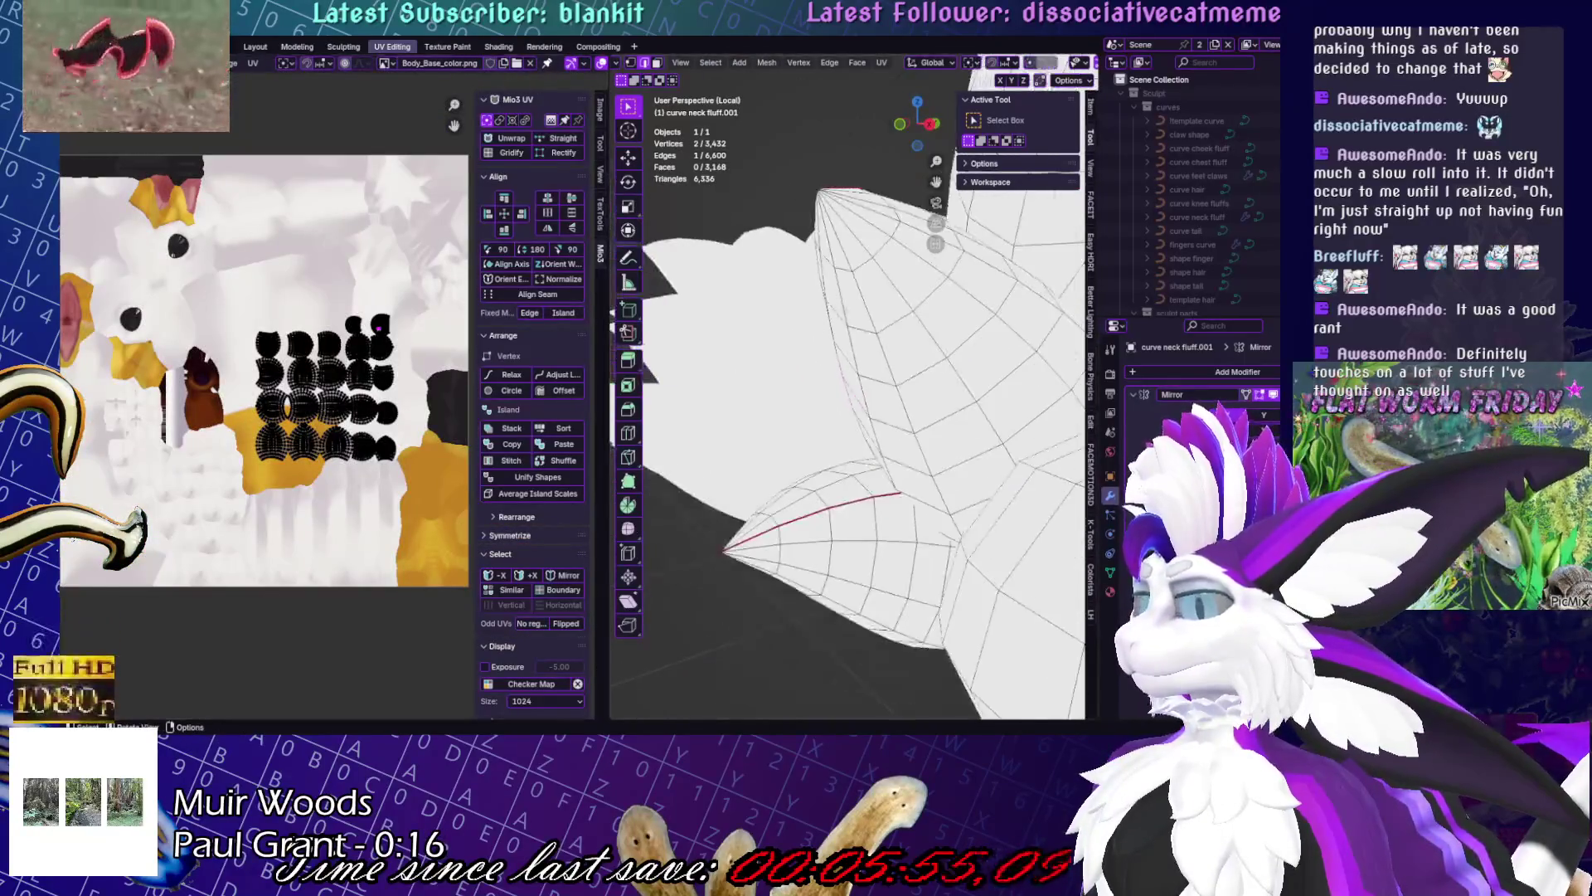
{"action": "key", "text": "KP_Divide"}
{"action": "key", "text": "a"}
{"action": "scroll", "coordinate": [889, 305], "scroll_direction": "up", "scroll_amount": 3}
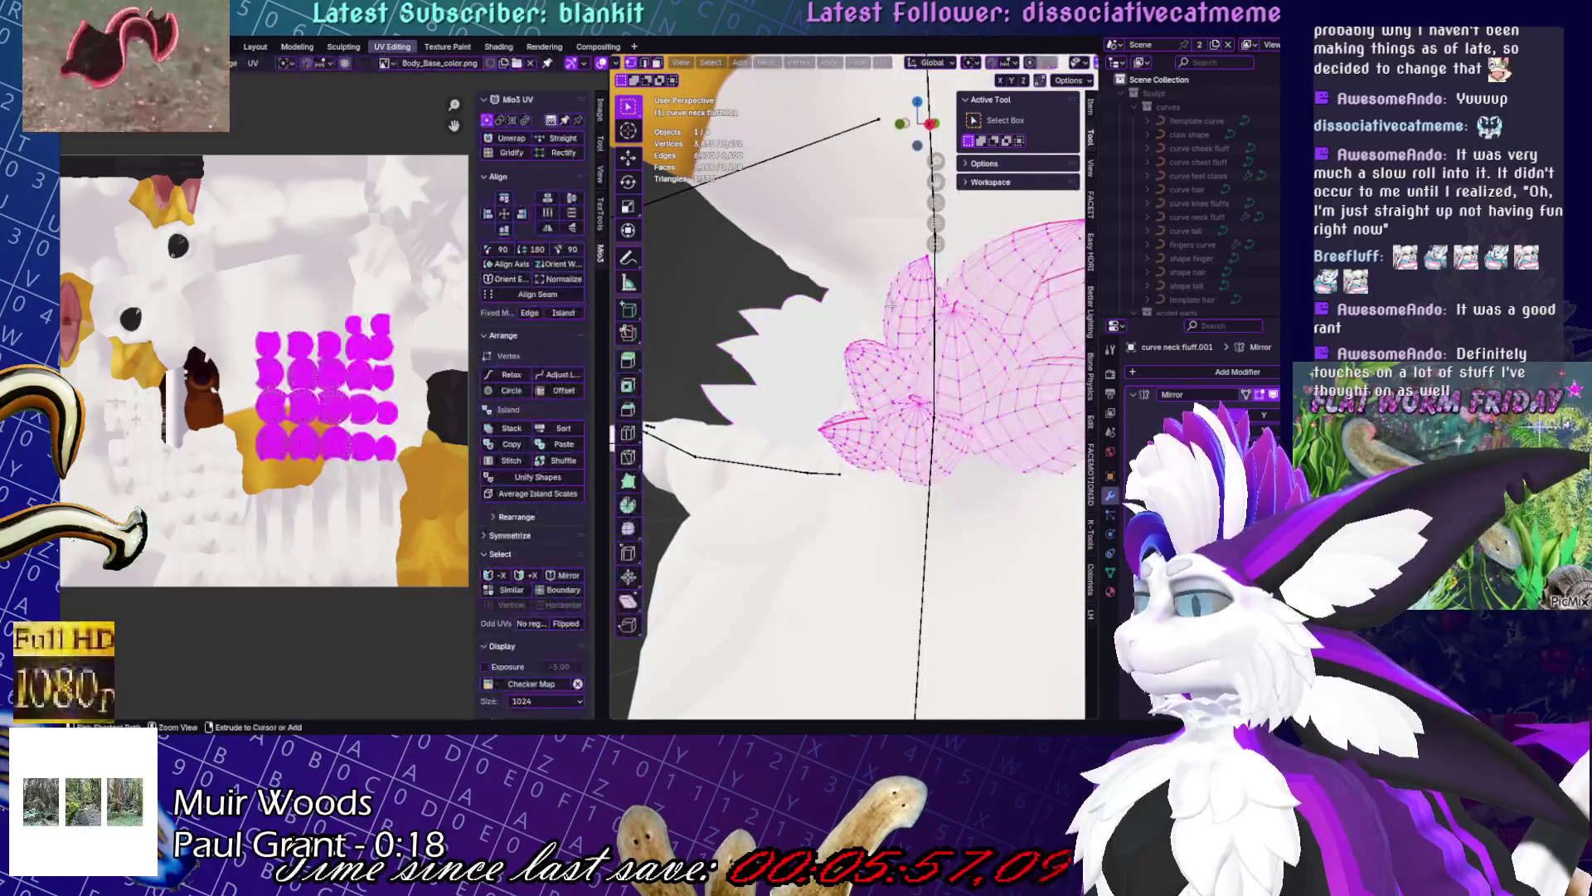
- Edit the body and collar together, then drop the body out of Edit Mode
{"action": "key", "text": "Tab"}
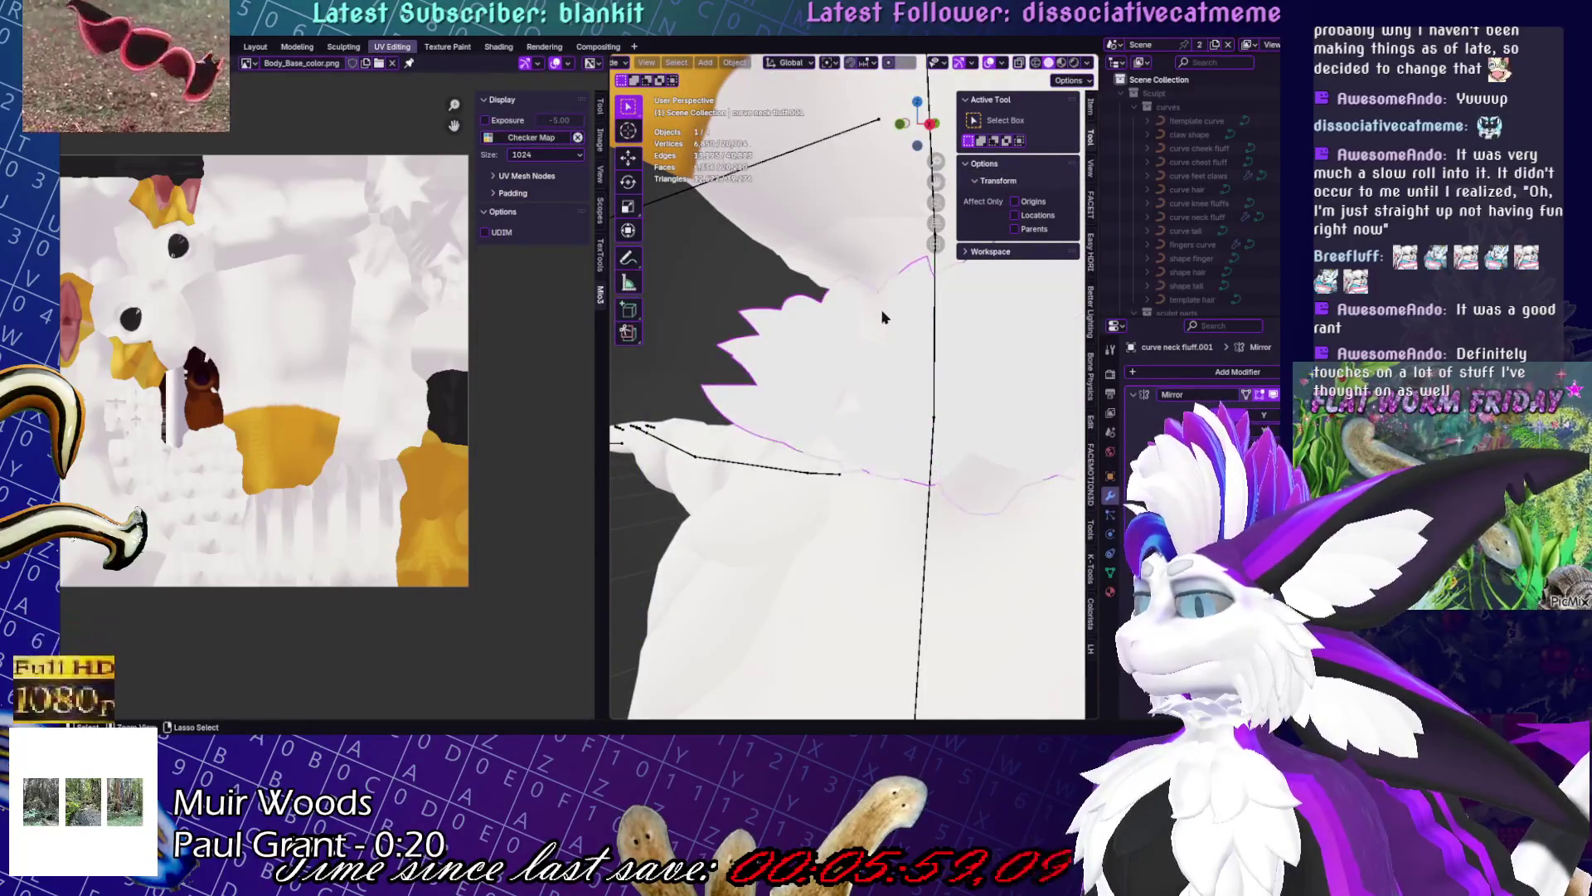
{"action": "left_click", "coordinate": [883, 317], "text": "shift"}
{"action": "key", "text": "Tab"}
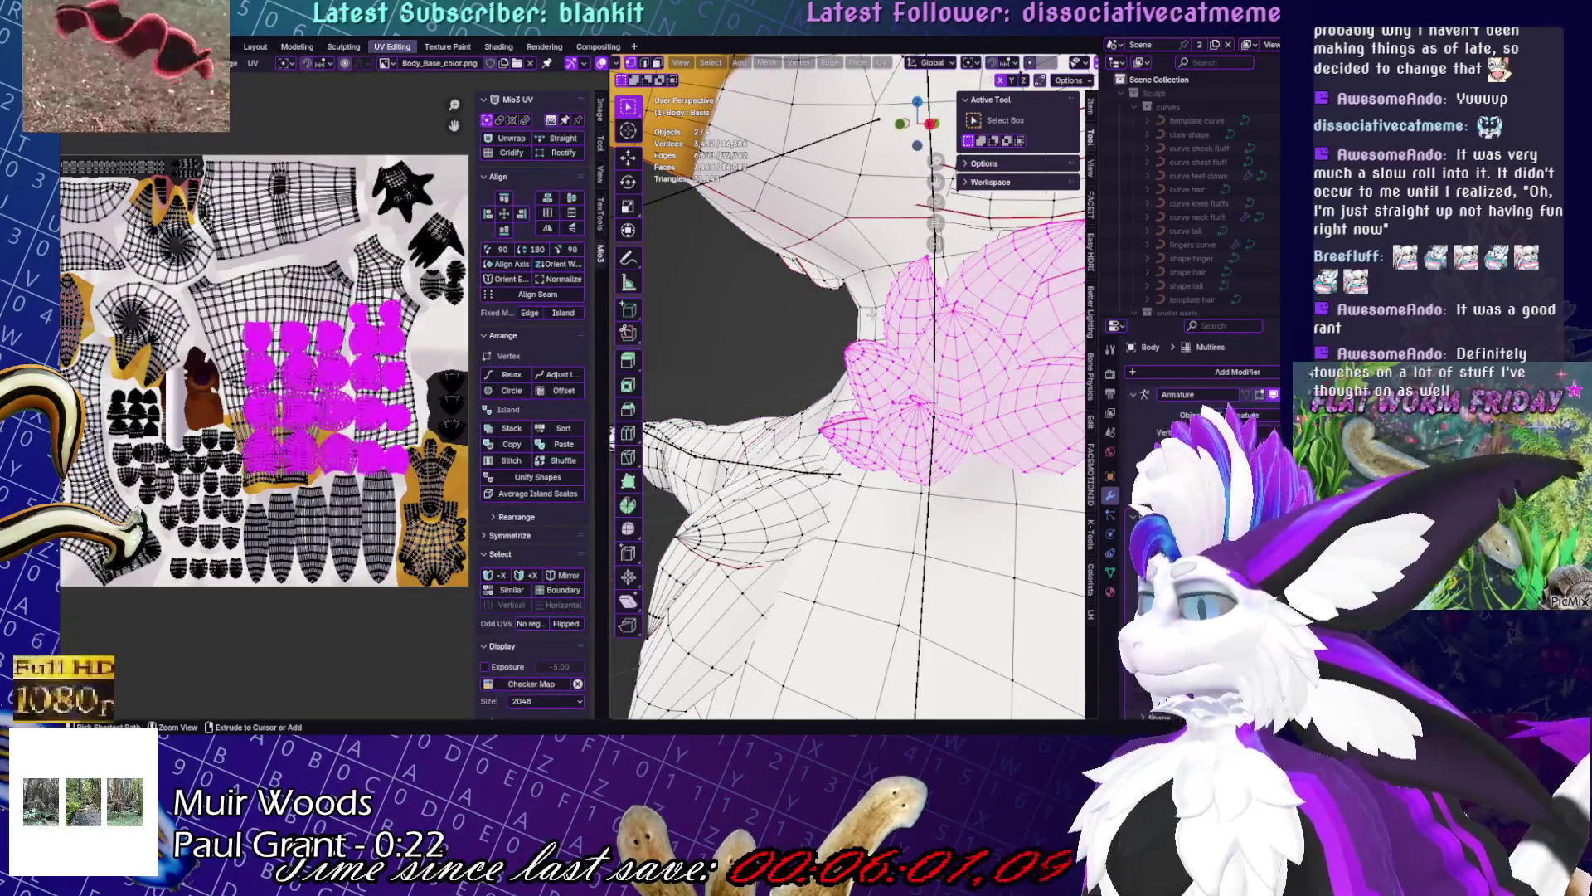
{"action": "key", "text": "alt+q"}
{"action": "key", "text": "Tab"}
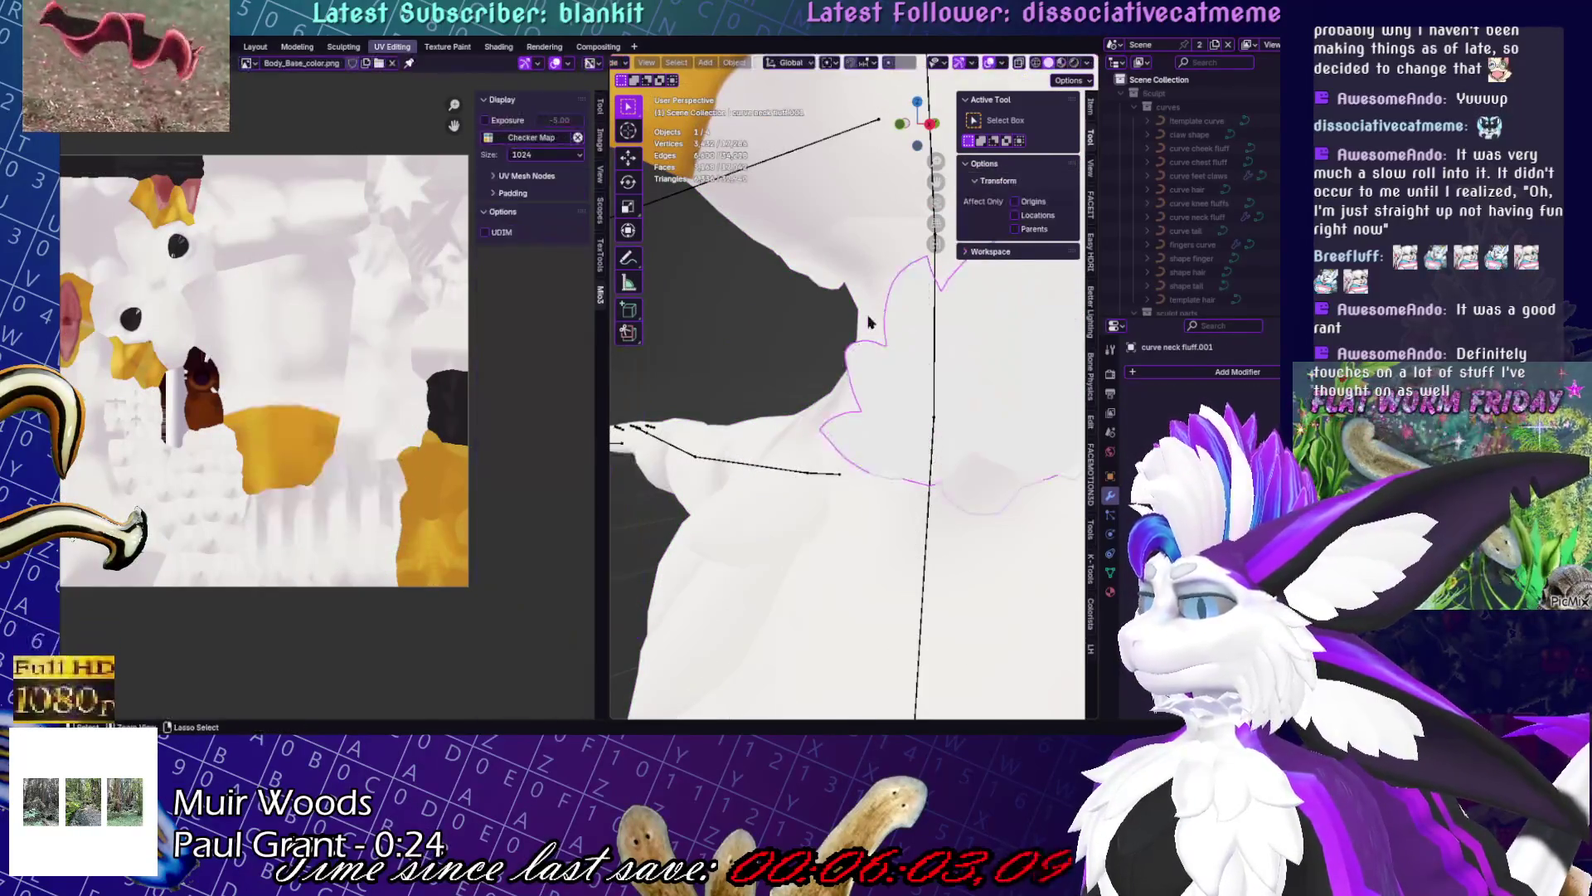
- Select the neck fluff alone, enter Edit Mode and select all its geometry
{"action": "left_click", "coordinate": [864, 315]}
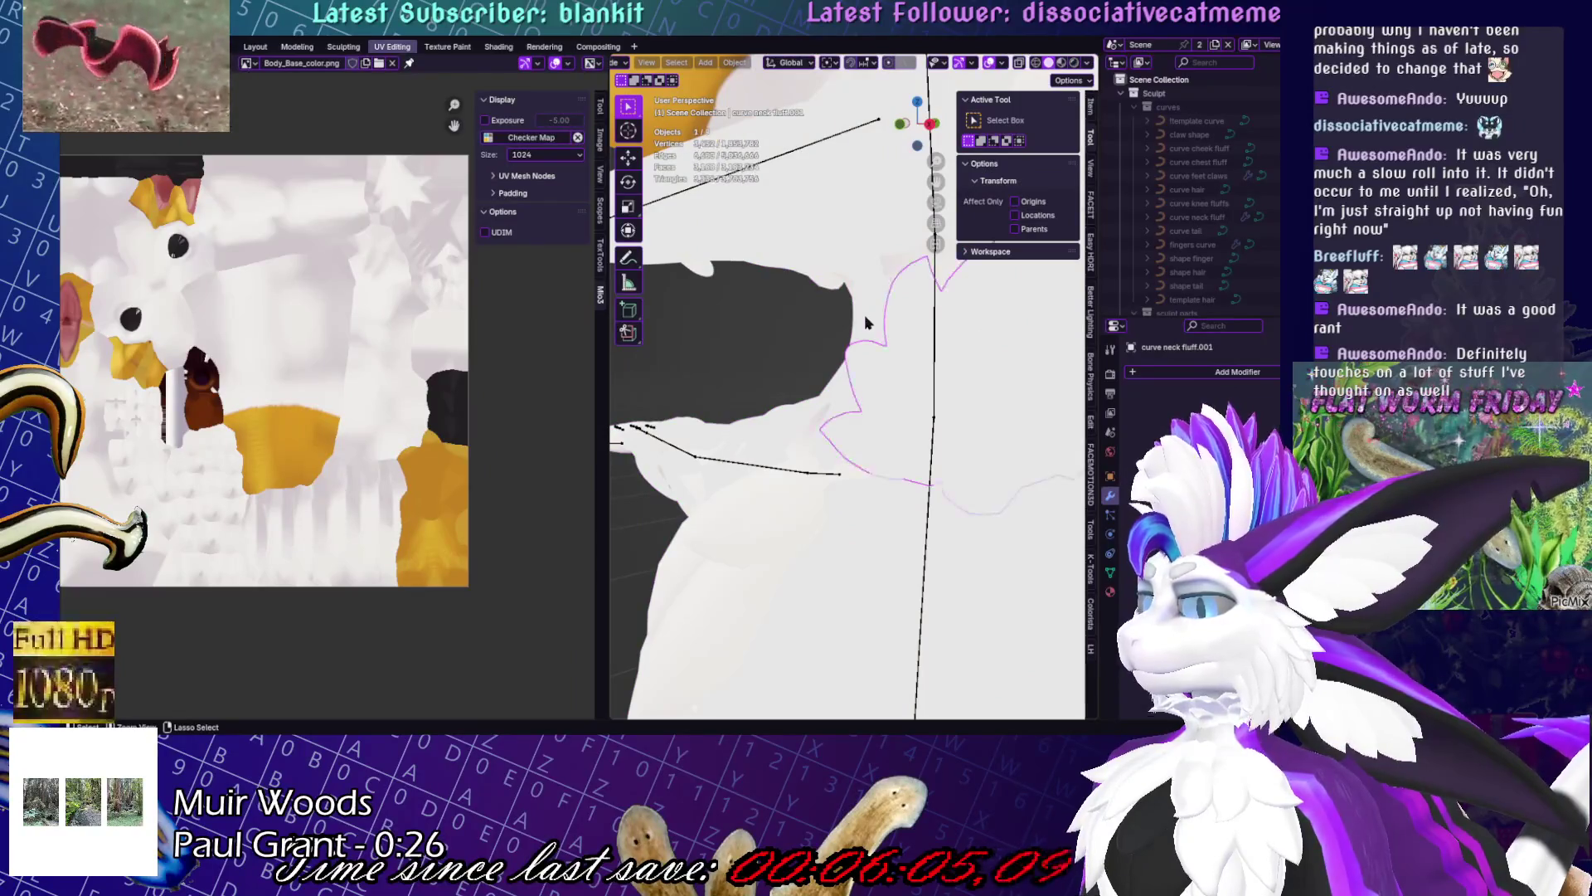
{"action": "key", "text": "Tab"}
{"action": "key", "text": "a"}
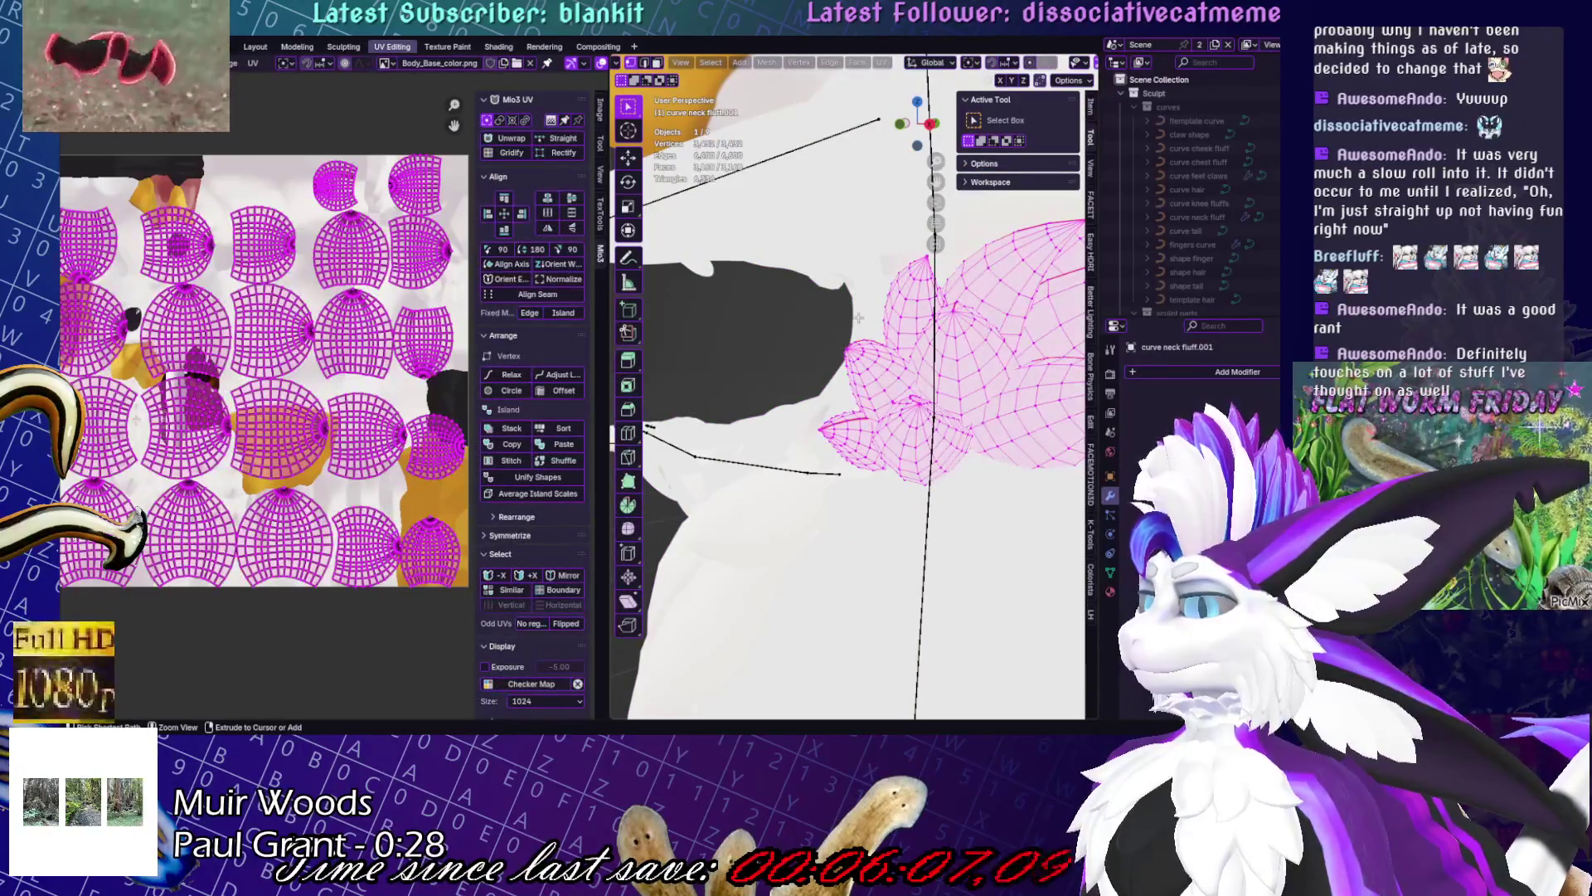
{"action": "scroll", "coordinate": [948, 275], "scroll_direction": "down", "scroll_amount": 5}
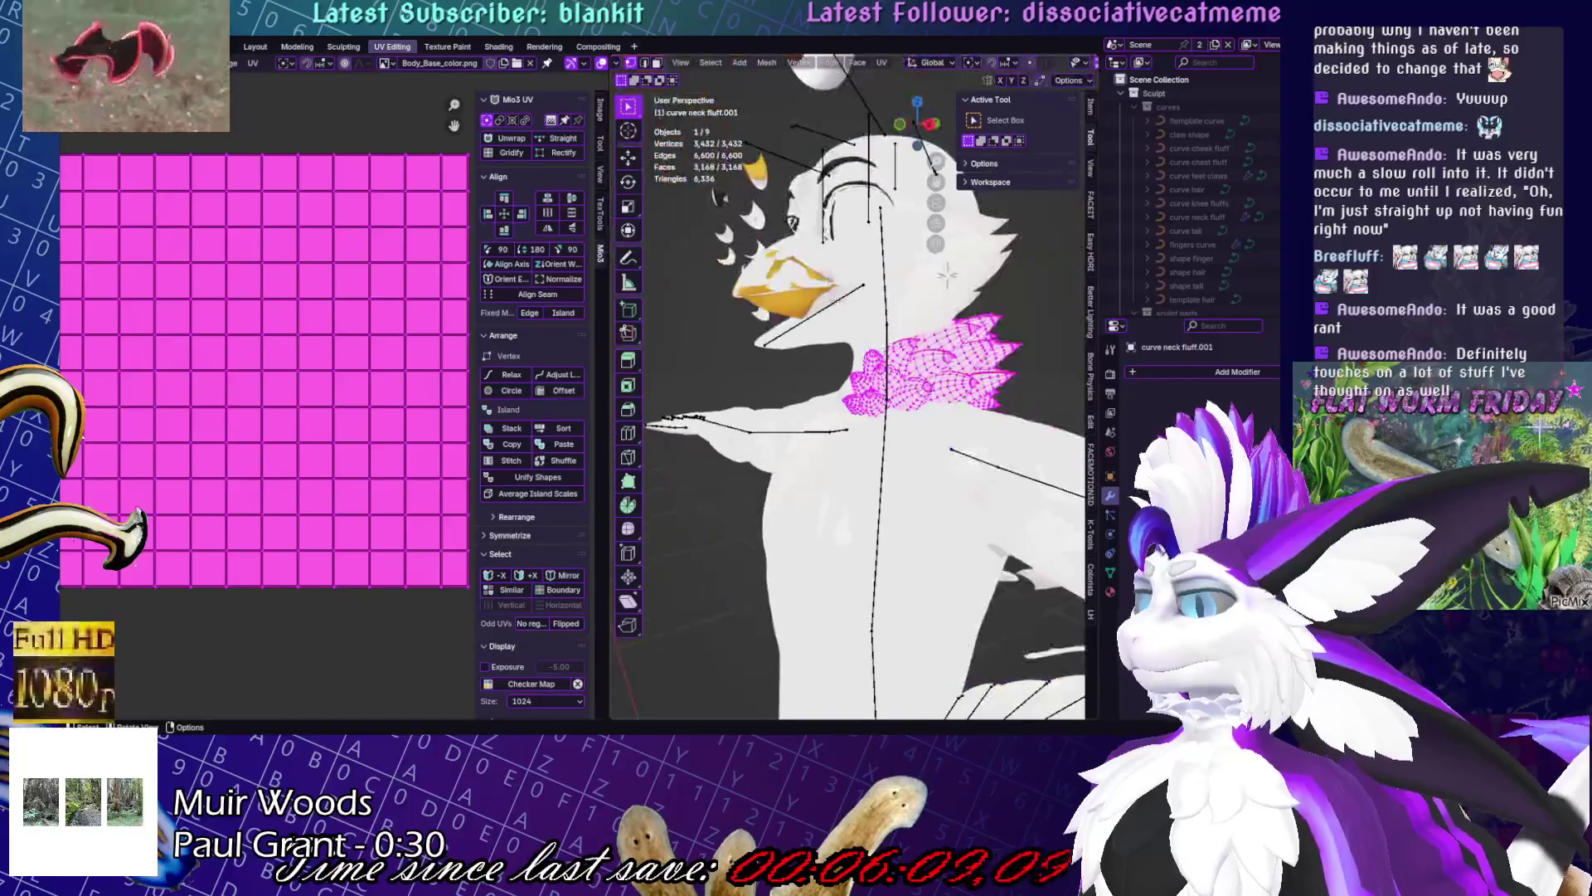
{"action": "key", "text": "Tab"}
- Frame the fluff in local view and re-enter its Edit Mode for UV editing
{"action": "key", "text": "slash"}
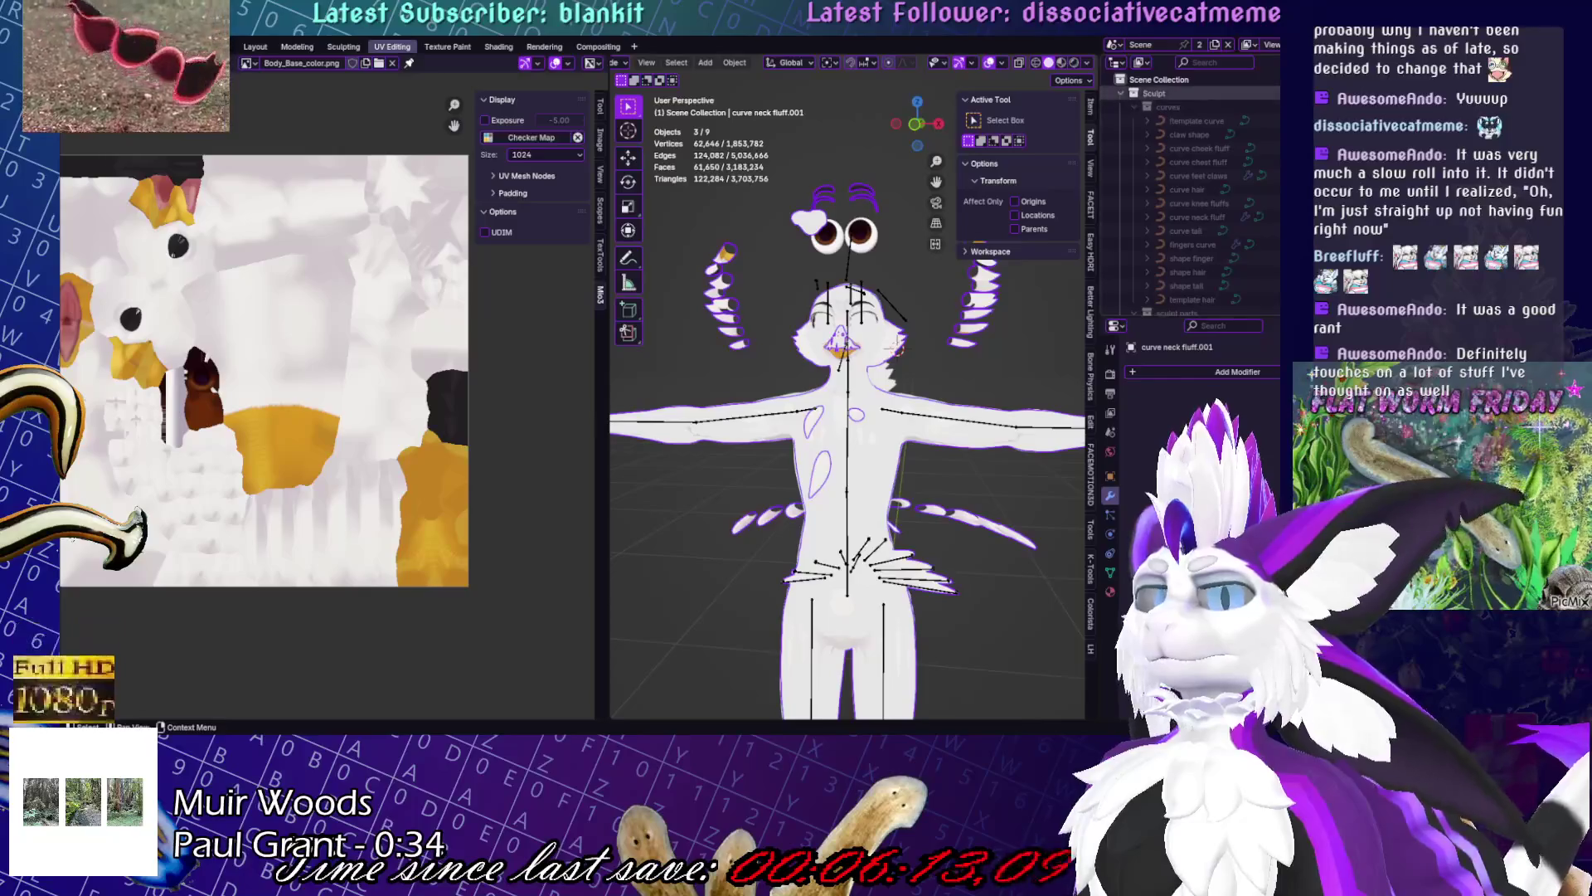
{"action": "key", "text": "slash"}
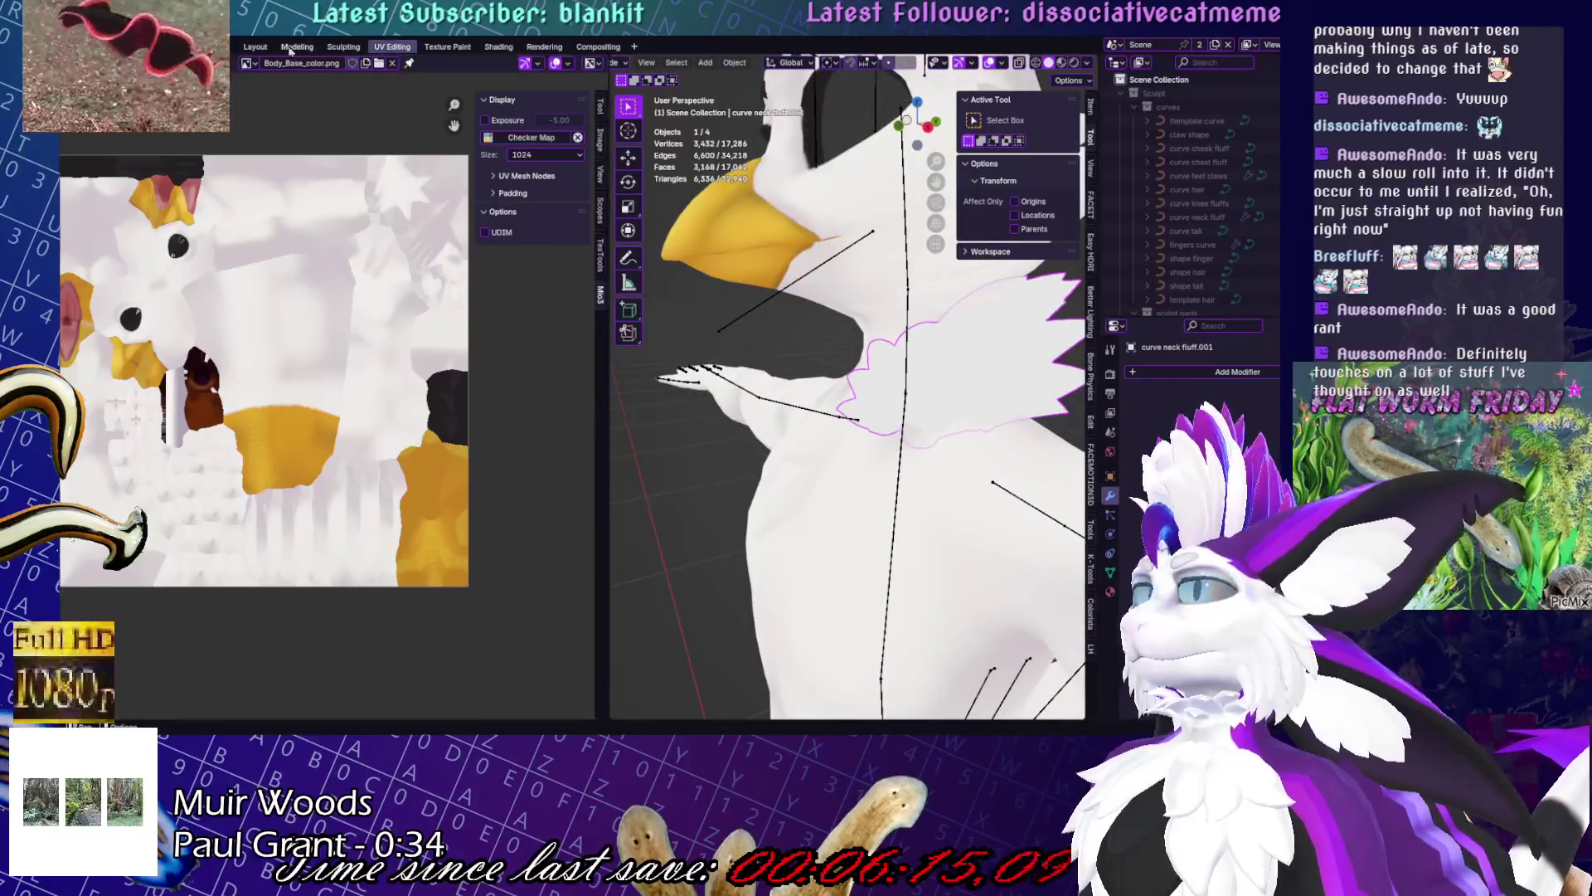
{"action": "left_click", "coordinate": [289, 49]}
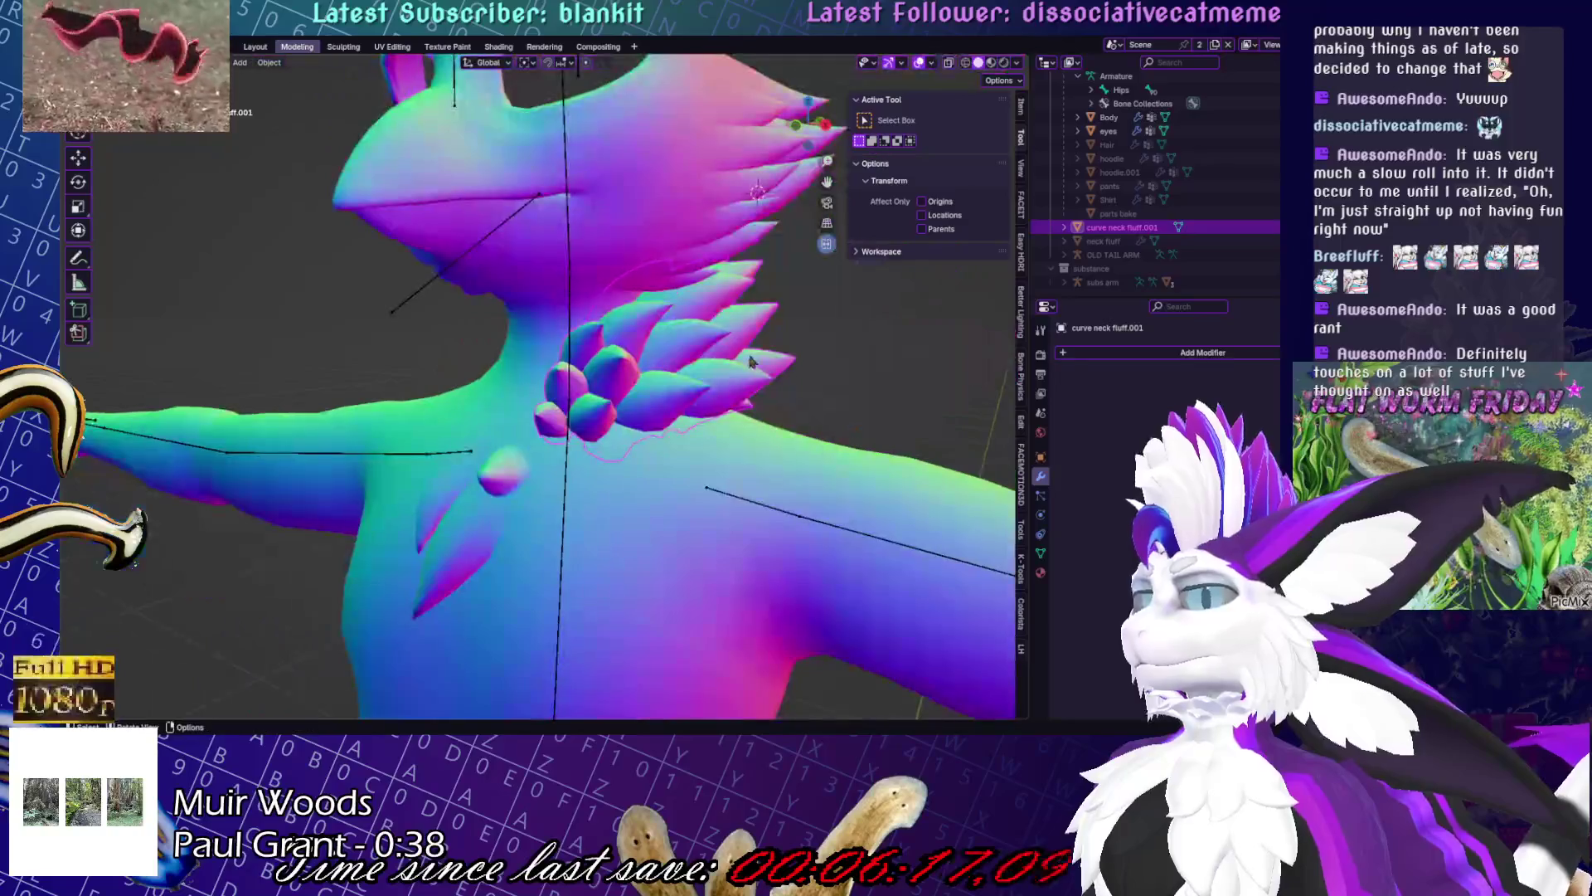
{"action": "key", "text": "Tab"}
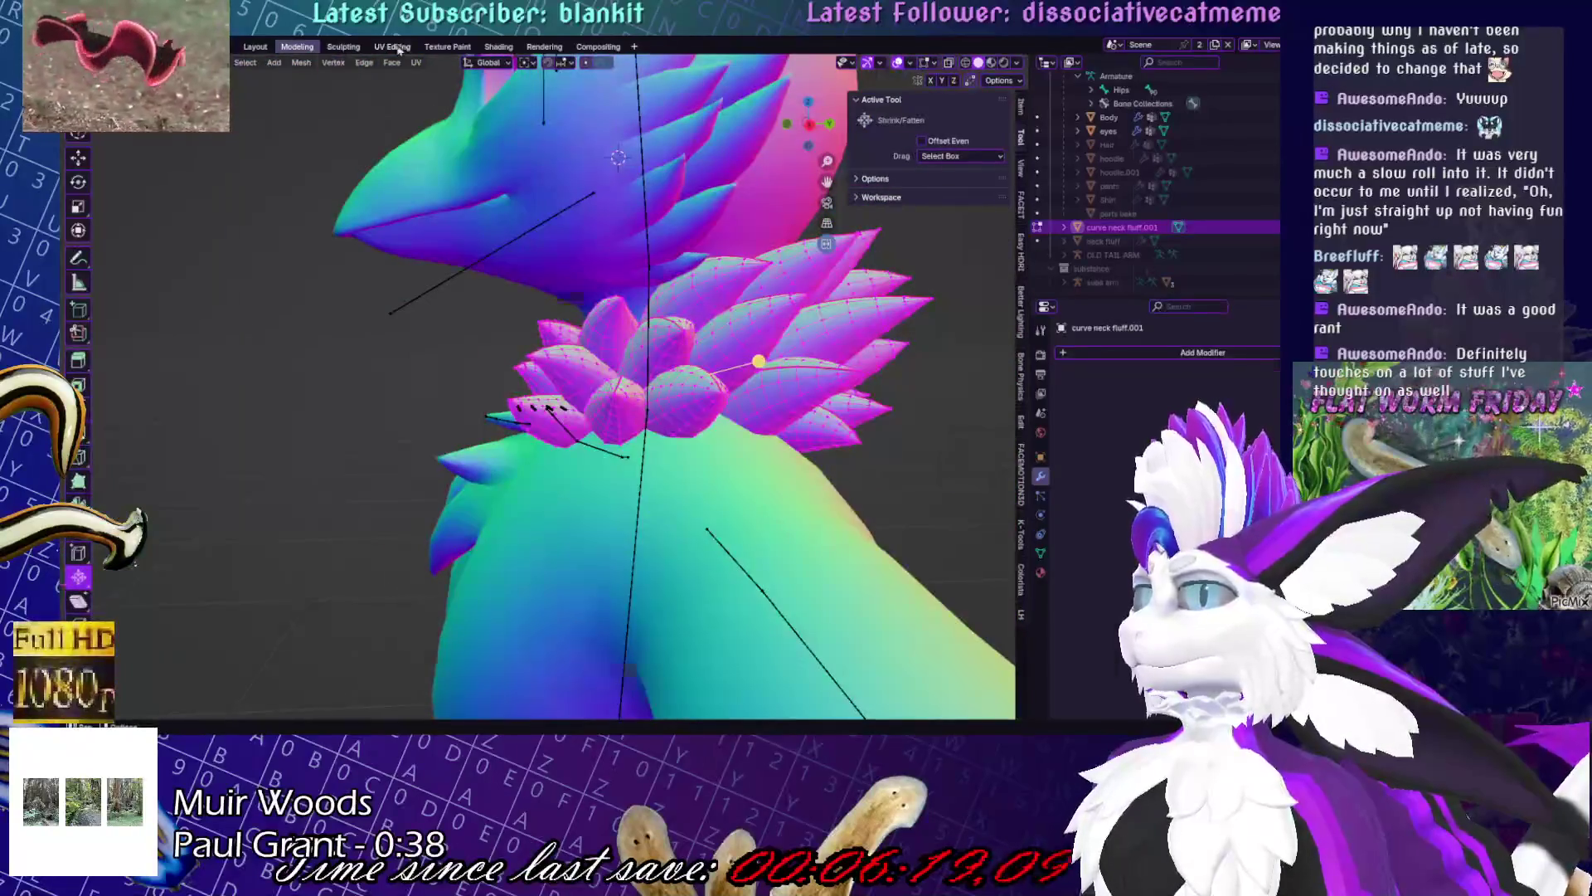
{"action": "left_click", "coordinate": [393, 48]}
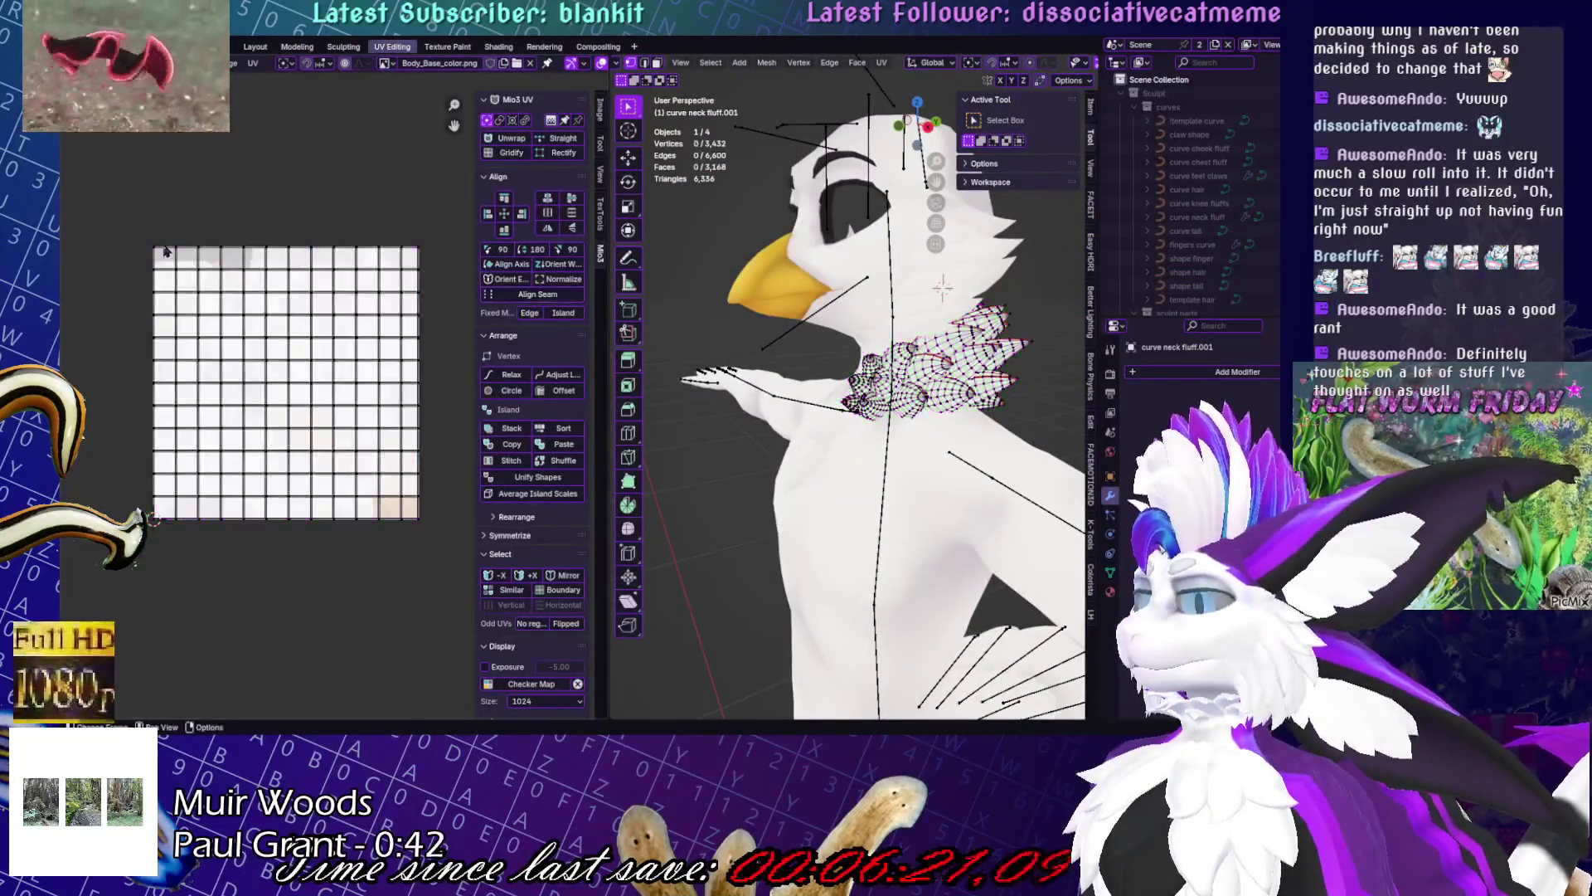
- Select six vertex columns in the fluff's UV grid
{"action": "left_click_drag", "start_coordinate": [184, 501], "coordinate": [185, 508]}
{"action": "mouse_move", "coordinate": [208, 243]}
{"action": "left_mouse_down", "text": "shift"}
{"action": "mouse_move", "coordinate": [217, 647]}
{"action": "mouse_move", "coordinate": [245, 631]}
{"action": "left_mouse_up", "text": "shift"}
{"action": "scroll", "coordinate": [937, 365], "scroll_direction": "up", "scroll_amount": 6}
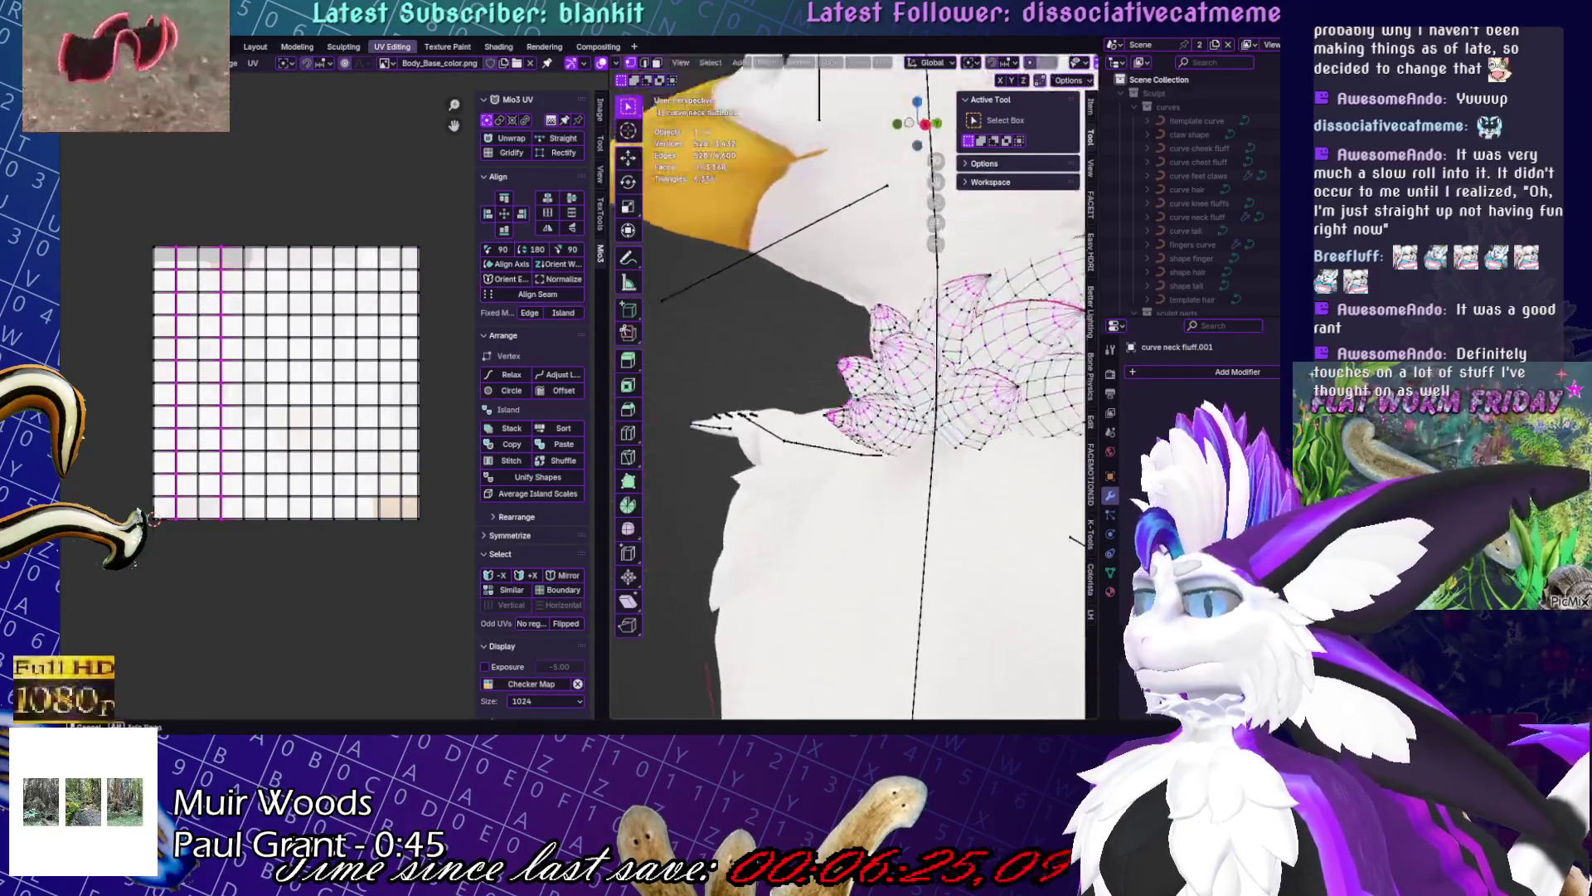
{"action": "left_click_drag", "start_coordinate": [259, 240], "coordinate": [274, 557], "text": "shift"}
{"action": "left_click_drag", "start_coordinate": [322, 509], "coordinate": [323, 518], "text": "shift"}
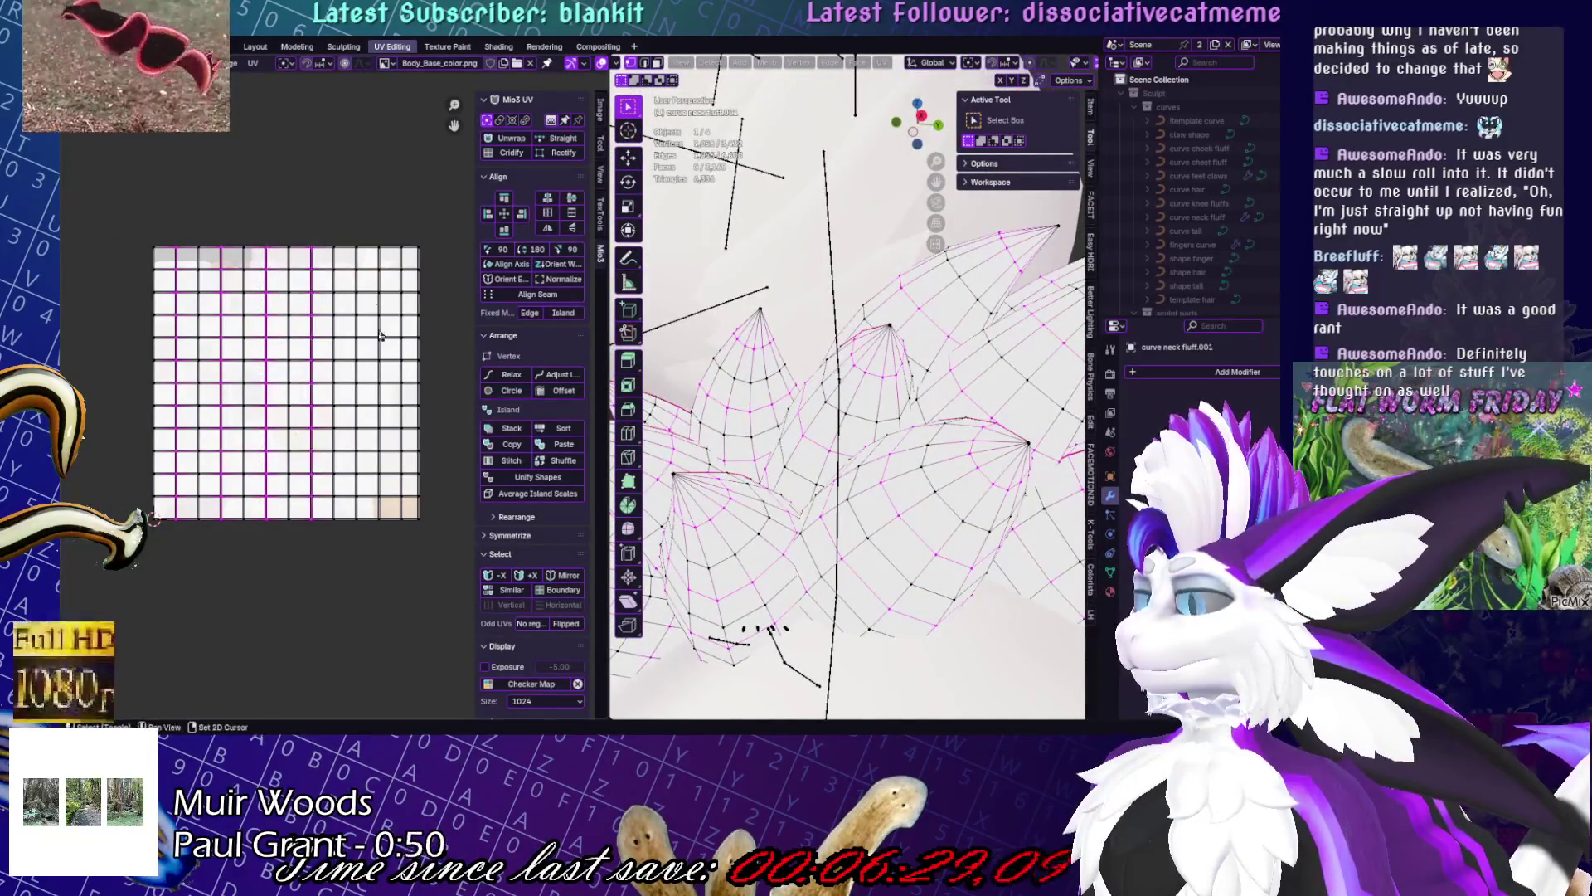
{"action": "left_click_drag", "start_coordinate": [348, 259], "coordinate": [367, 640], "text": "shift"}
{"action": "left_click_drag", "start_coordinate": [387, 229], "coordinate": [405, 598], "text": "shift"}
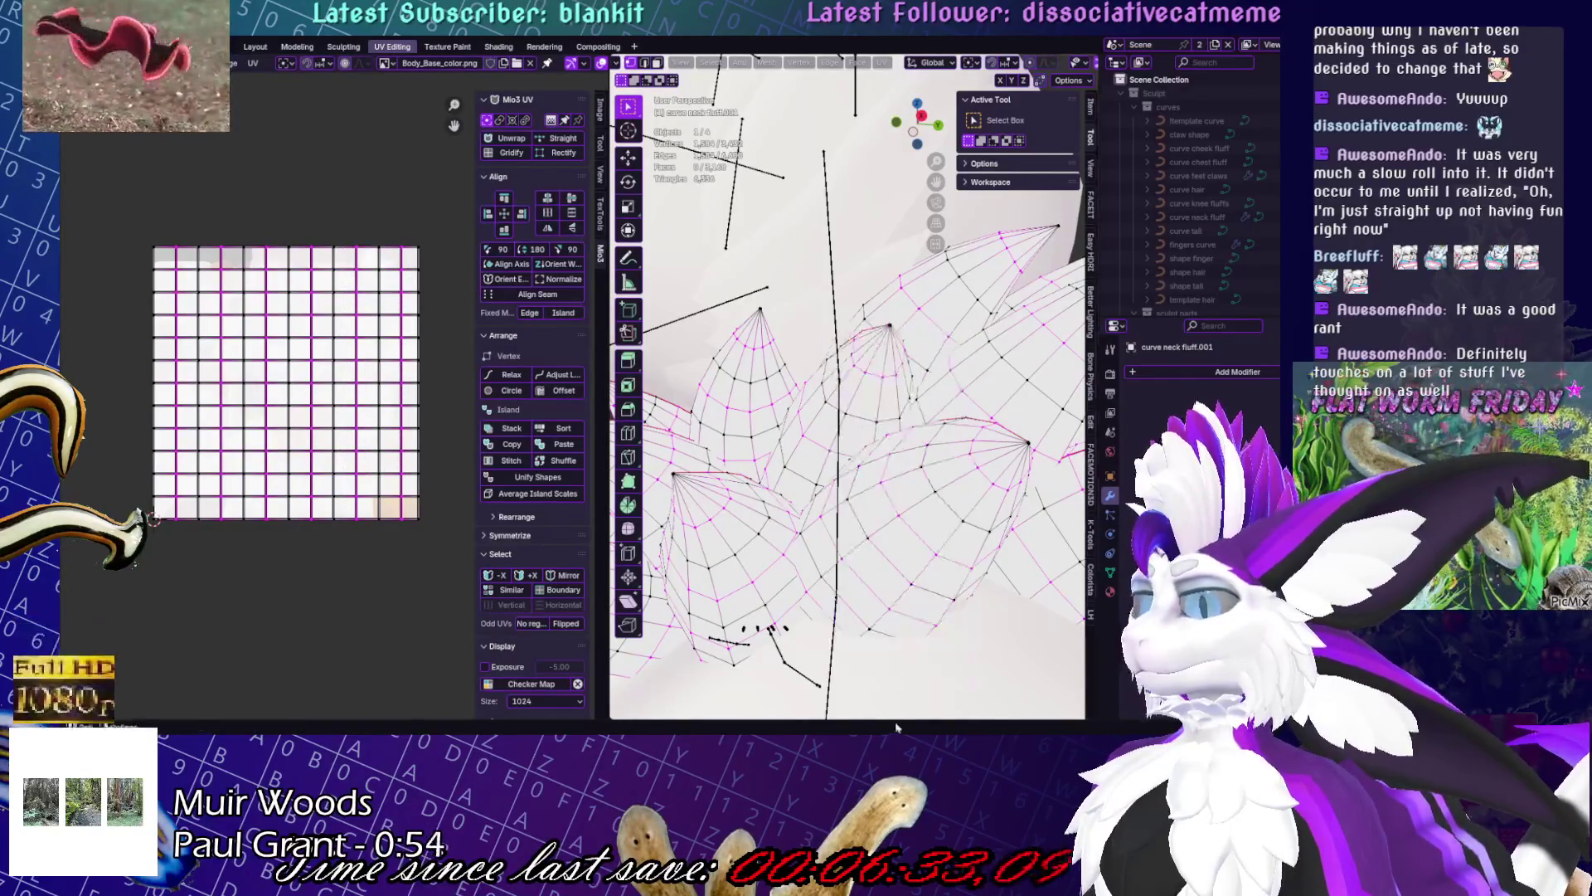
- Dissolve the edges of the selected columns
{"action": "right_click", "coordinate": [895, 361]}
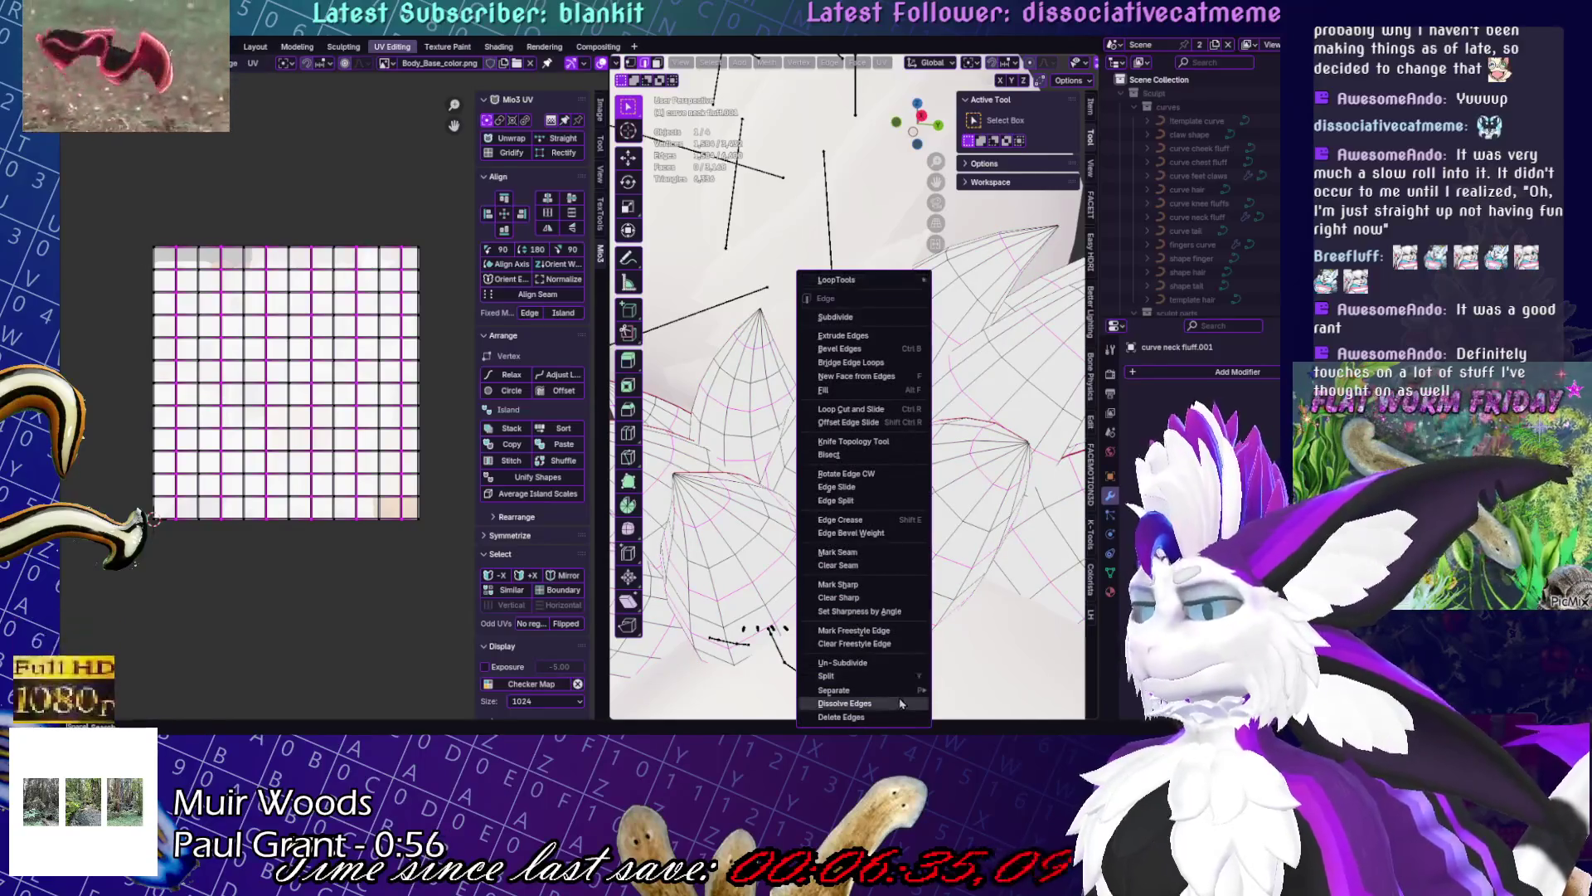
{"action": "left_click", "coordinate": [903, 705]}
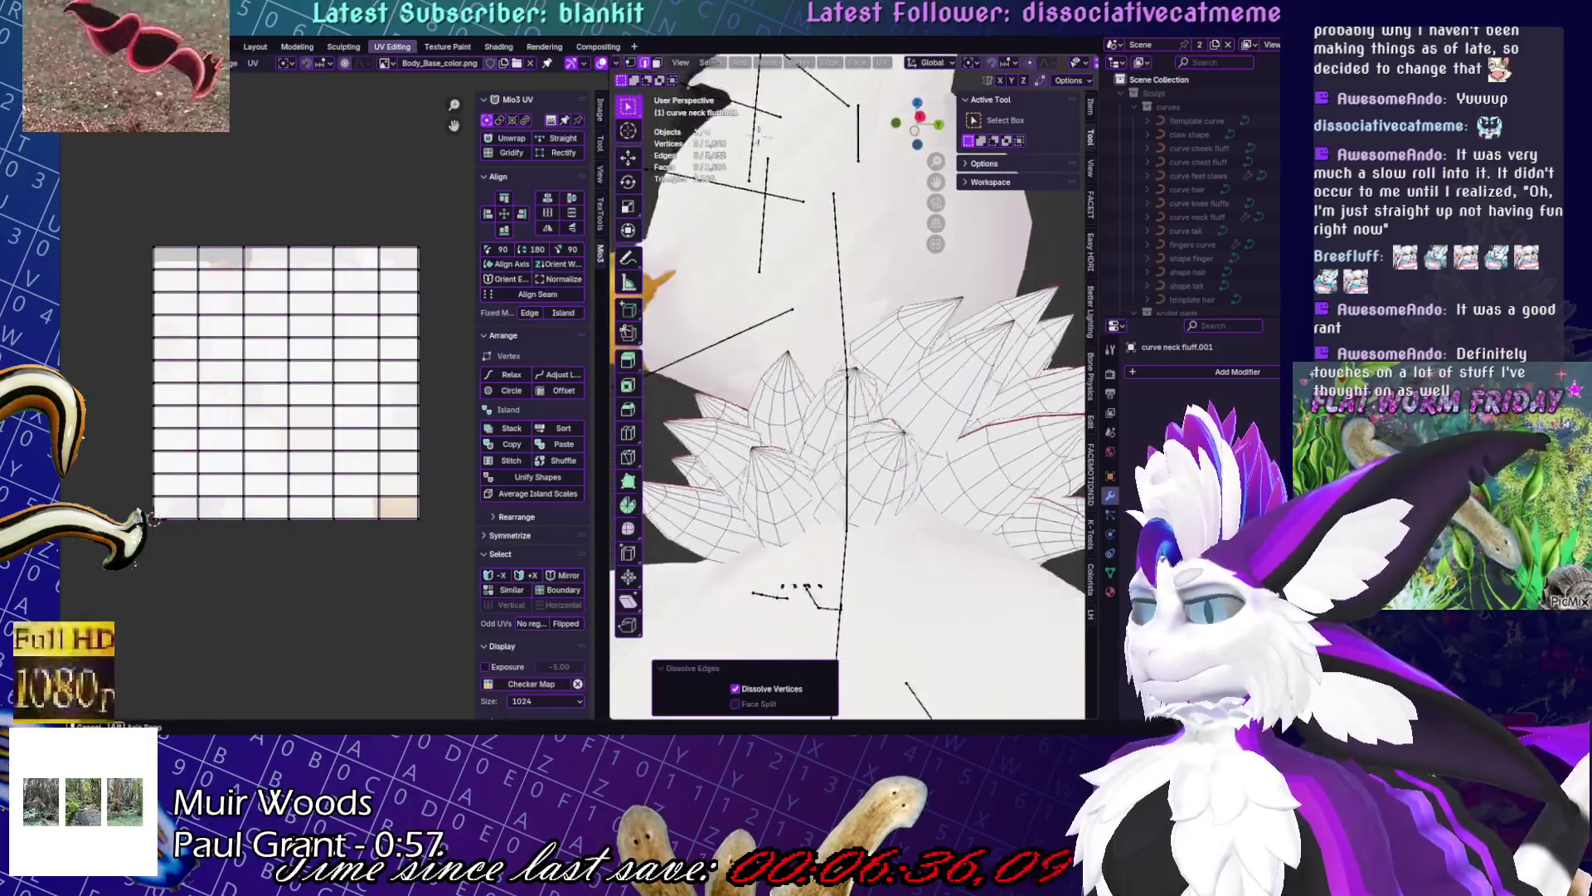
{"action": "scroll", "coordinate": [954, 415], "scroll_direction": "down", "scroll_amount": 5}
{"action": "middle_click_drag", "start_coordinate": [954, 415], "coordinate": [1020, 452]}
{"action": "left_click", "coordinate": [1020, 452]}
{"action": "scroll", "coordinate": [1020, 453], "scroll_direction": "up", "scroll_amount": 4}
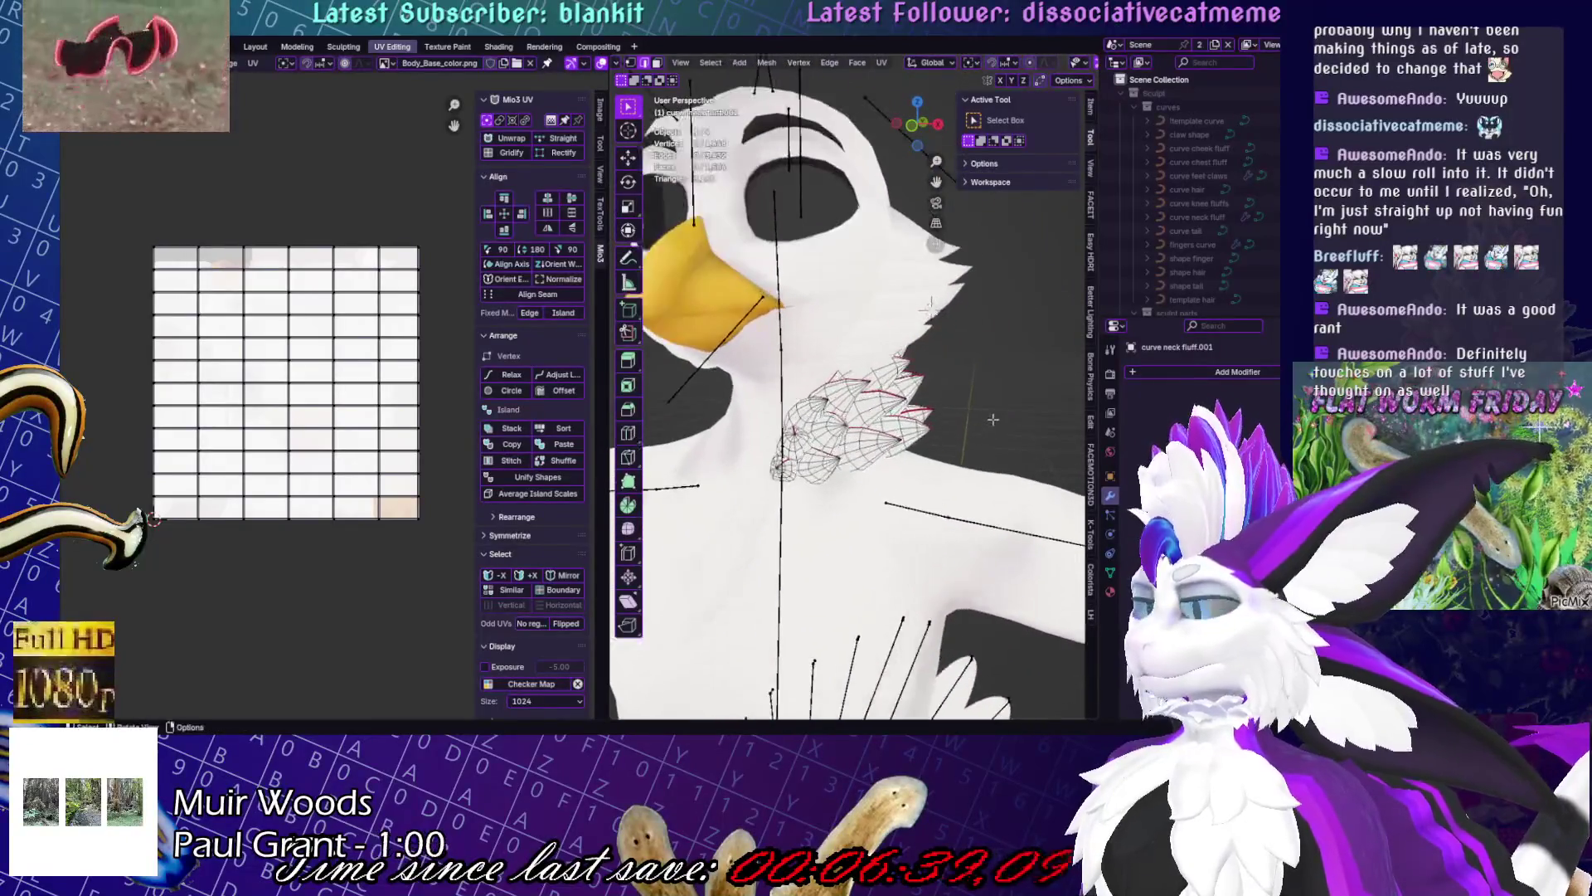
- Toggle to object mode and back, then scale the selection up to 1.051
{"action": "key", "text": "ctrl+Tab"}
{"action": "left_click", "coordinate": [849, 396]}
{"action": "mouse_move", "coordinate": [848, 396]}
{"action": "middle_mouse_down"}
{"action": "mouse_move", "coordinate": [767, 431]}
{"action": "mouse_move", "coordinate": [858, 329]}
{"action": "middle_mouse_up"}
{"action": "key", "text": "Tab"}
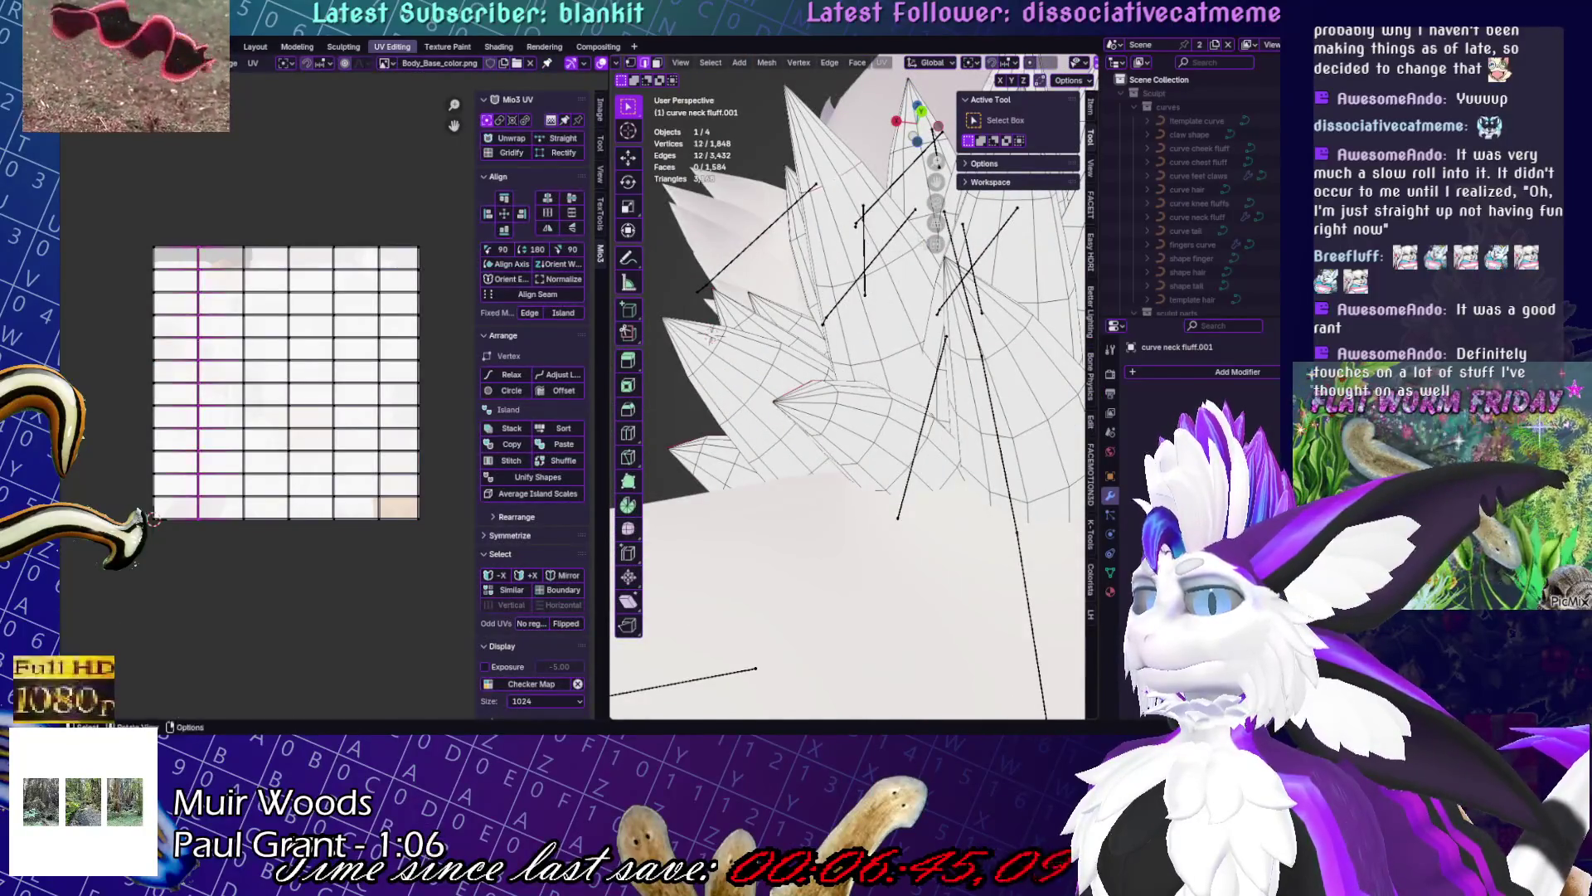
{"action": "key", "text": "alt+a"}
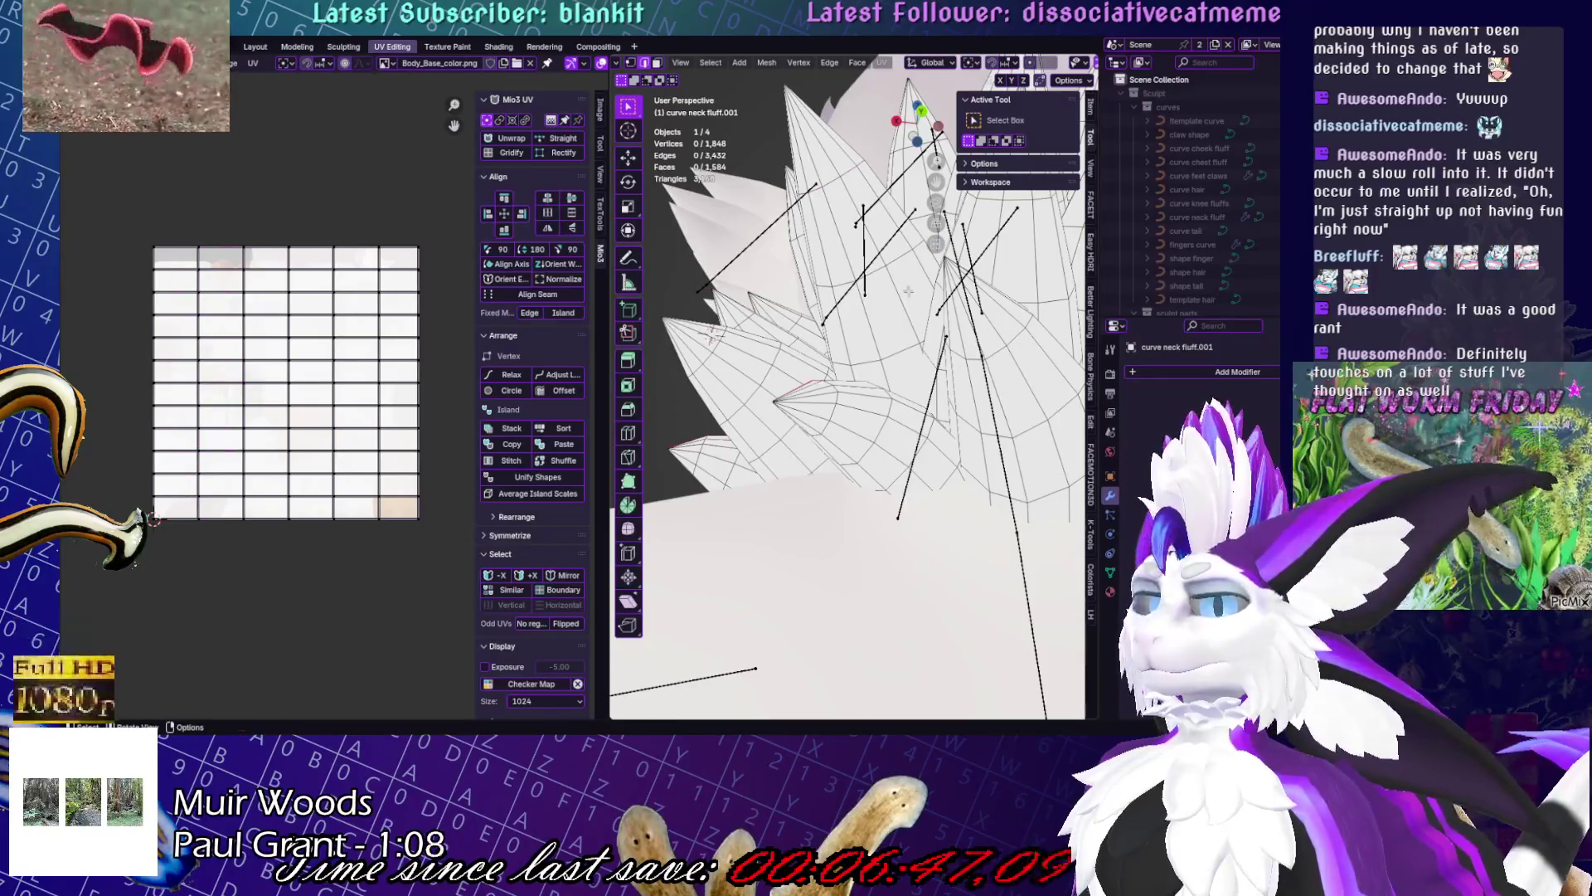
{"action": "key", "text": "s"}
{"action": "left_click", "coordinate": [983, 341]}
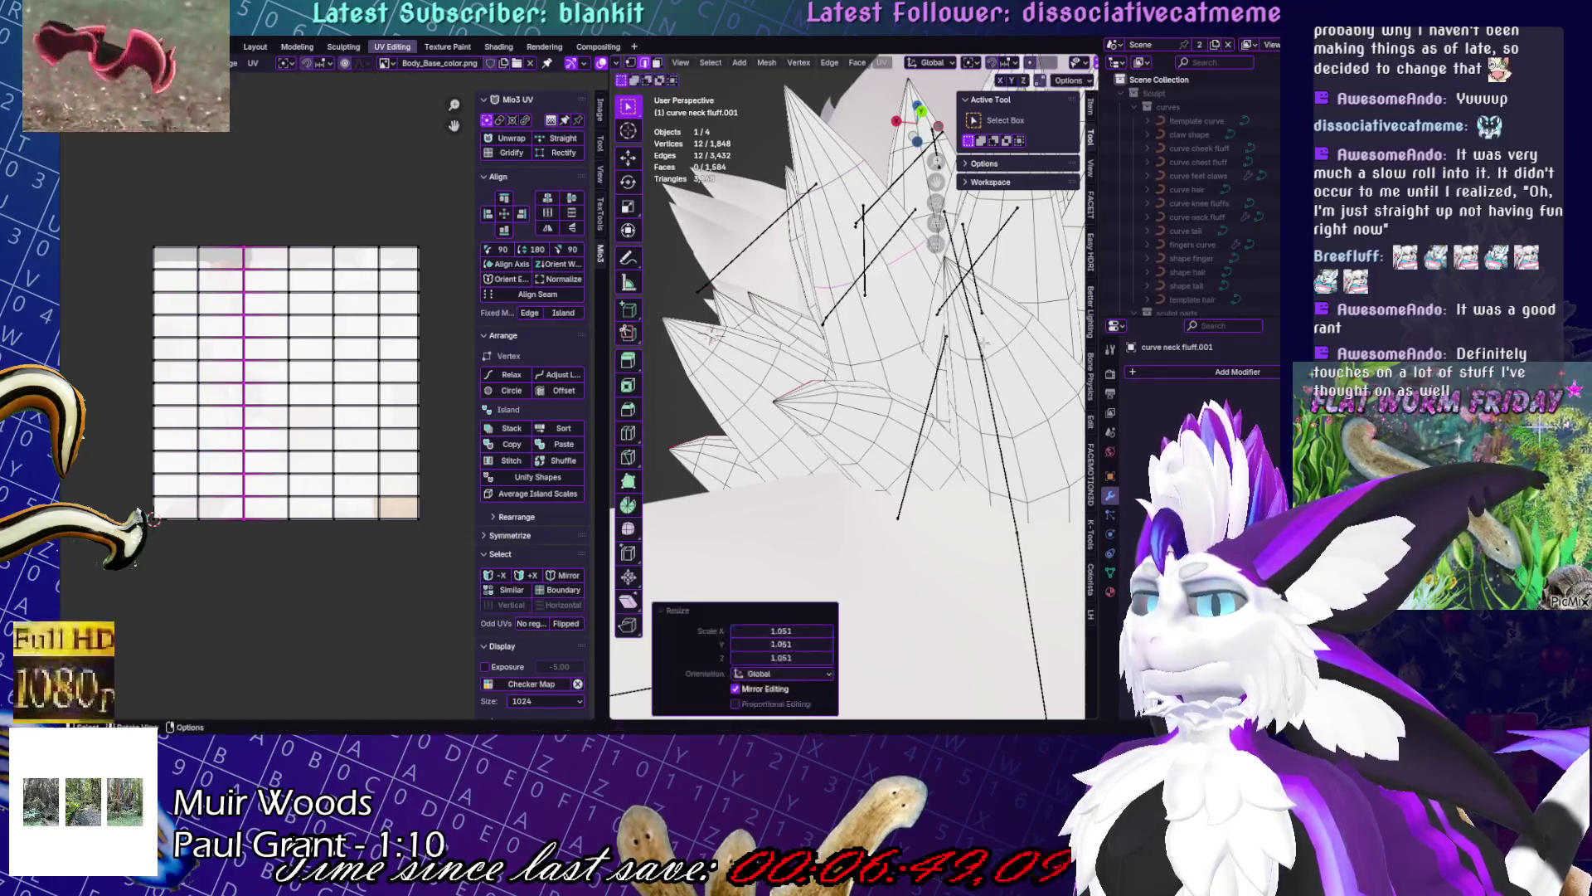
- Re-enter Edit Mode and select a single spike-tip vertex
{"action": "key", "text": "Tab"}
{"action": "scroll", "coordinate": [918, 301], "scroll_direction": "down", "scroll_amount": 5}
{"action": "key", "text": "Tab"}
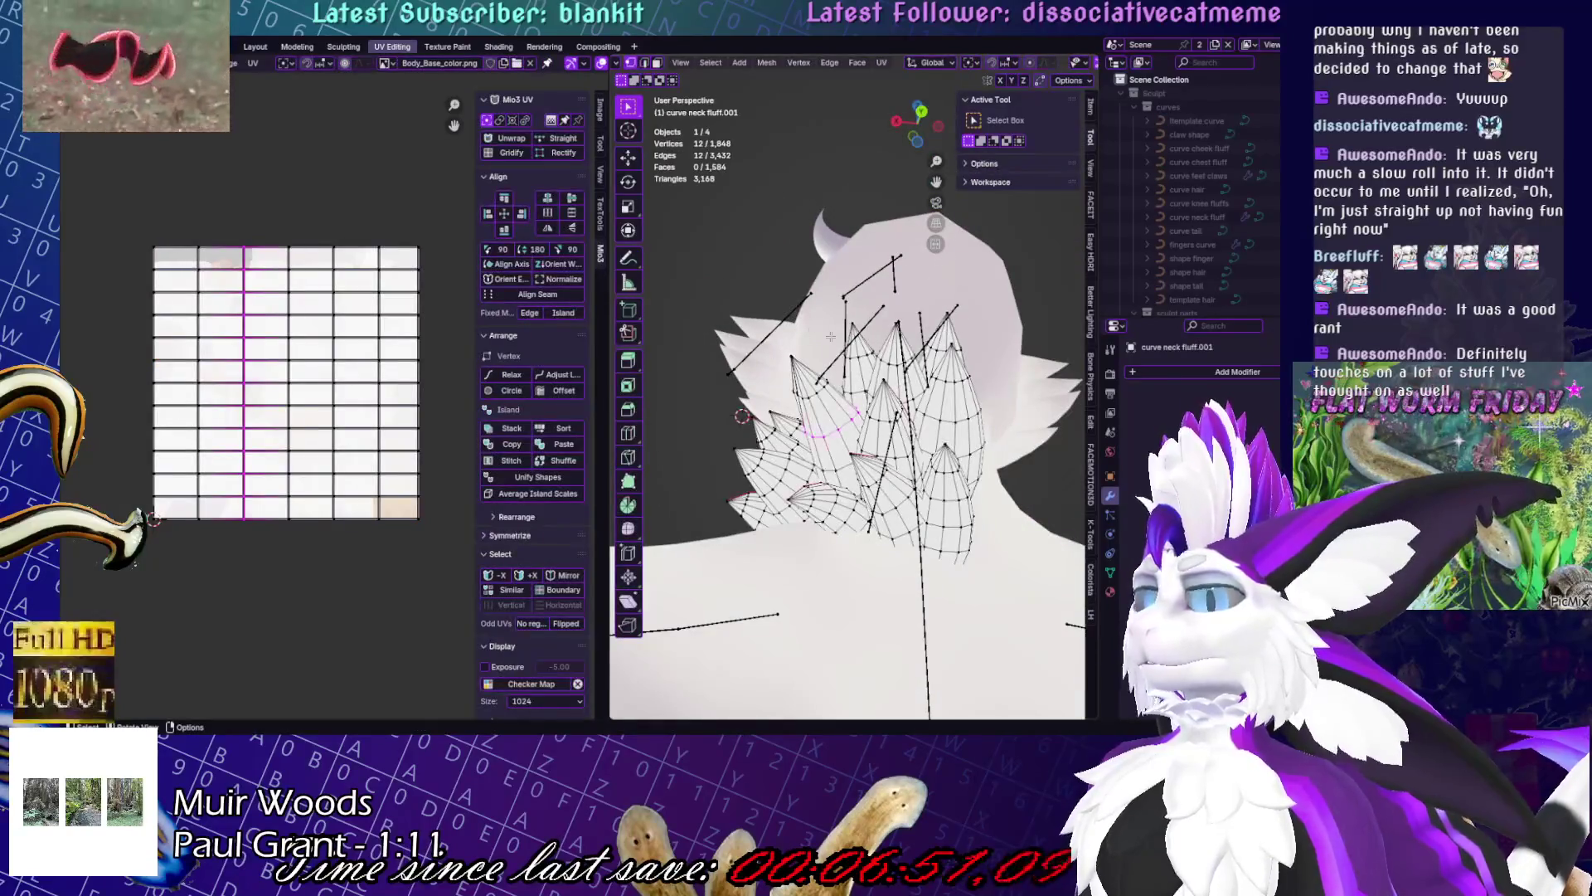
{"action": "left_click", "coordinate": [896, 307]}
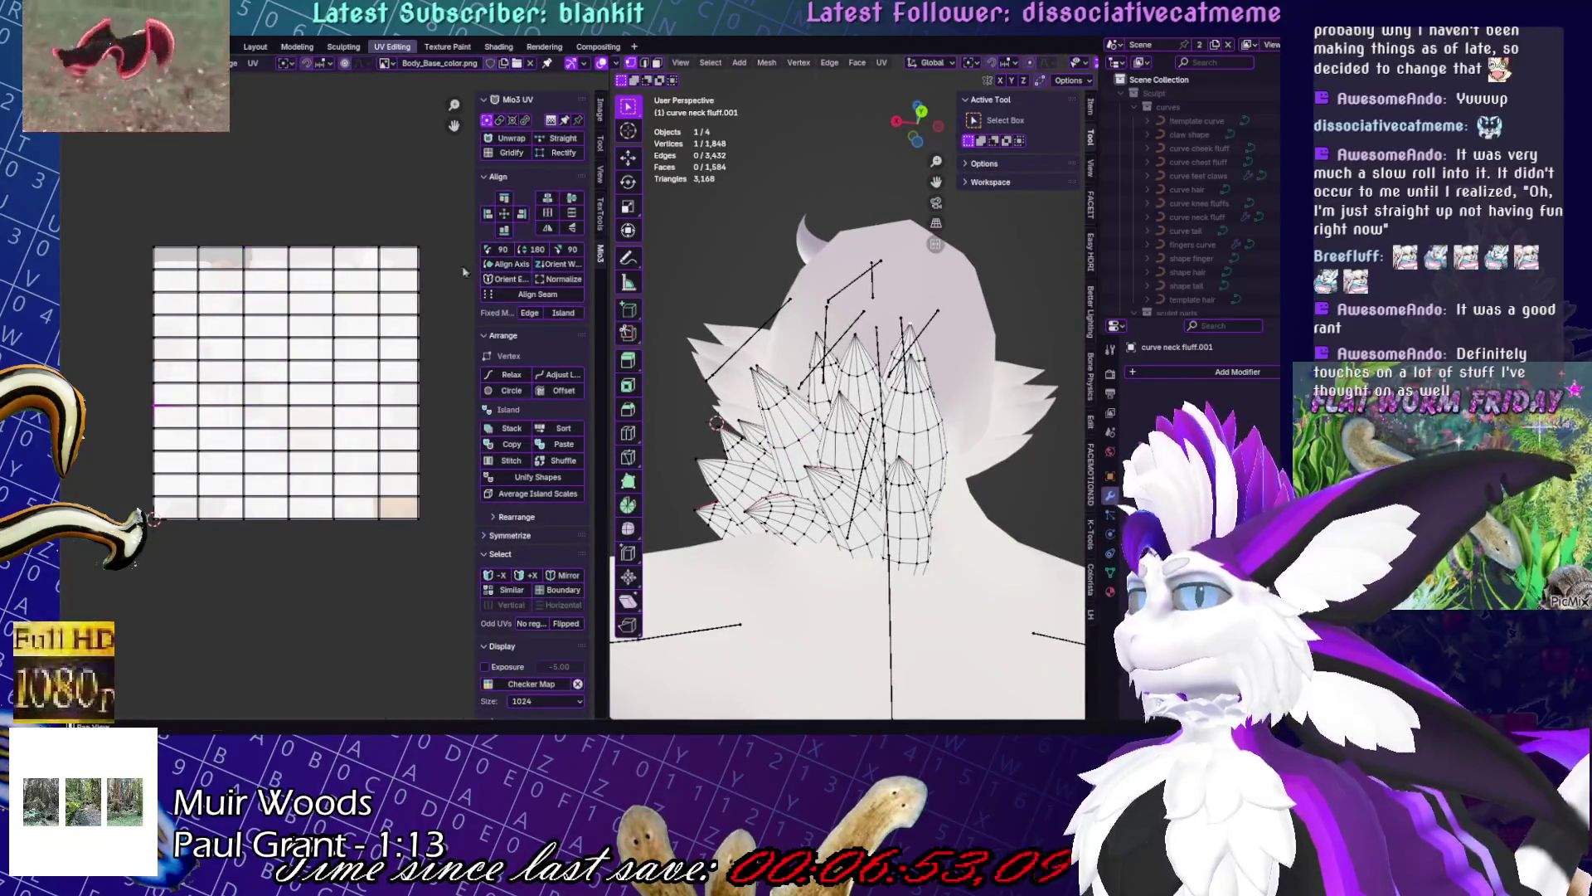
{"action": "middle_click_drag", "start_coordinate": [810, 309], "coordinate": [928, 332]}
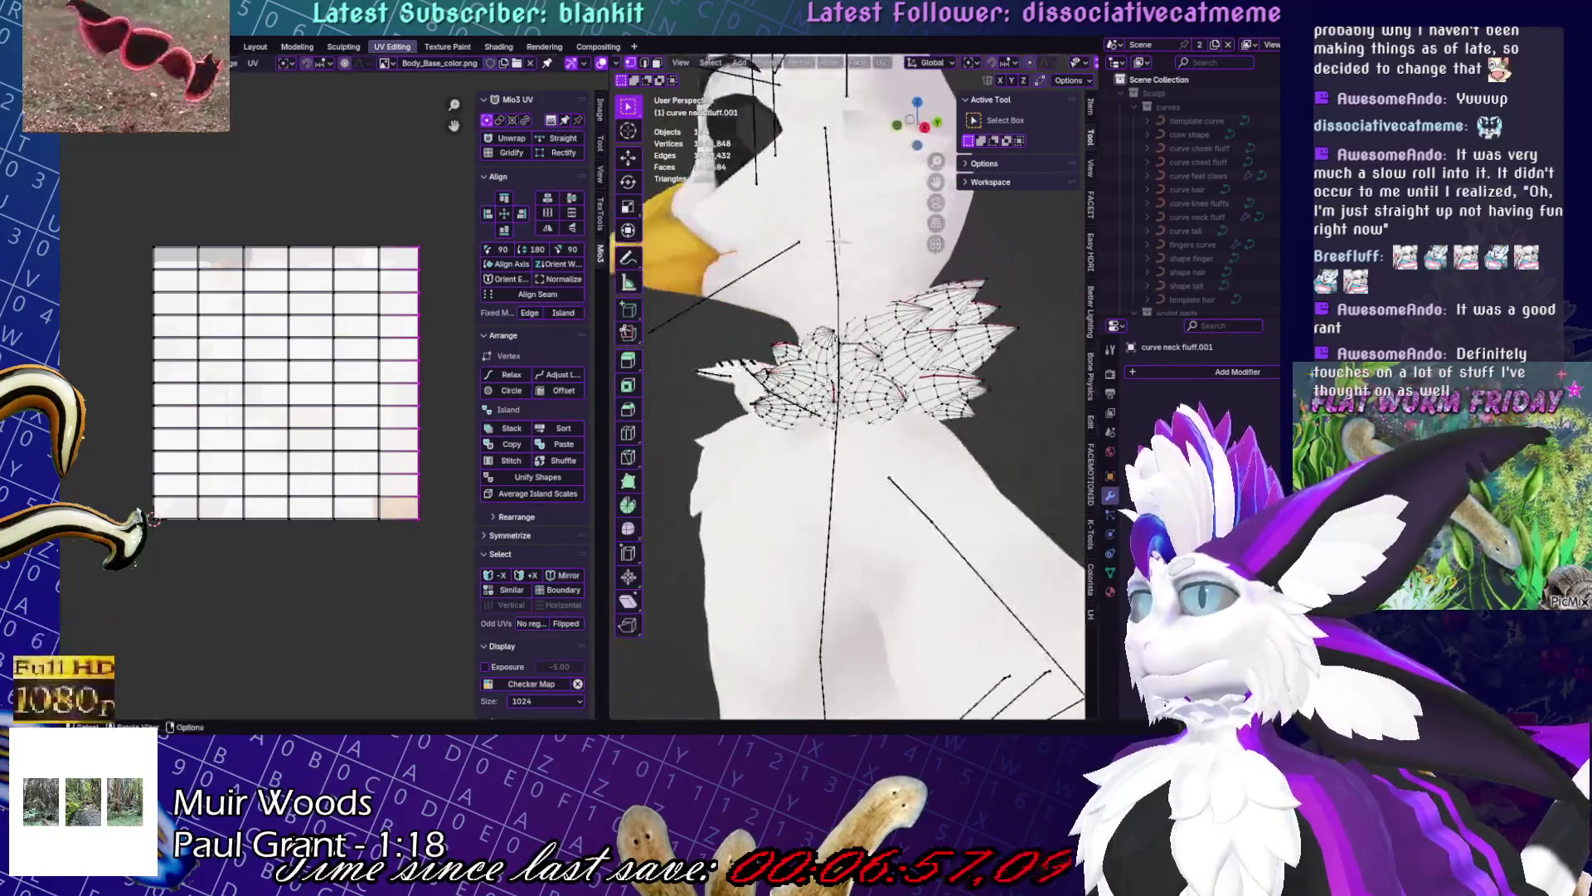
- Snap to side view with Numpad 3 and zoom in on the selected vertex
{"action": "middle_click_drag", "start_coordinate": [829, 373], "coordinate": [879, 365]}
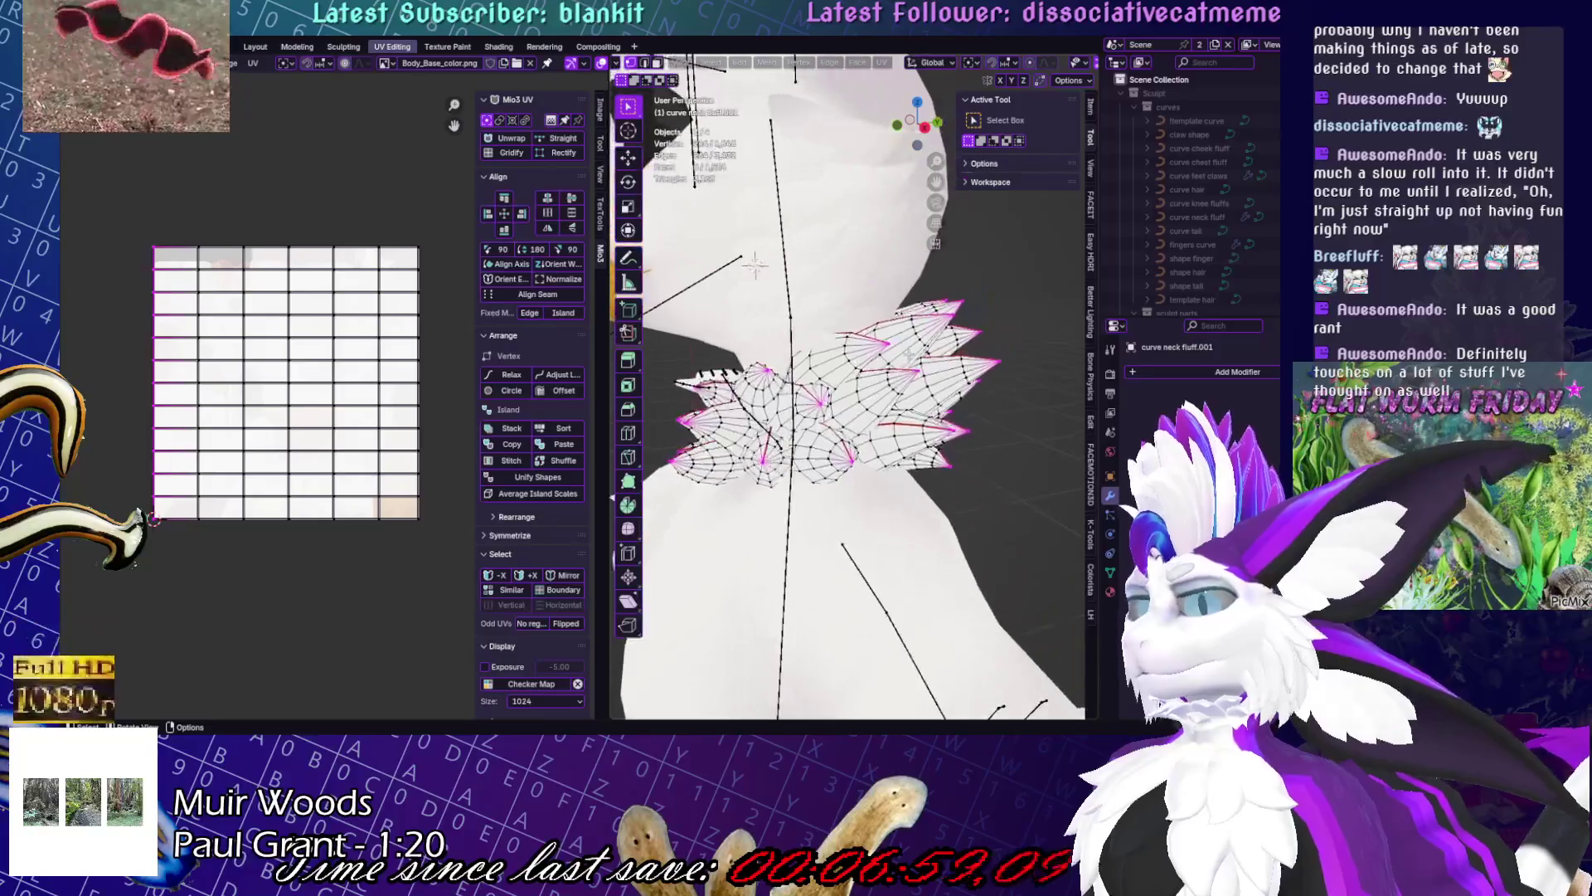
{"action": "key", "text": "KP_3"}
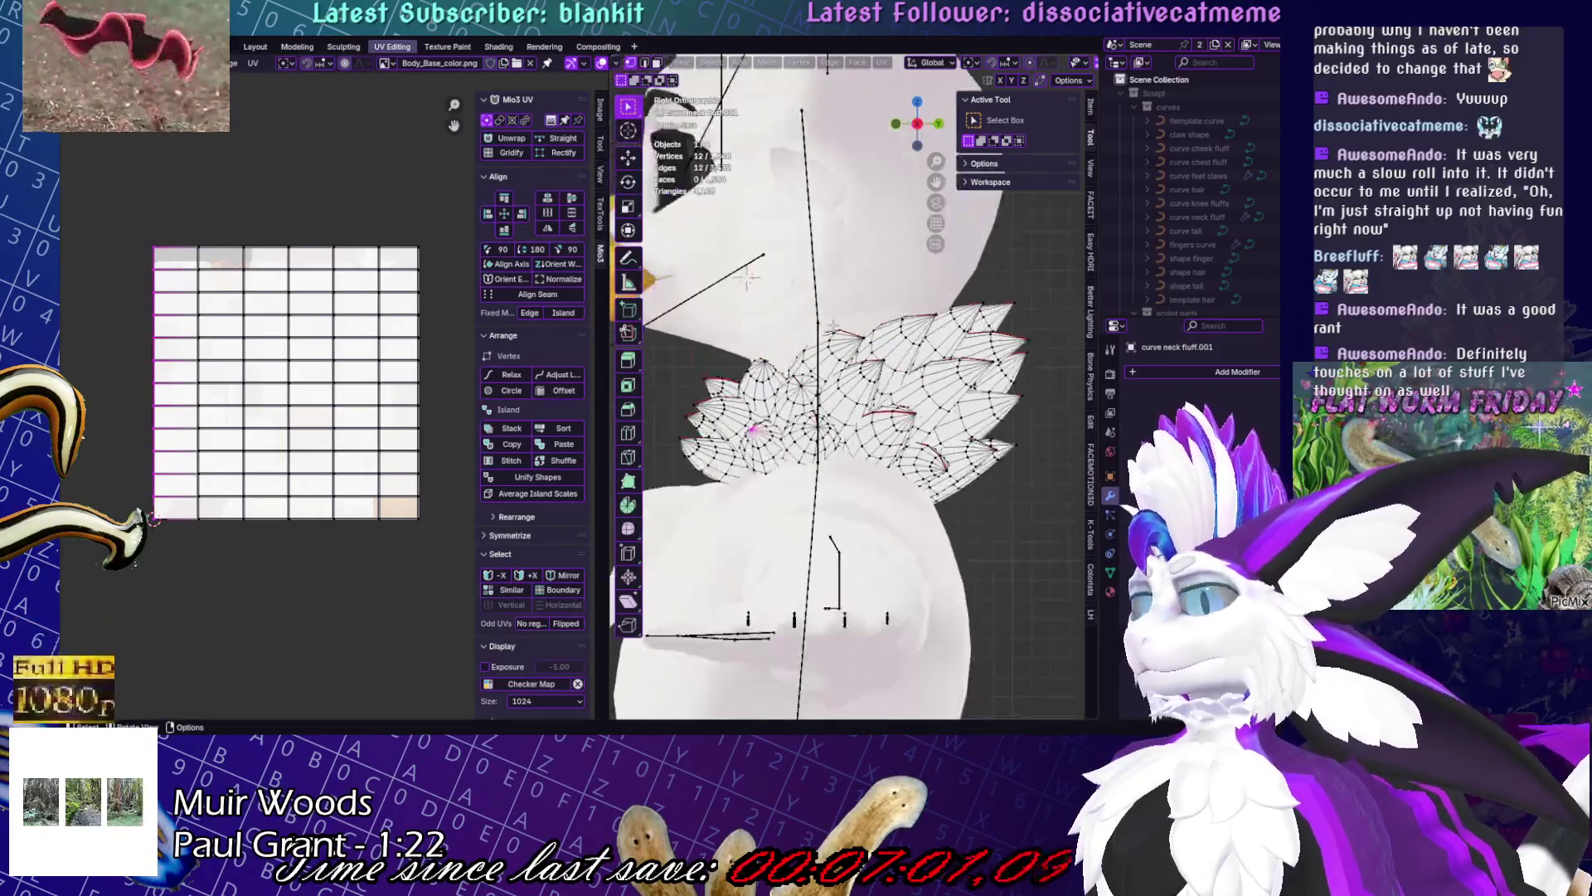
{"action": "middle_click_drag", "start_coordinate": [871, 278], "coordinate": [964, 203]}
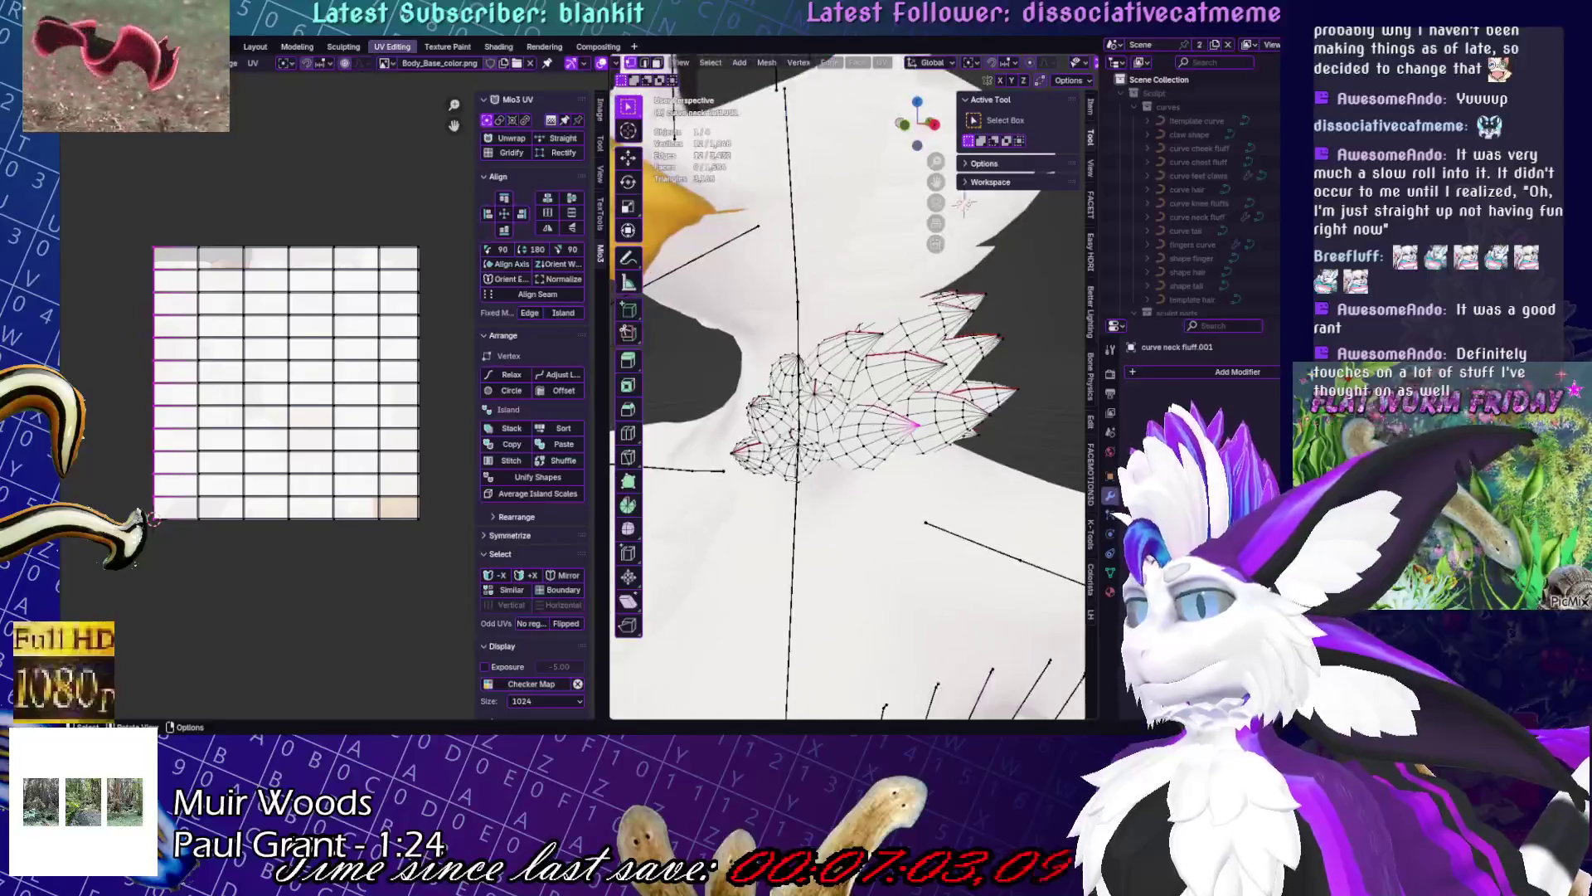
{"action": "key", "text": "KP_Decimal"}
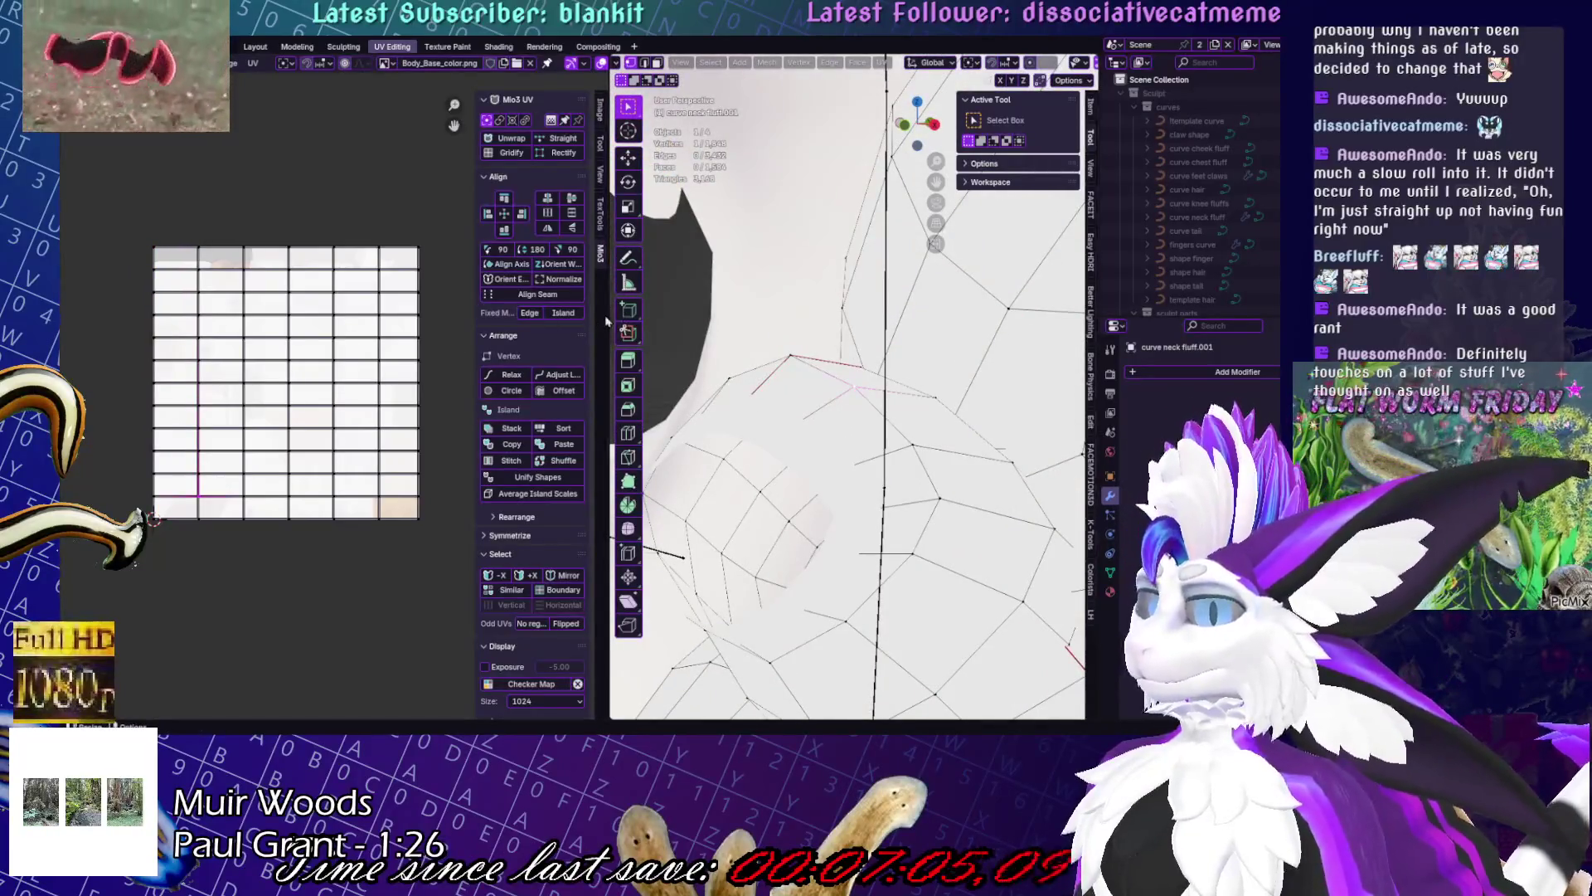
{"action": "left_click_drag", "start_coordinate": [606, 321], "coordinate": [478, 450]}
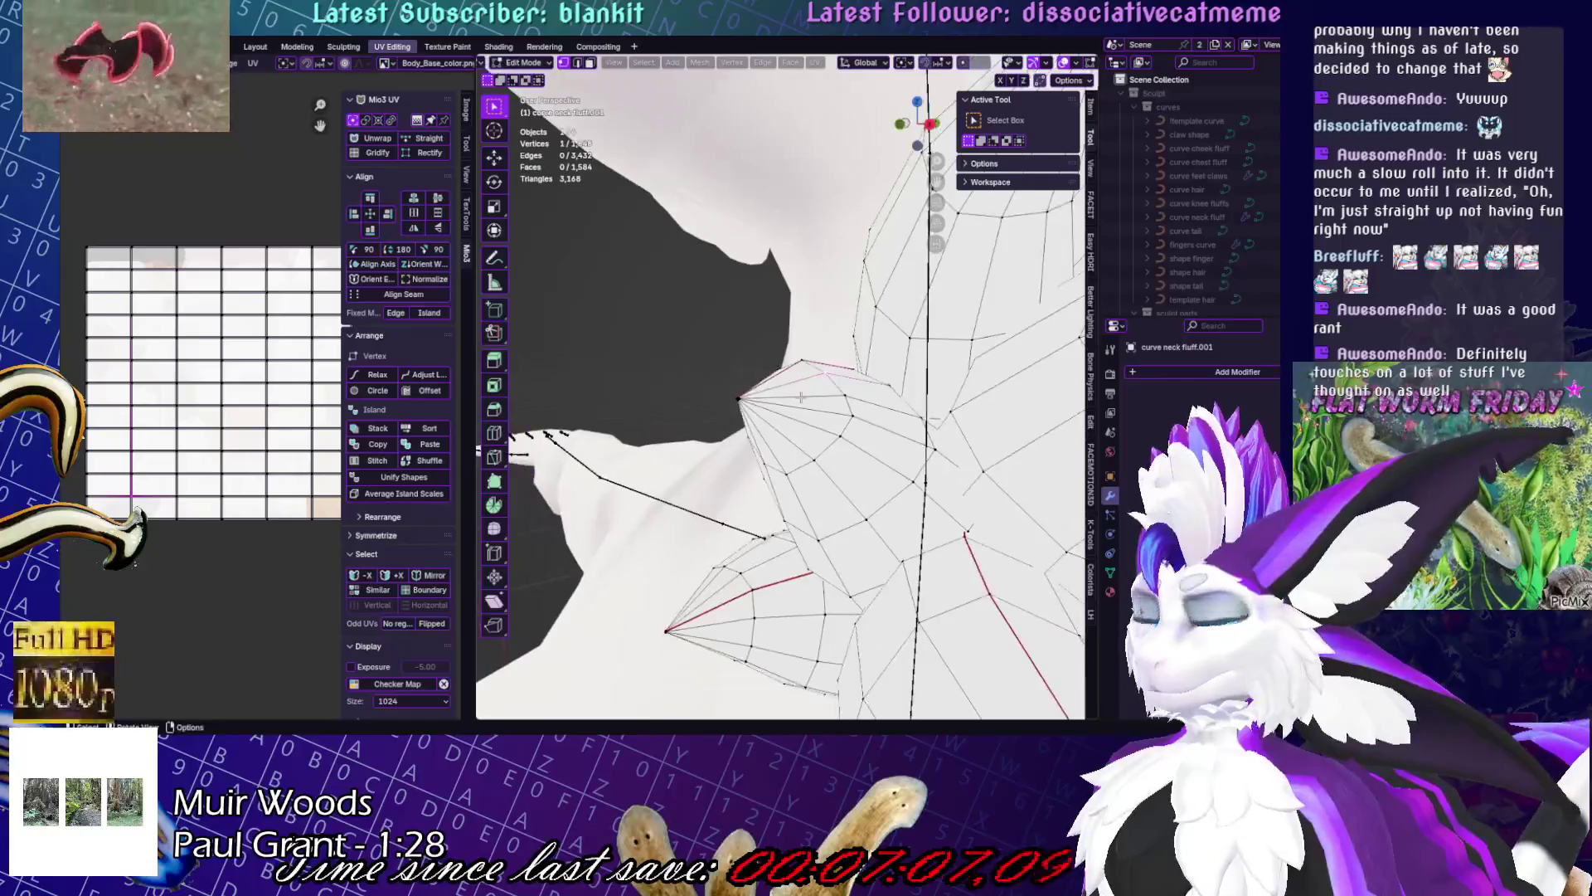
- Switch the viewport to orthographic view and enable X-ray so hidden tip vertices can be selected
{"action": "middle_click_drag", "start_coordinate": [801, 398], "coordinate": [726, 381]}
{"action": "key", "text": "KP_5"}
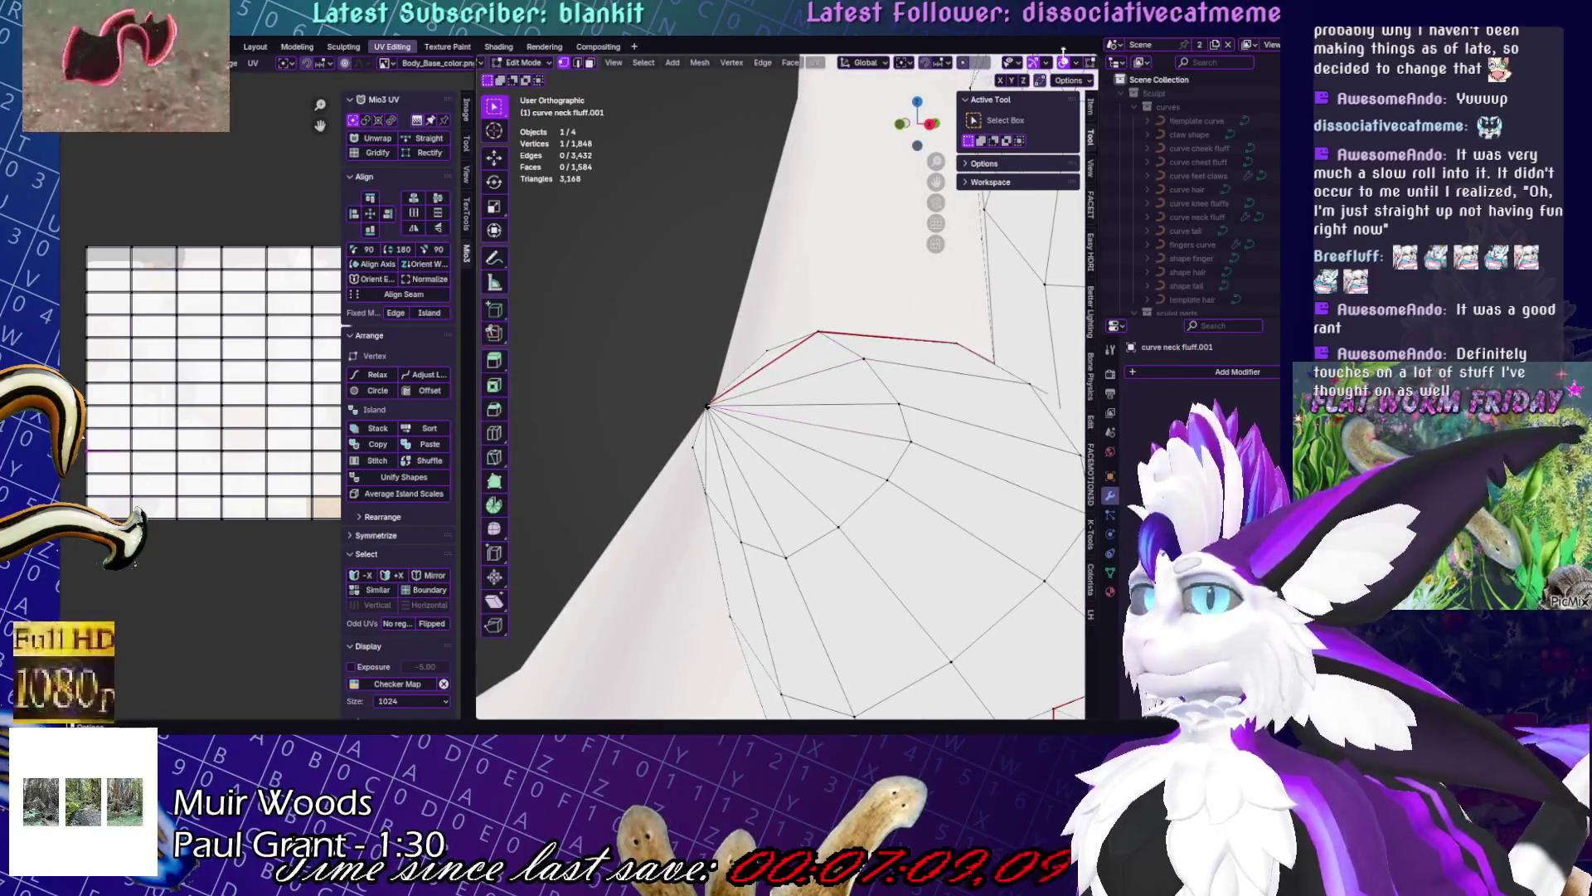
{"action": "left_click", "coordinate": [1086, 65]}
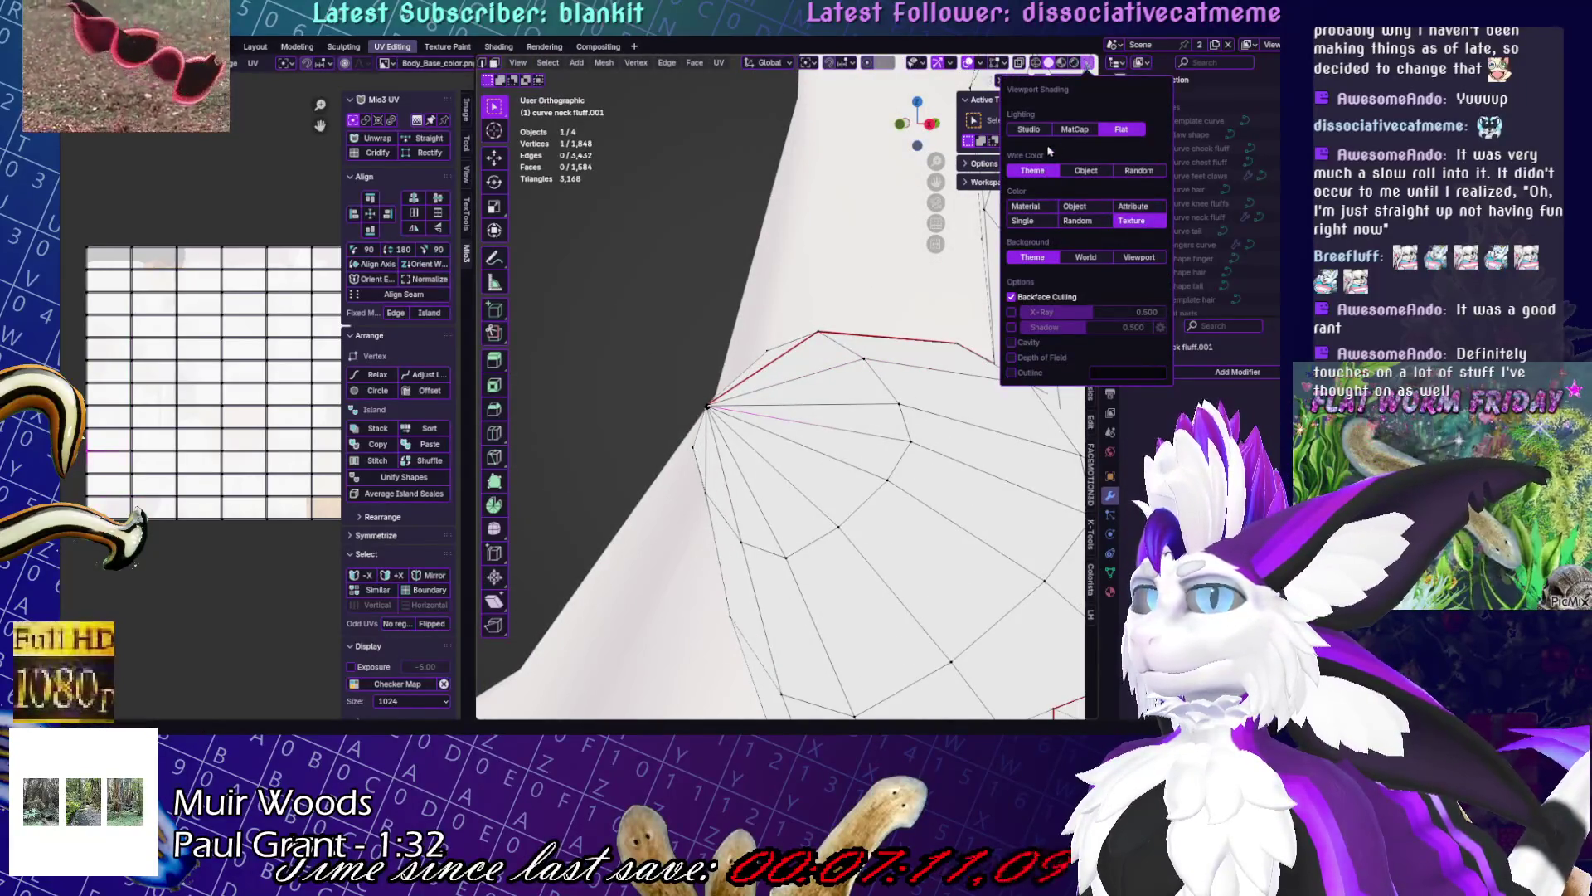
{"action": "left_click", "coordinate": [1063, 63]}
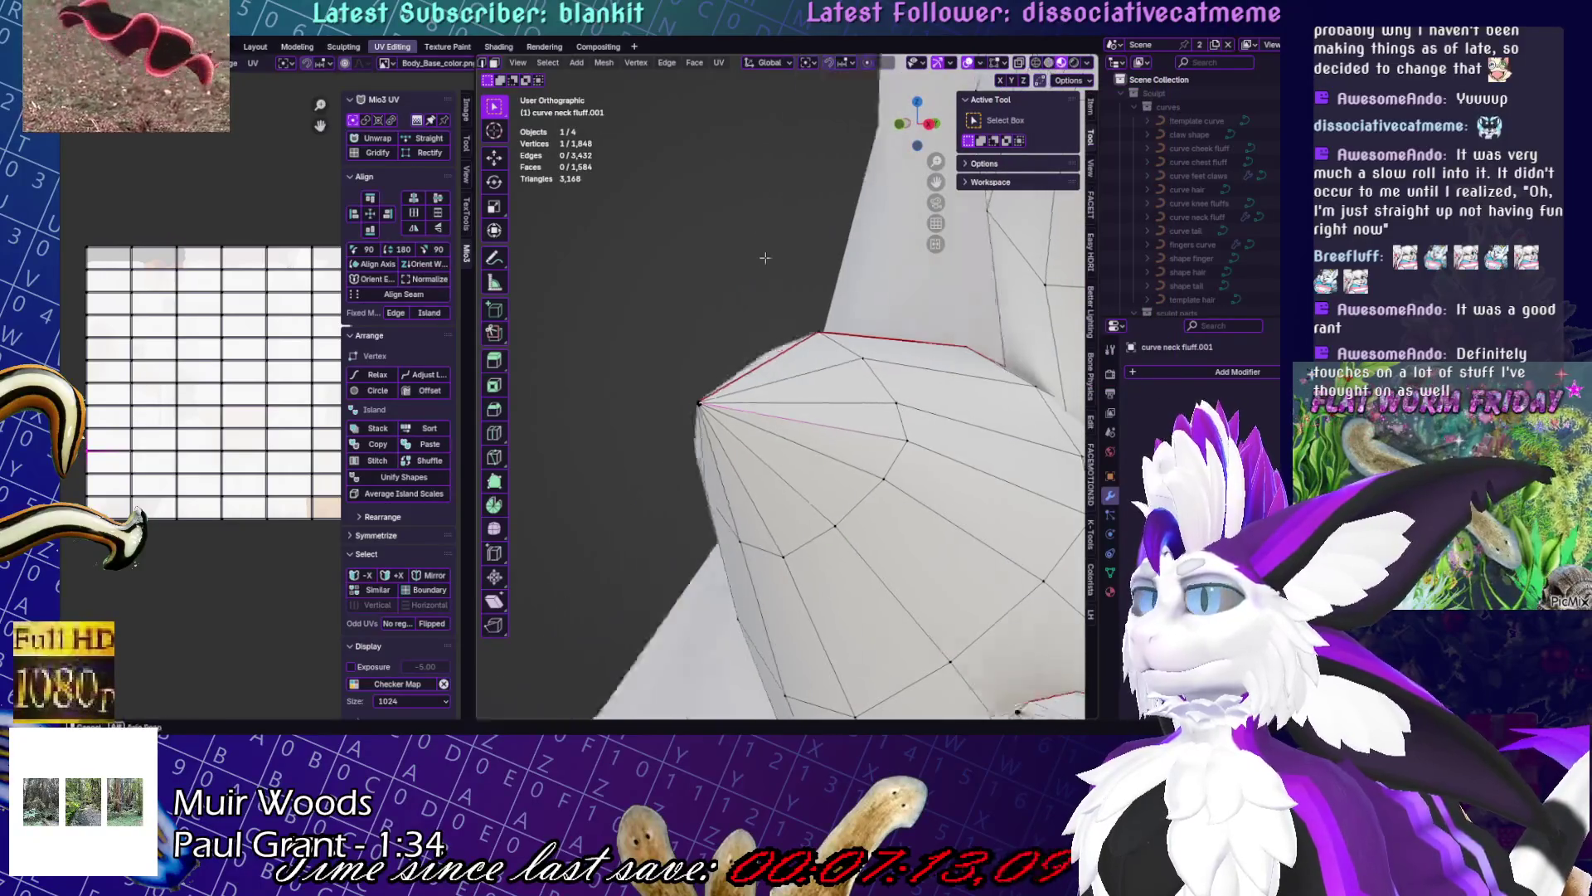
{"action": "middle_click_drag", "start_coordinate": [765, 258], "coordinate": [831, 209]}
{"action": "left_click", "coordinate": [1019, 63]}
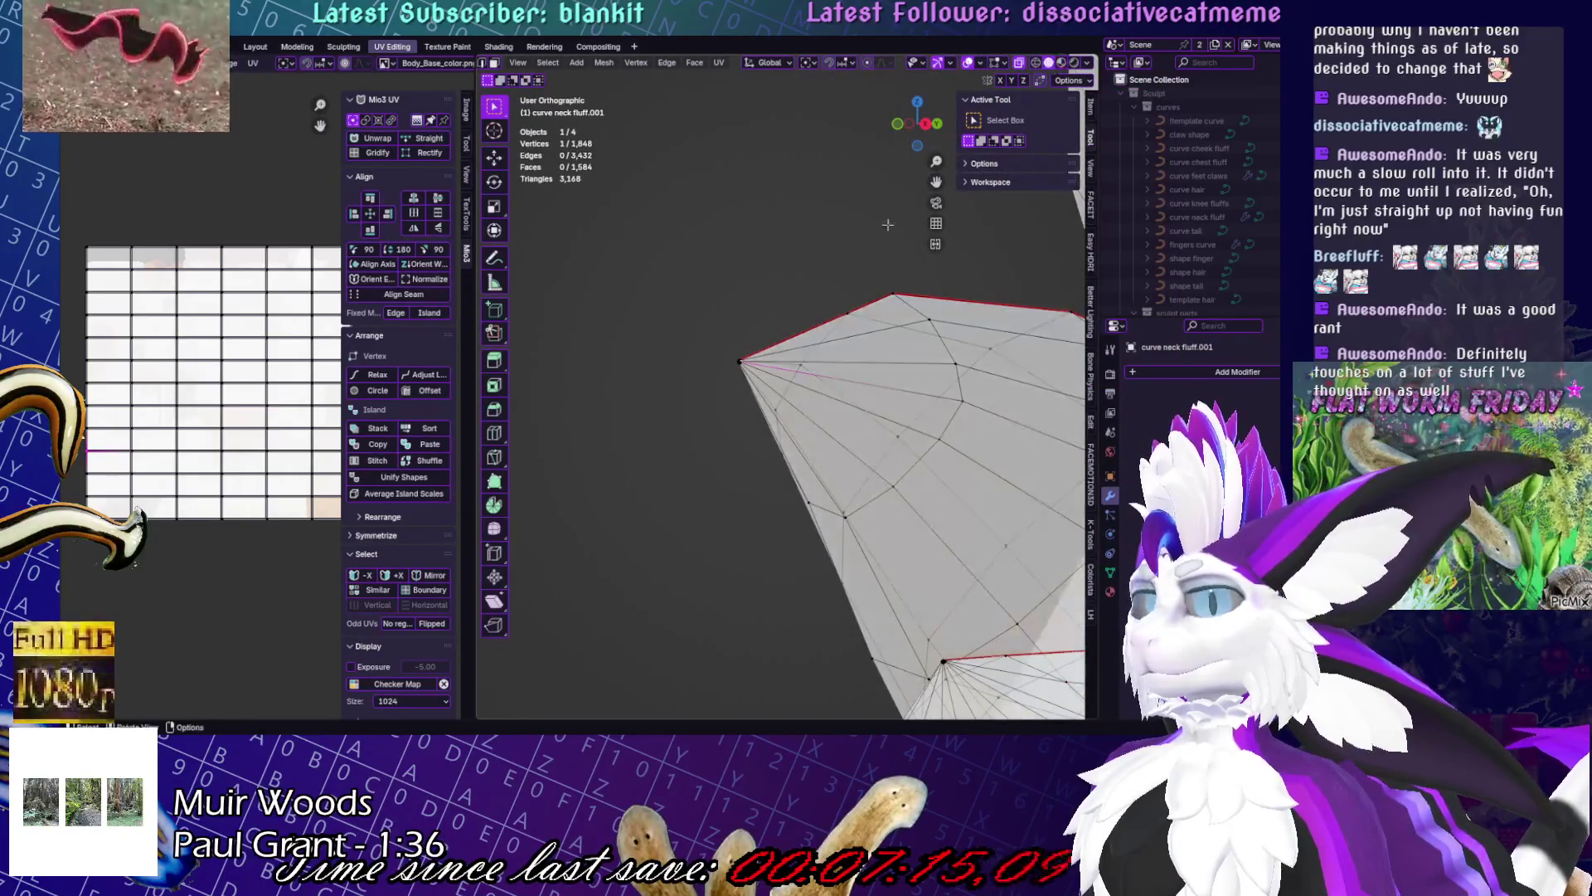
{"action": "left_click", "coordinate": [1049, 63]}
- Merge the vertex rings of the first two spike tips into single points at center
{"action": "left_click_drag", "start_coordinate": [578, 375], "coordinate": [747, 486]}
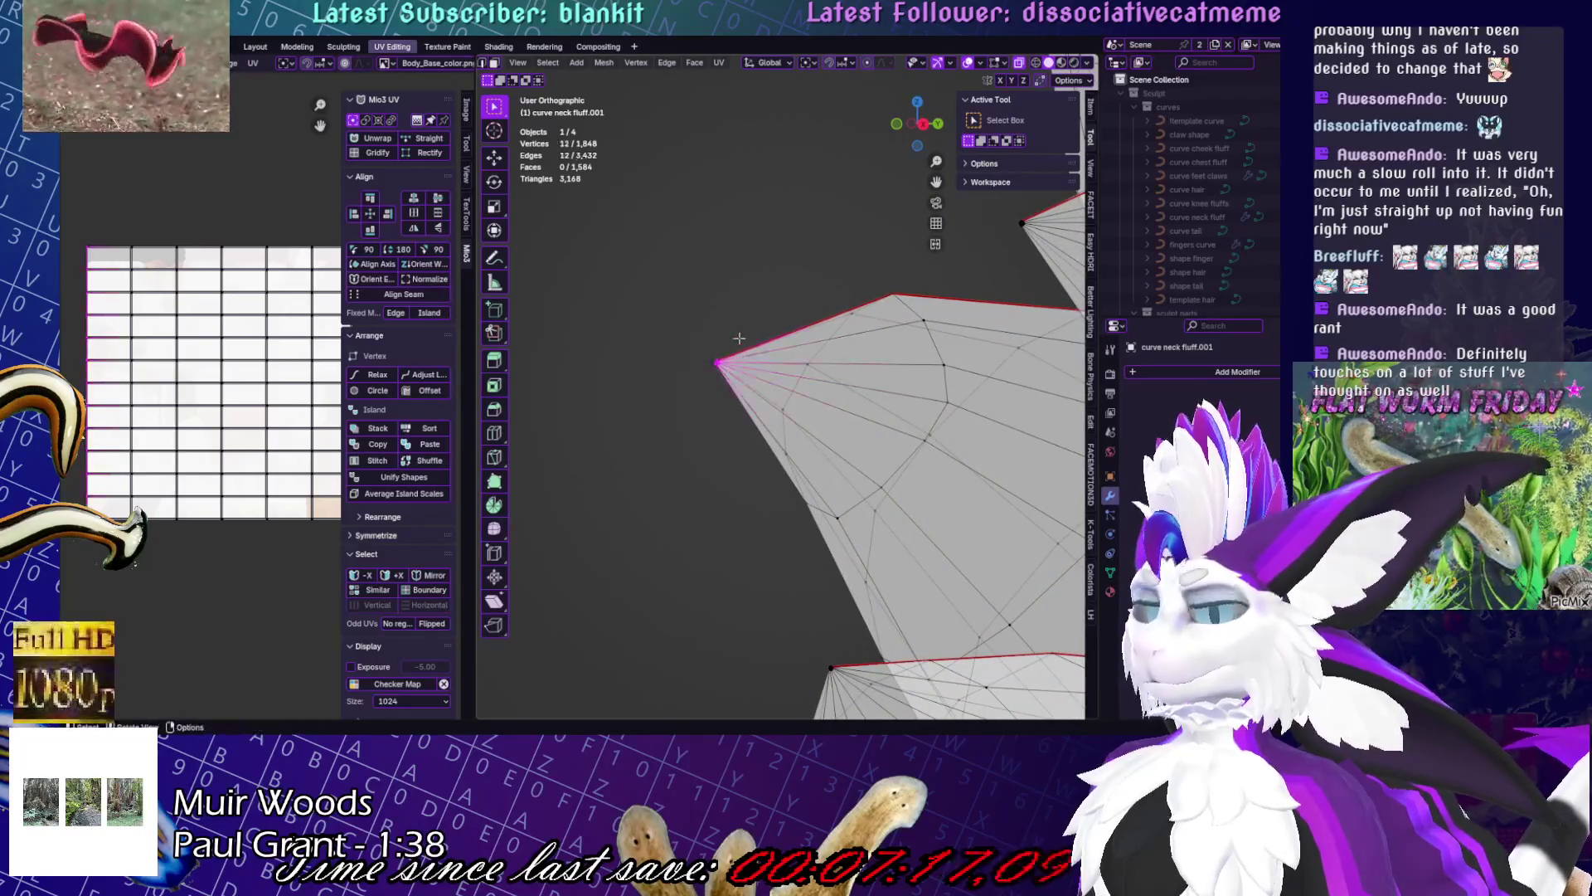
{"action": "key", "text": "m"}
{"action": "left_click", "coordinate": [713, 328]}
{"action": "middle_click_drag", "start_coordinate": [810, 341], "coordinate": [825, 209]}
{"action": "left_click", "coordinate": [832, 221], "text": "alt"}
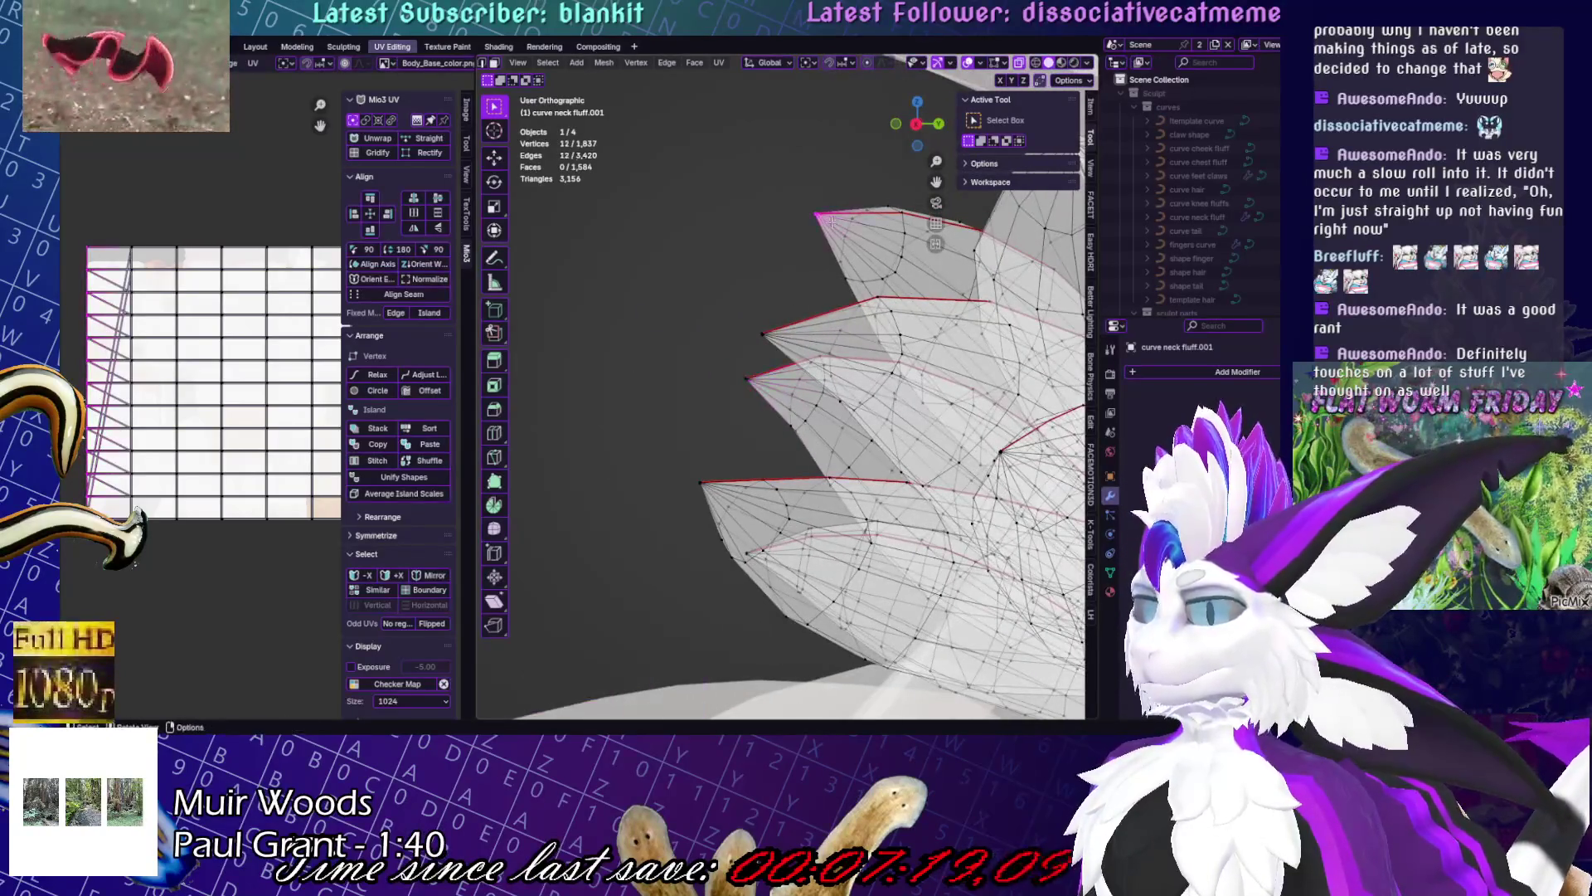
{"action": "key", "text": "m"}
{"action": "left_click", "coordinate": [868, 196]}
- Merge two more spike-tip rings at center, bringing the mesh to 1,804 vertices
{"action": "left_click", "coordinate": [750, 330], "text": "alt"}
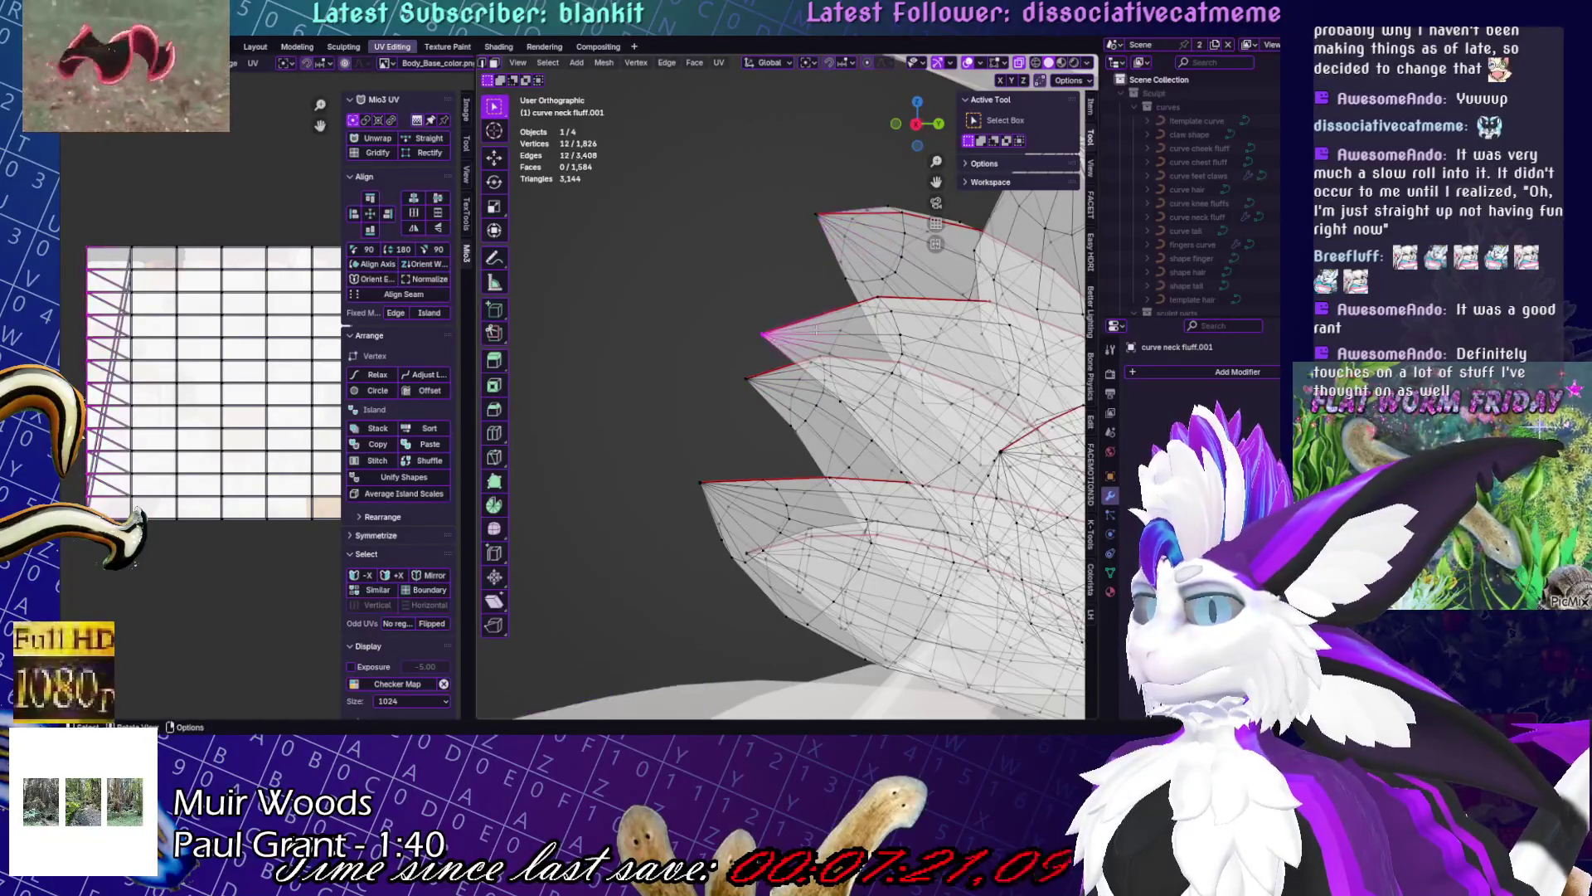
{"action": "key", "text": "m"}
{"action": "left_click", "coordinate": [751, 340]}
{"action": "mouse_move", "coordinate": [750, 340]}
{"action": "middle_mouse_down"}
{"action": "mouse_move", "coordinate": [655, 448]}
{"action": "mouse_move", "coordinate": [747, 381]}
{"action": "mouse_move", "coordinate": [812, 199]}
{"action": "middle_mouse_up"}
{"action": "left_click", "coordinate": [713, 459], "text": "alt"}
{"action": "key", "text": "m"}
{"action": "left_click", "coordinate": [715, 465]}
{"action": "left_click", "coordinate": [813, 199]}
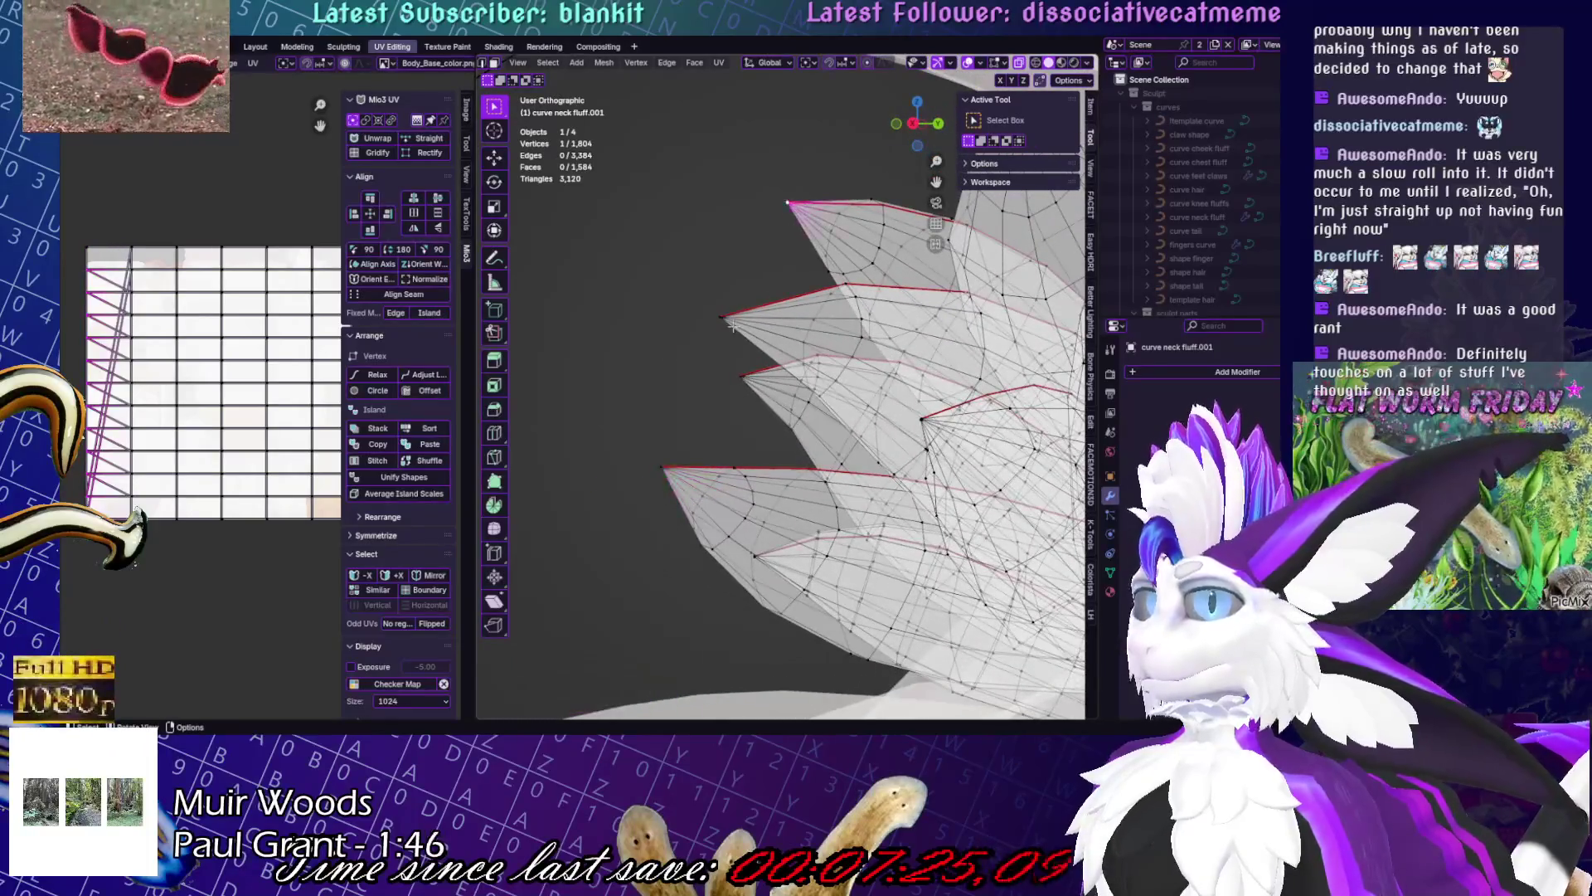
- Box-select the vertices of the next two spike tips and merge each at center
{"action": "middle_click_drag", "start_coordinate": [727, 333], "coordinate": [778, 230]}
{"action": "key", "text": "b"}
{"action": "left_click_drag", "start_coordinate": [778, 230], "coordinate": [809, 248]}
{"action": "mouse_move", "coordinate": [808, 249]}
{"action": "middle_mouse_down"}
{"action": "mouse_move", "coordinate": [714, 228]}
{"action": "mouse_move", "coordinate": [684, 282]}
{"action": "middle_mouse_up"}
{"action": "key", "text": "m"}
{"action": "left_click", "coordinate": [713, 228]}
{"action": "left_click_drag", "start_coordinate": [656, 269], "coordinate": [688, 303]}
{"action": "key", "text": "m"}
{"action": "left_click", "coordinate": [681, 292]}
- Collapse two further spike tips into single vertices with Merge At Center
{"action": "middle_click_drag", "start_coordinate": [651, 357], "coordinate": [551, 307]}
{"action": "left_click_drag", "start_coordinate": [552, 307], "coordinate": [643, 340]}
{"action": "key", "text": "m"}
{"action": "left_click", "coordinate": [660, 331]}
{"action": "mouse_move", "coordinate": [660, 328]}
{"action": "middle_mouse_down"}
{"action": "mouse_move", "coordinate": [569, 368]}
{"action": "mouse_move", "coordinate": [507, 440]}
{"action": "mouse_move", "coordinate": [579, 337]}
{"action": "middle_mouse_up"}
{"action": "key", "text": "m"}
{"action": "key", "text": "c"}
- Merge three more spike-tip rings on the fluff into single points
{"action": "mouse_move", "coordinate": [606, 407]}
{"action": "middle_mouse_down"}
{"action": "mouse_move", "coordinate": [564, 431]}
{"action": "mouse_move", "coordinate": [692, 292]}
{"action": "mouse_move", "coordinate": [655, 332]}
{"action": "mouse_move", "coordinate": [614, 199]}
{"action": "mouse_move", "coordinate": [706, 202]}
{"action": "middle_mouse_up"}
{"action": "left_click", "coordinate": [692, 292]}
{"action": "key", "text": "m"}
{"action": "key", "text": "c"}
{"action": "key", "text": "m"}
{"action": "key", "text": "c"}
{"action": "key", "text": "m"}
{"action": "left_click", "coordinate": [764, 105]}
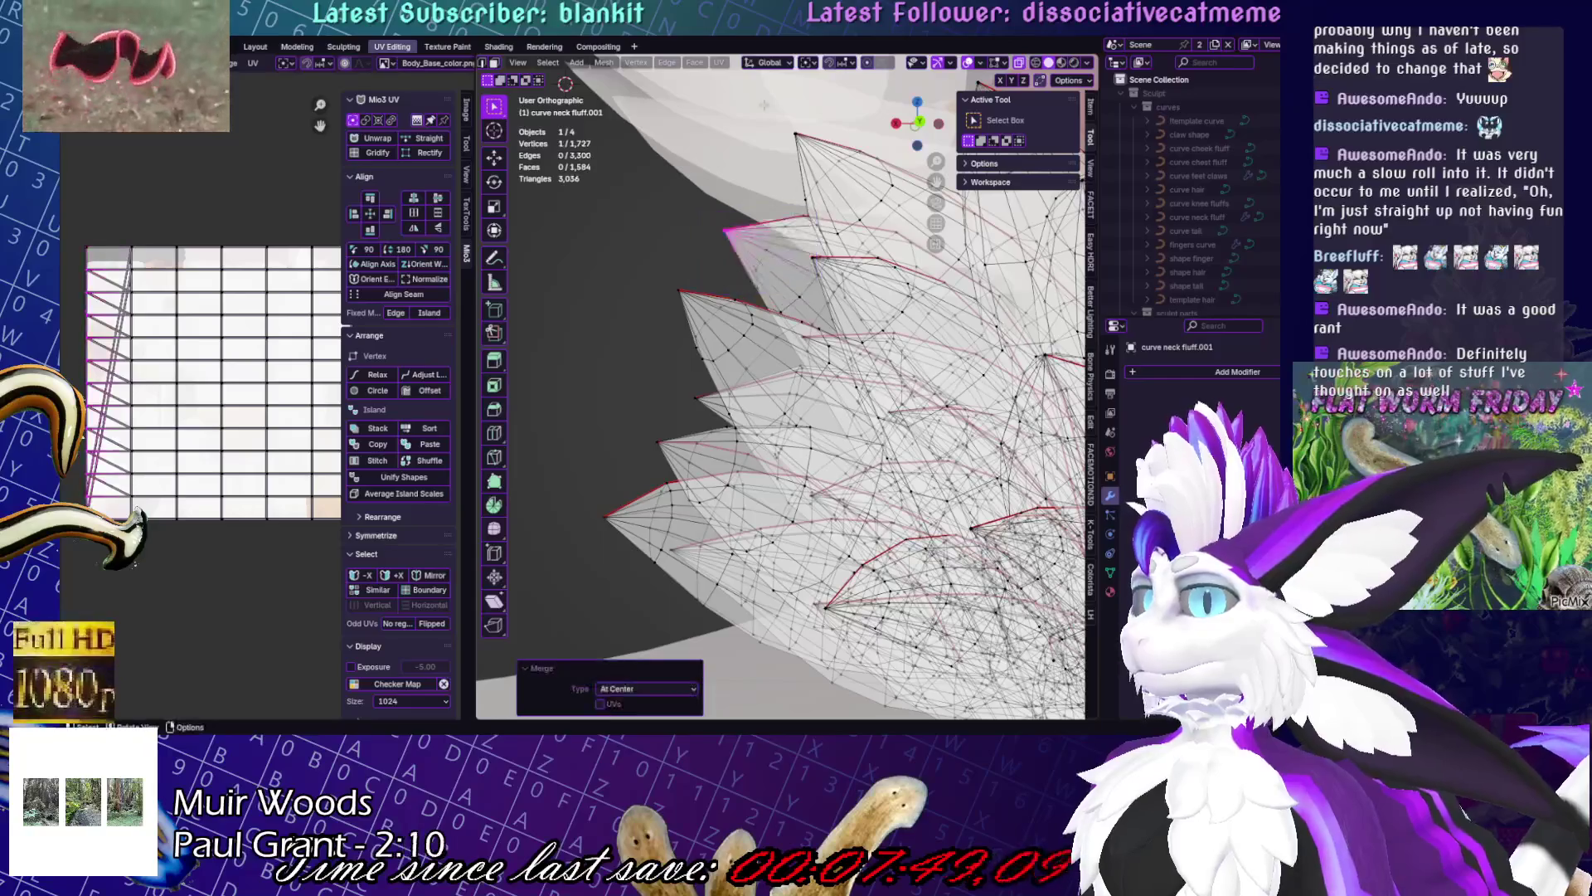
- From a new angle, merge the next three spike tips at center
{"action": "middle_click_drag", "start_coordinate": [763, 125], "coordinate": [663, 199]}
{"action": "key", "text": "m"}
{"action": "left_click", "coordinate": [784, 214]}
{"action": "middle_click_drag", "start_coordinate": [784, 214], "coordinate": [646, 349]}
{"action": "left_click_drag", "start_coordinate": [646, 349], "coordinate": [676, 332]}
{"action": "key", "text": "m"}
{"action": "left_click", "coordinate": [676, 332]}
{"action": "left_click_drag", "start_coordinate": [672, 431], "coordinate": [705, 460]}
{"action": "key", "text": "m"}
{"action": "left_click", "coordinate": [705, 460]}
- Reposition the view and merge two more spike-tip vertex groups at center
{"action": "middle_click_drag", "start_coordinate": [711, 492], "coordinate": [691, 362], "text": "shift"}
{"action": "key", "text": "b"}
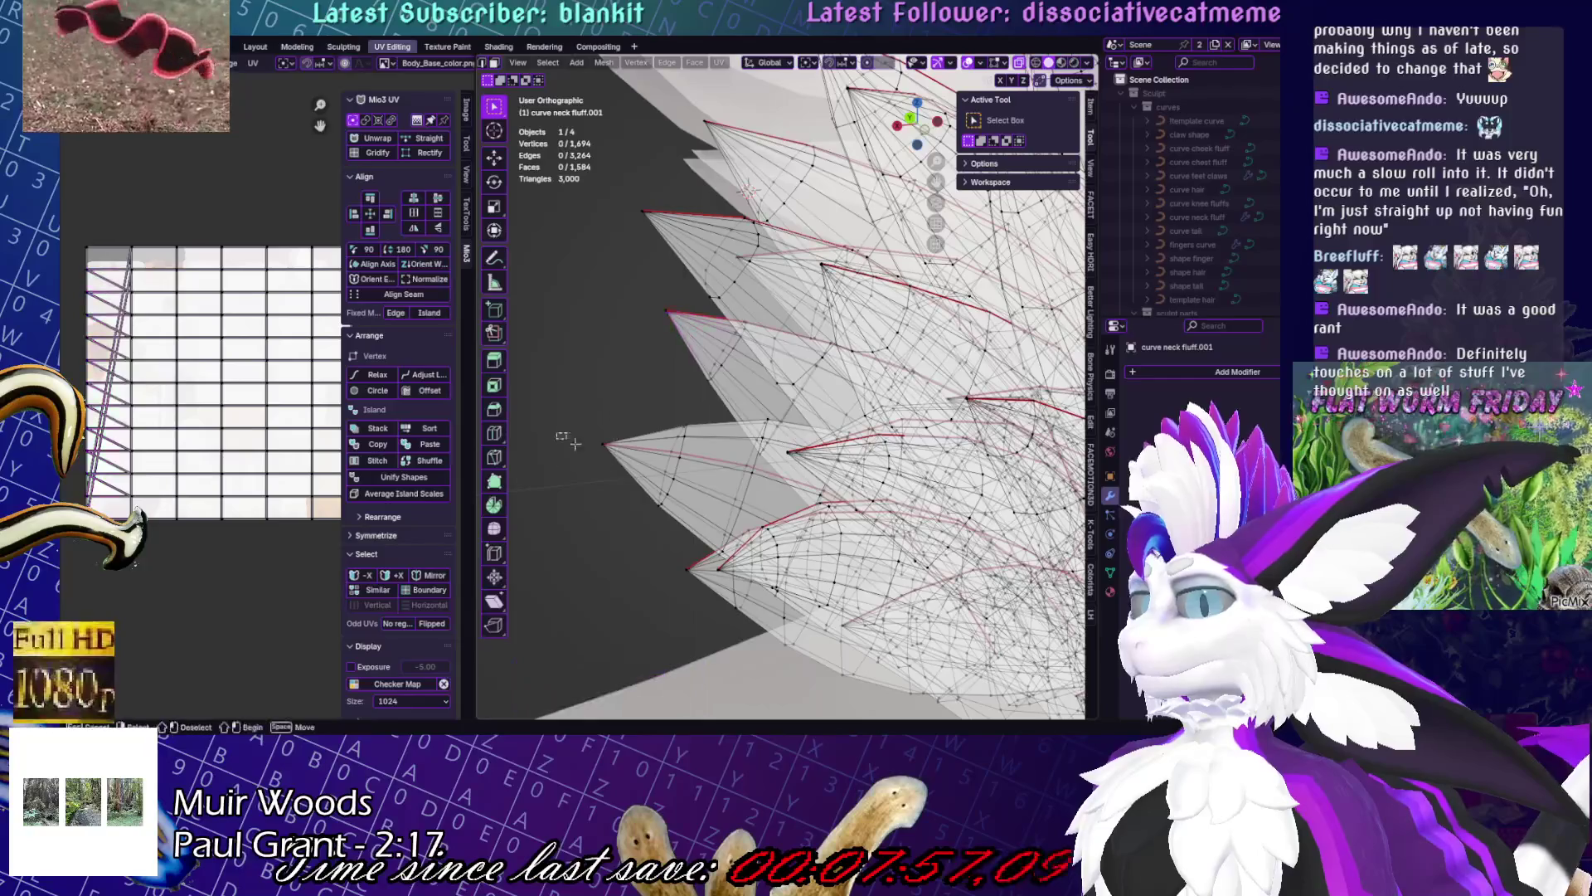
{"action": "middle_click_drag", "start_coordinate": [748, 188], "coordinate": [792, 170]}
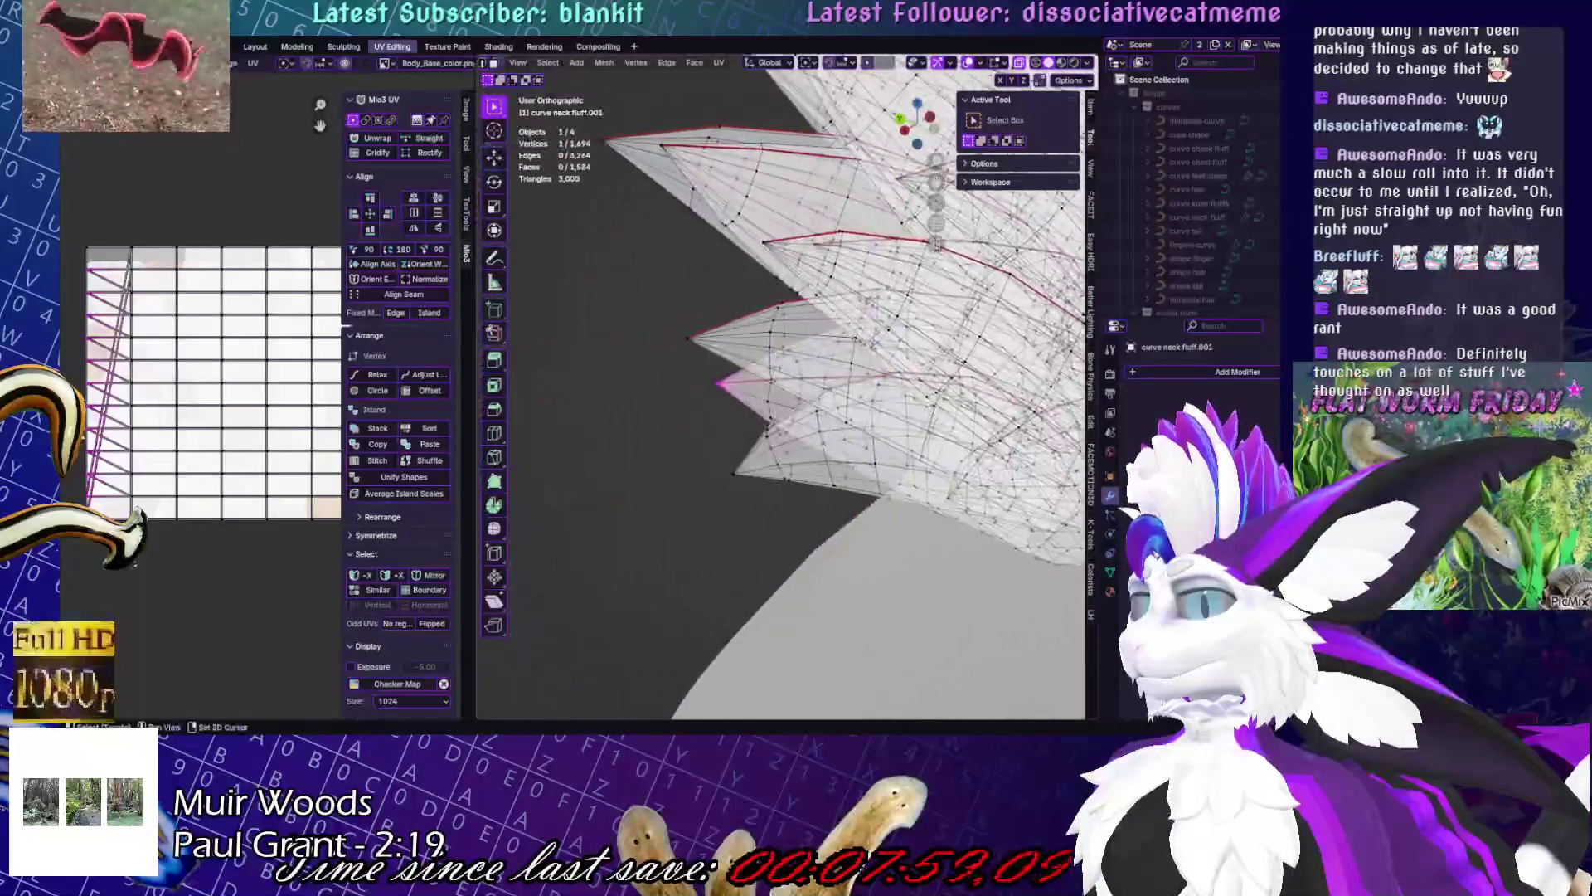
{"action": "mouse_move", "coordinate": [772, 248]}
{"action": "middle_mouse_down"}
{"action": "mouse_move", "coordinate": [741, 306]}
{"action": "mouse_move", "coordinate": [747, 336]}
{"action": "mouse_move", "coordinate": [716, 330]}
{"action": "mouse_move", "coordinate": [850, 439]}
{"action": "mouse_move", "coordinate": [539, 397]}
{"action": "middle_mouse_up"}
{"action": "key", "text": "m"}
{"action": "left_click", "coordinate": [716, 330]}
{"action": "key", "text": "m"}
{"action": "left_click", "coordinate": [850, 440]}
- Box-select and merge another pair of spike tips into sharp single vertices
{"action": "left_click_drag", "start_coordinate": [539, 397], "coordinate": [589, 443]}
{"action": "key", "text": "m"}
{"action": "left_click", "coordinate": [714, 366]}
{"action": "left_click", "coordinate": [584, 338]}
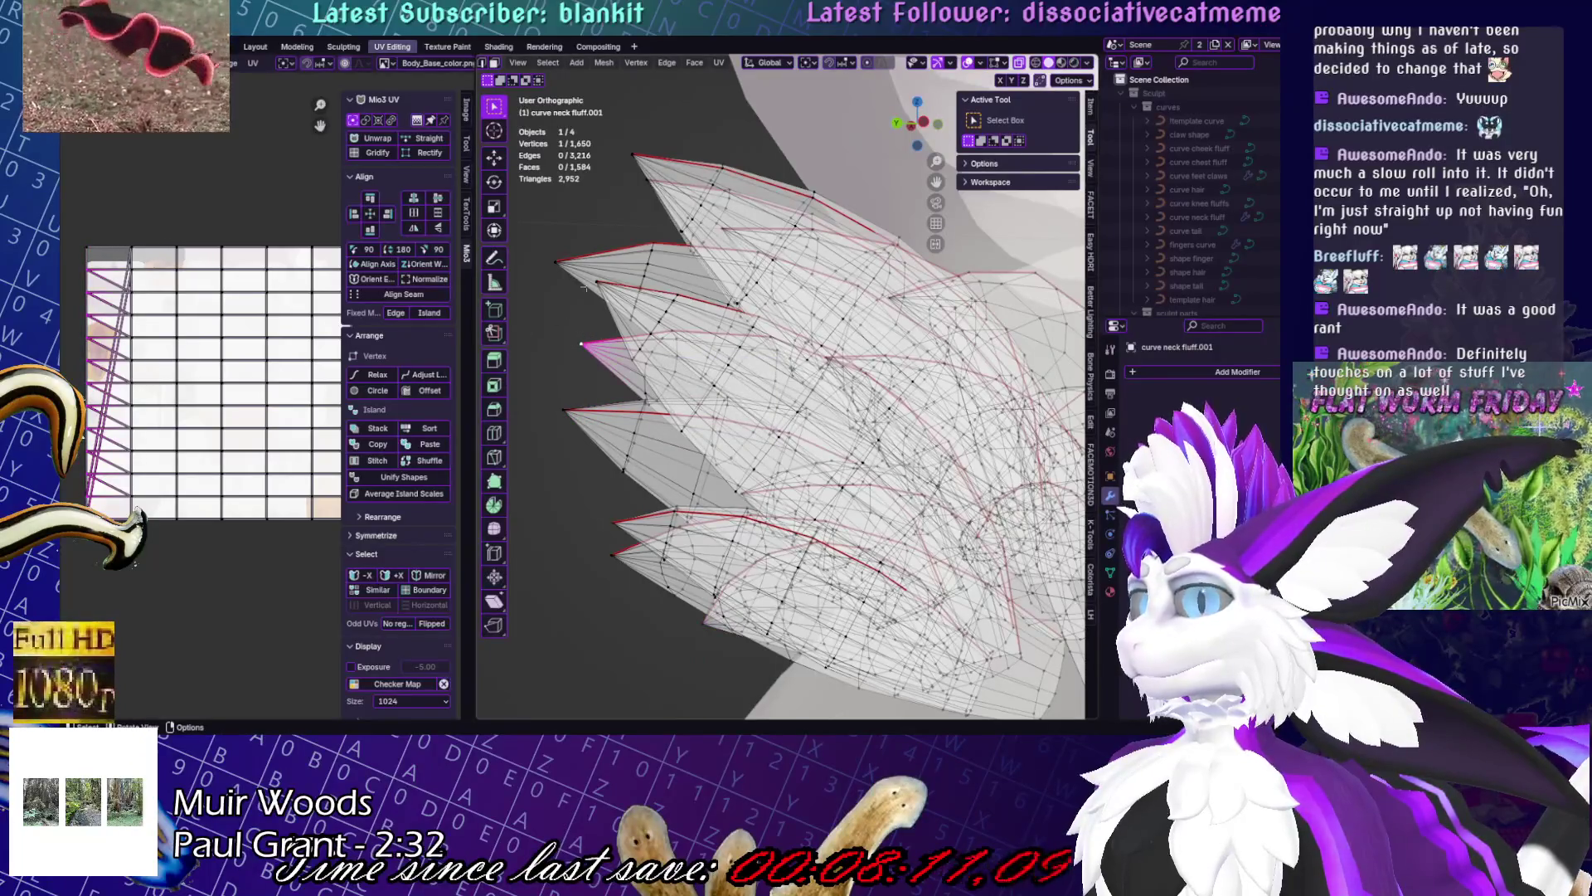
{"action": "mouse_move", "coordinate": [585, 288]}
{"action": "middle_mouse_down"}
{"action": "mouse_move", "coordinate": [755, 253]}
{"action": "mouse_move", "coordinate": [664, 340]}
{"action": "middle_mouse_up"}
{"action": "left_click_drag", "start_coordinate": [663, 340], "coordinate": [715, 402]}
{"action": "key", "text": "m"}
{"action": "left_click", "coordinate": [713, 370]}
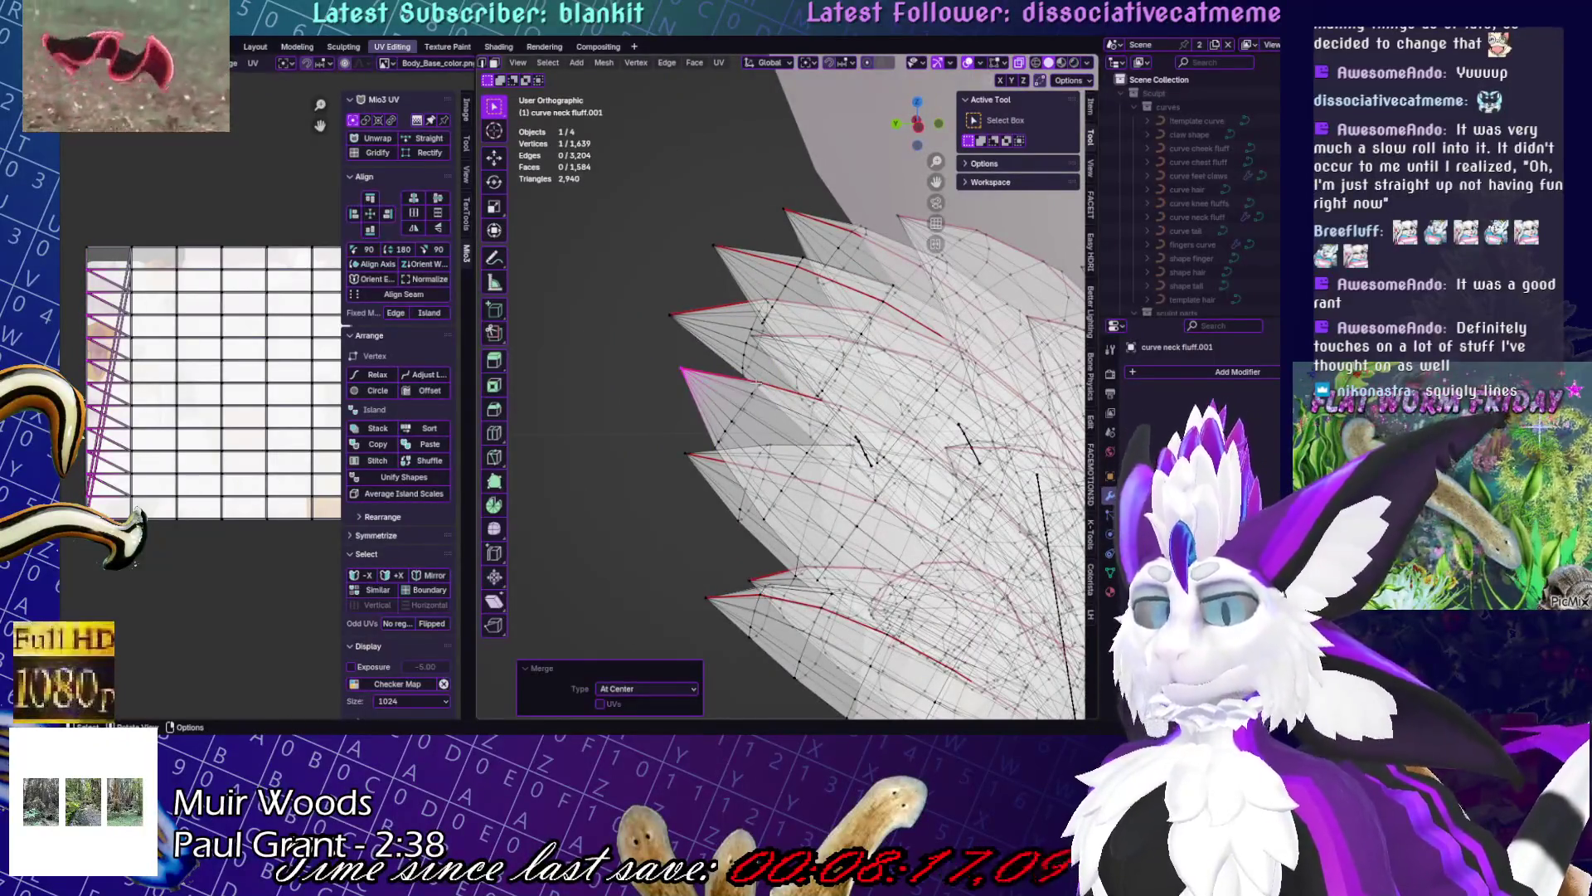
- Merge the last remaining spike tip at center, leaving the mesh at 1,628 vertices
{"action": "middle_click_drag", "start_coordinate": [714, 369], "coordinate": [763, 356]}
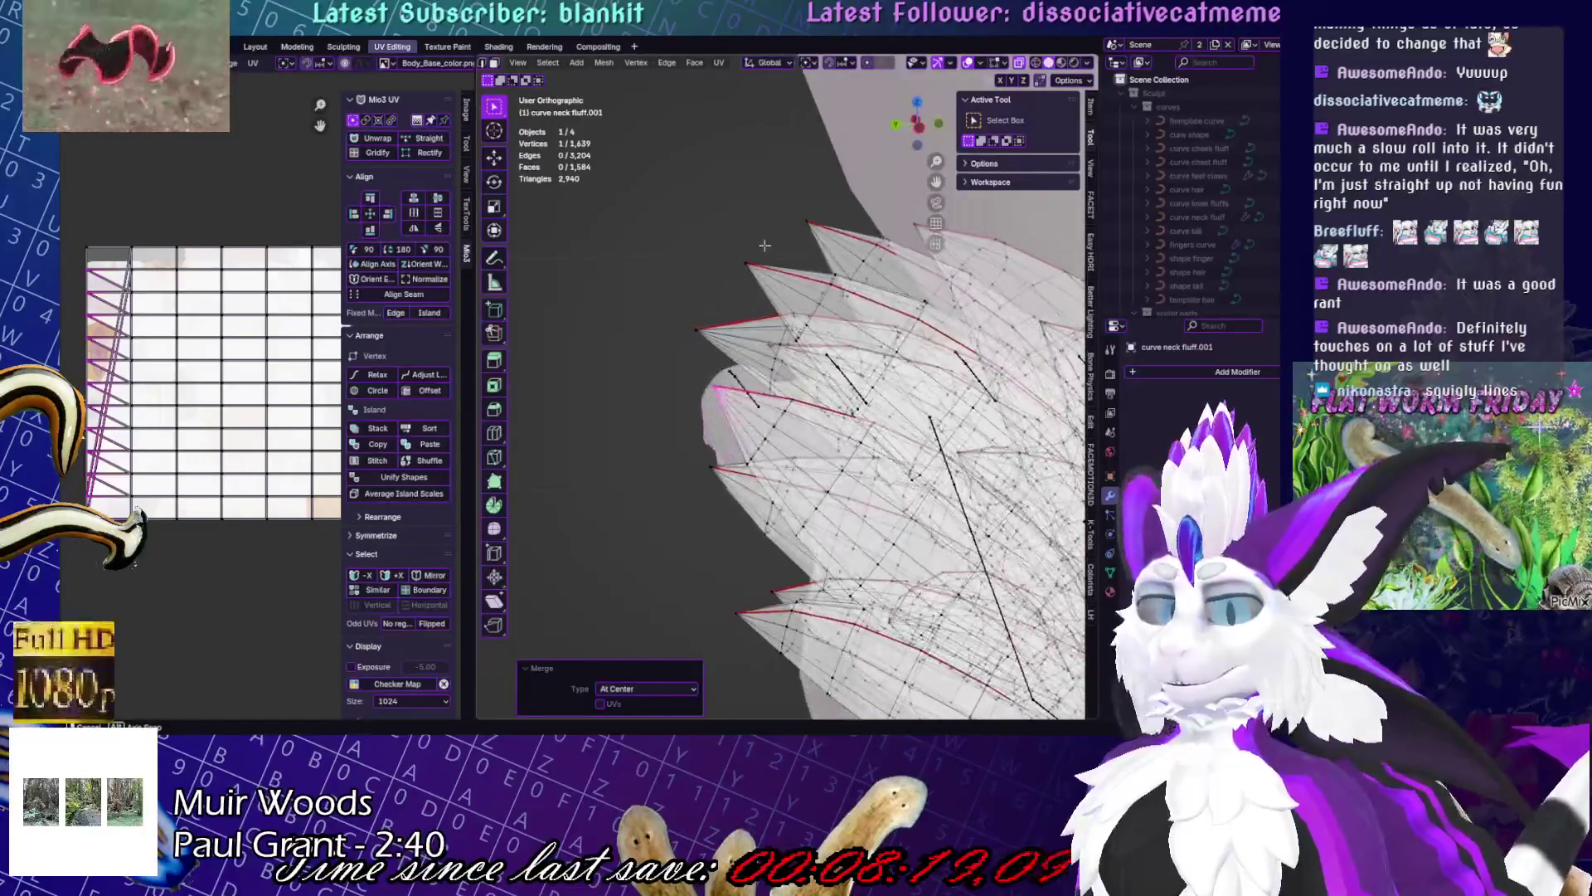
{"action": "left_click_drag", "start_coordinate": [672, 307], "coordinate": [718, 353]}
{"action": "key", "text": "m"}
{"action": "left_click", "coordinate": [747, 335]}
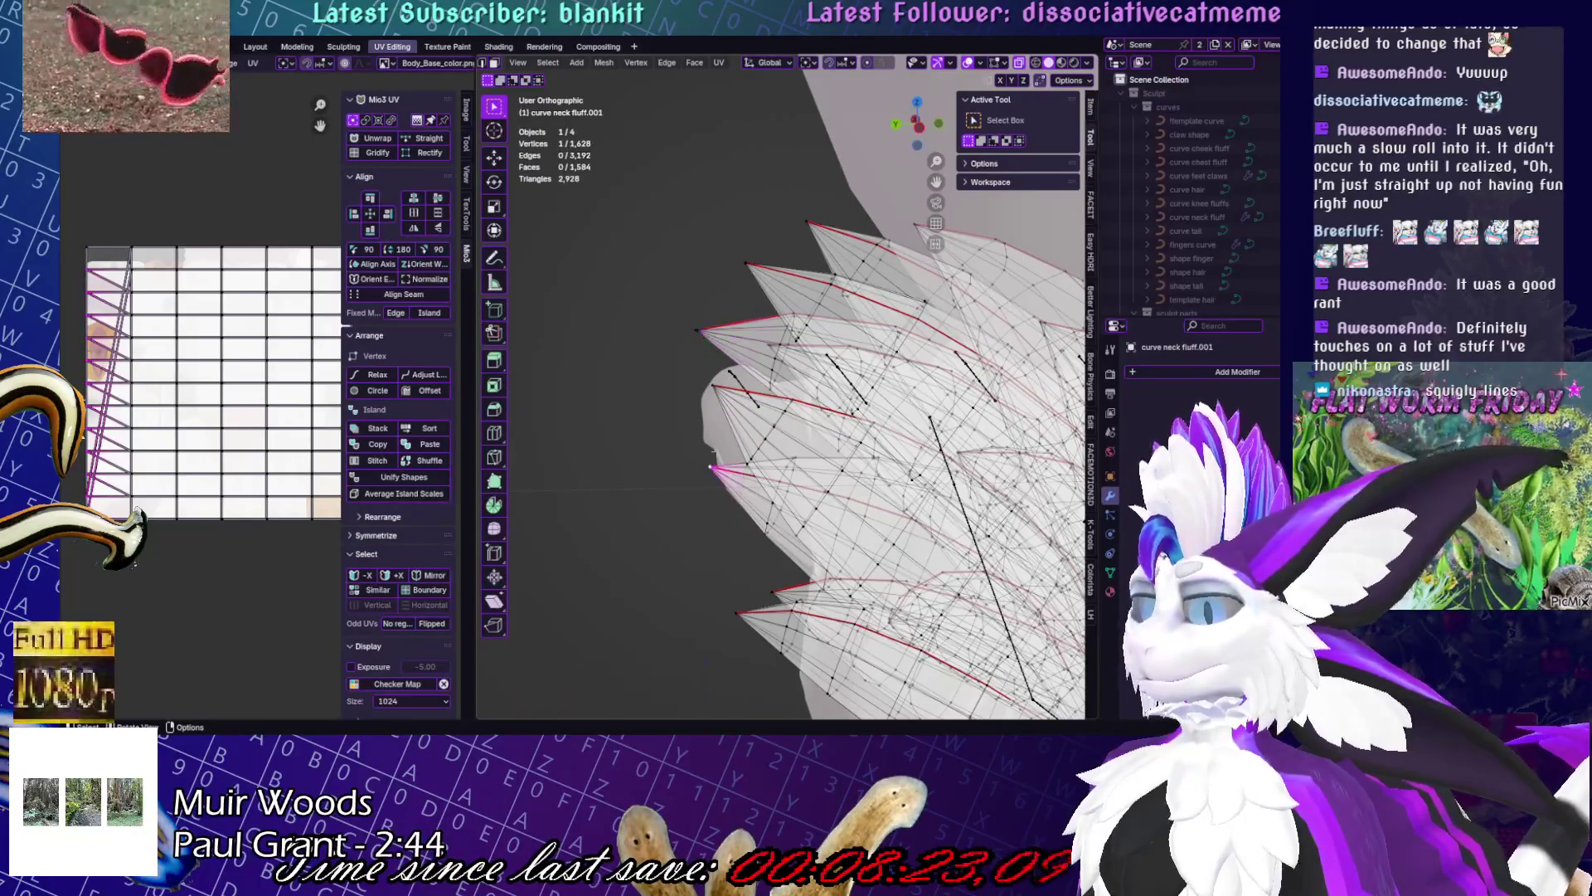
{"action": "middle_click_drag", "start_coordinate": [705, 462], "coordinate": [664, 448]}
{"action": "scroll", "coordinate": [170, 385], "scroll_direction": "up", "scroll_amount": 2}
{"action": "scroll", "coordinate": [170, 384], "scroll_direction": "down", "scroll_amount": 3}
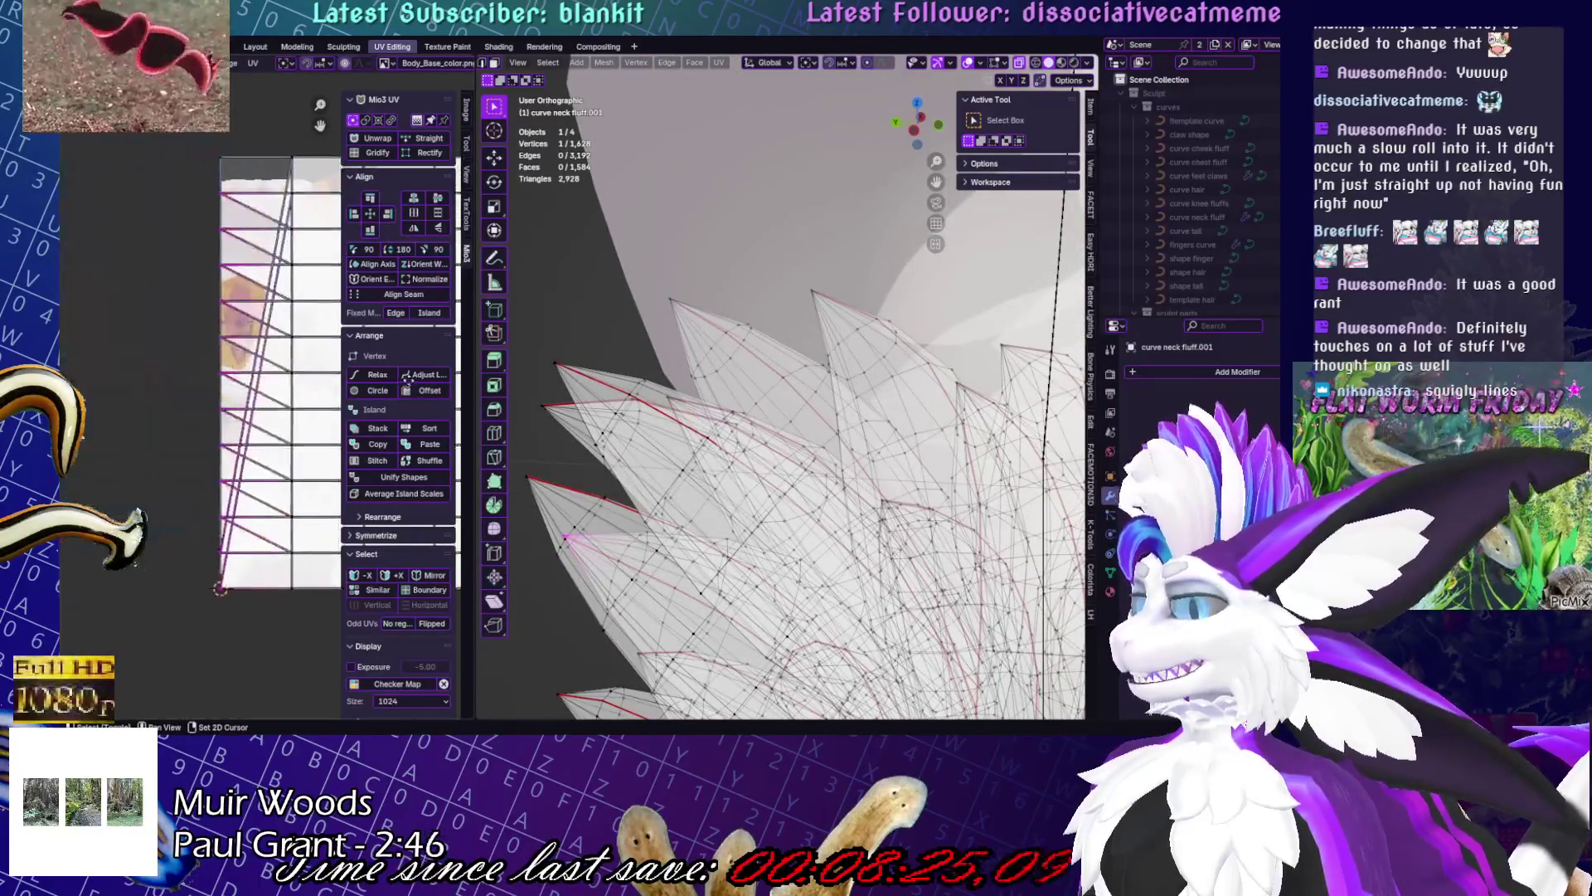
- Merge one more spike tip's vertices at center
{"action": "middle_click_drag", "start_coordinate": [542, 390], "coordinate": [670, 355], "text": "shift"}
{"action": "left_click_drag", "start_coordinate": [664, 308], "coordinate": [712, 346]}
{"action": "key", "text": "m"}
{"action": "left_click", "coordinate": [786, 334]}
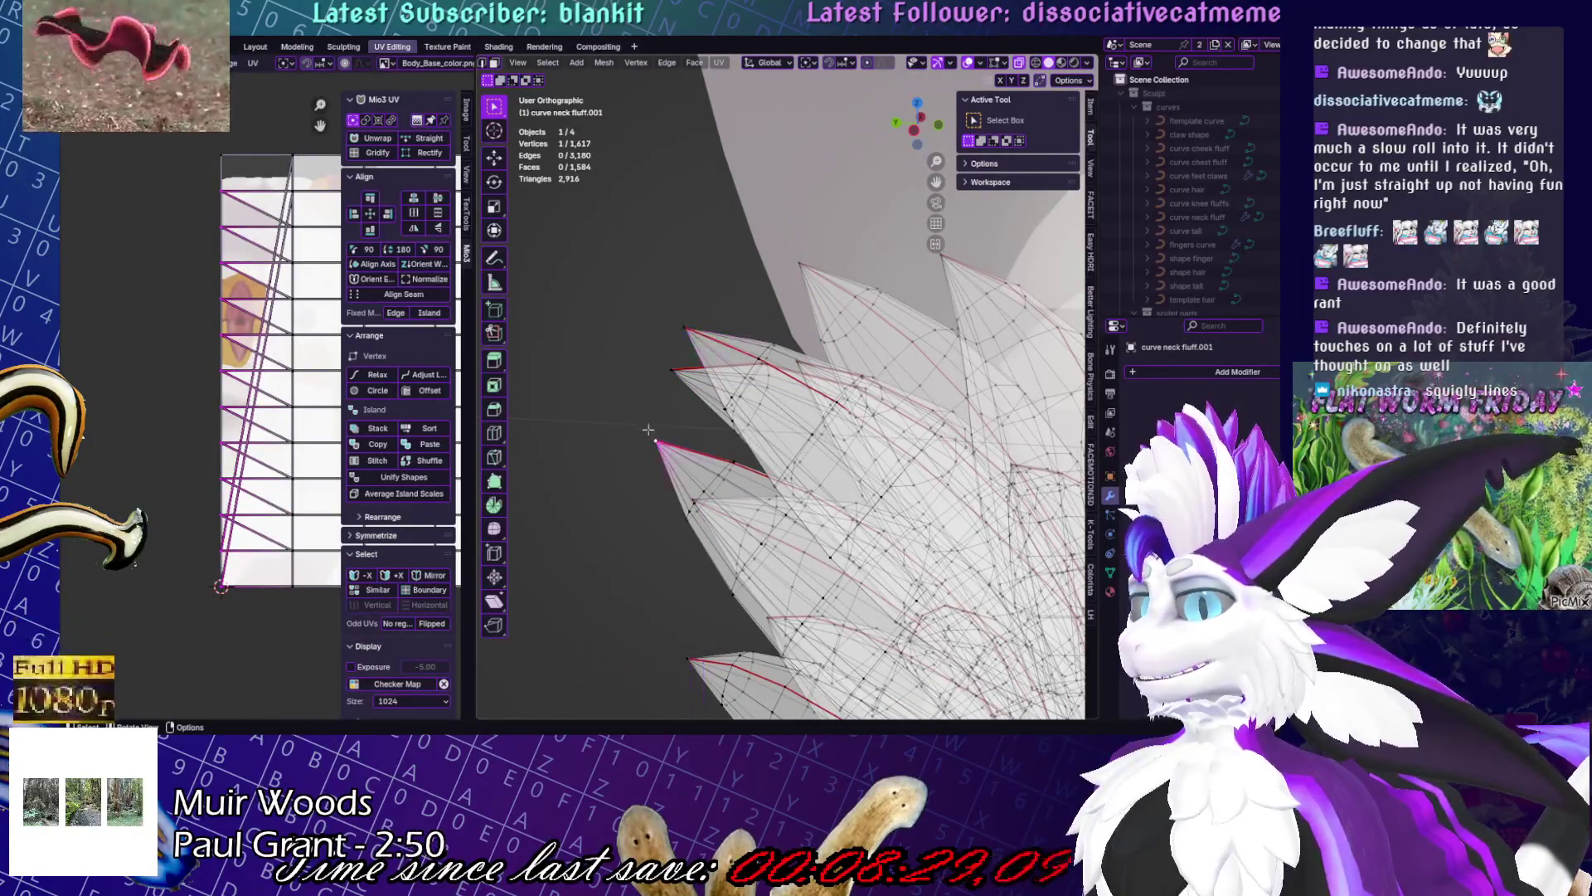
- Orbit around the spike fan to check that the tips end in points
{"action": "mouse_move", "coordinate": [668, 464]}
{"action": "middle_mouse_down"}
{"action": "mouse_move", "coordinate": [683, 551]}
{"action": "mouse_move", "coordinate": [726, 613]}
{"action": "mouse_move", "coordinate": [714, 497]}
{"action": "middle_mouse_up"}
{"action": "mouse_move", "coordinate": [752, 397]}
{"action": "middle_mouse_down"}
{"action": "mouse_move", "coordinate": [524, 397]}
{"action": "mouse_move", "coordinate": [700, 407]}
{"action": "mouse_move", "coordinate": [808, 445]}
{"action": "mouse_move", "coordinate": [792, 452]}
{"action": "middle_mouse_up"}
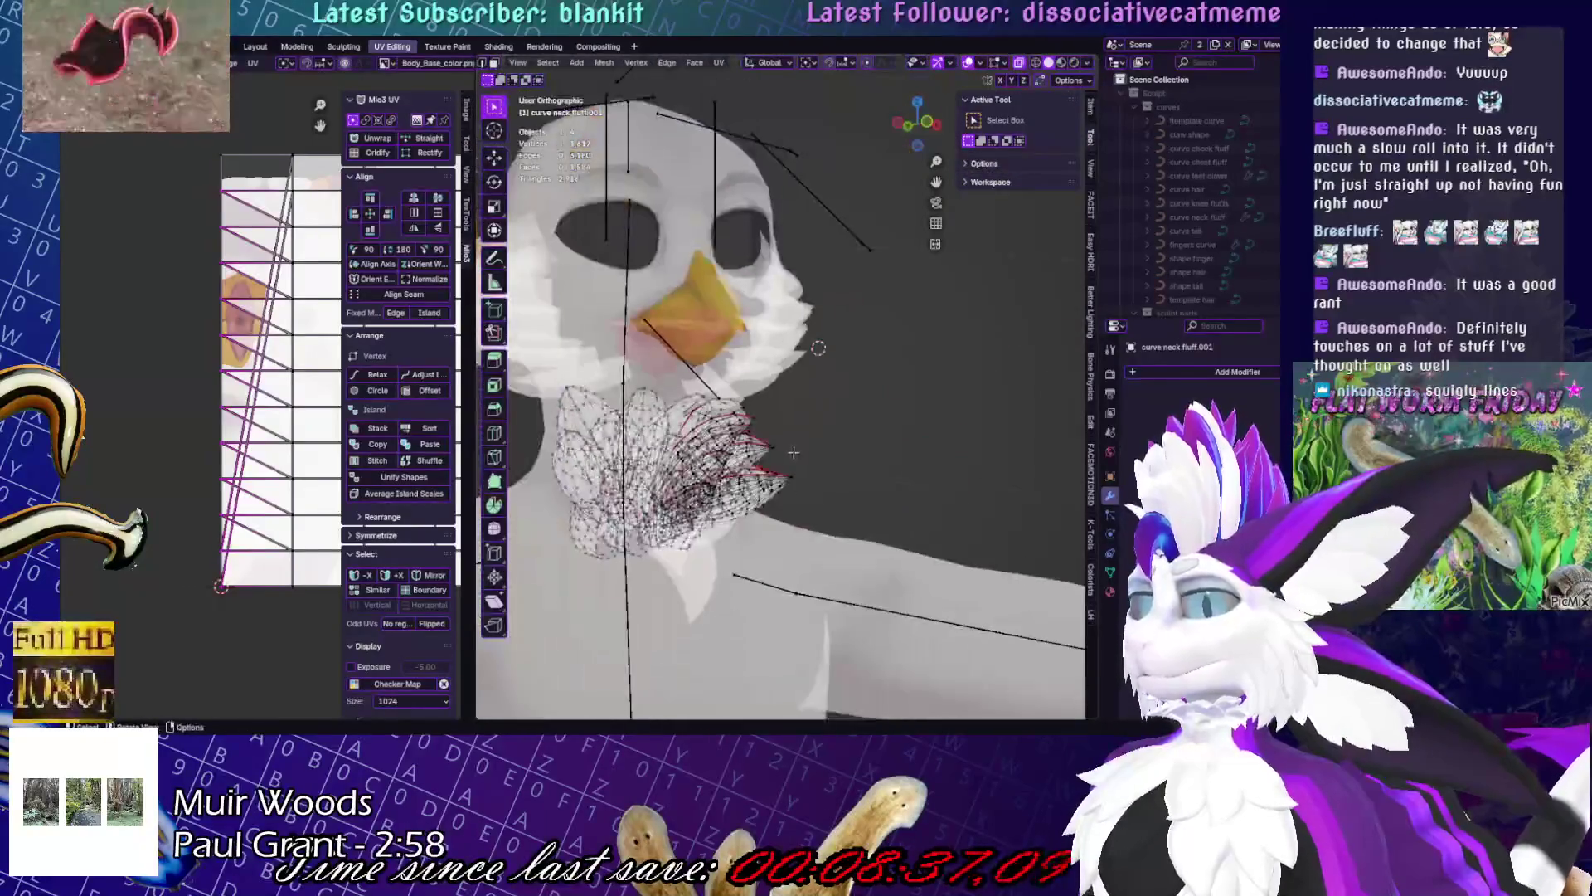
{"action": "middle_click_drag", "start_coordinate": [738, 346], "coordinate": [531, 351]}
{"action": "mouse_move", "coordinate": [899, 262]}
{"action": "middle_mouse_down"}
{"action": "mouse_move", "coordinate": [655, 268]}
{"action": "mouse_move", "coordinate": [831, 444]}
{"action": "mouse_move", "coordinate": [882, 380]}
{"action": "middle_mouse_up"}
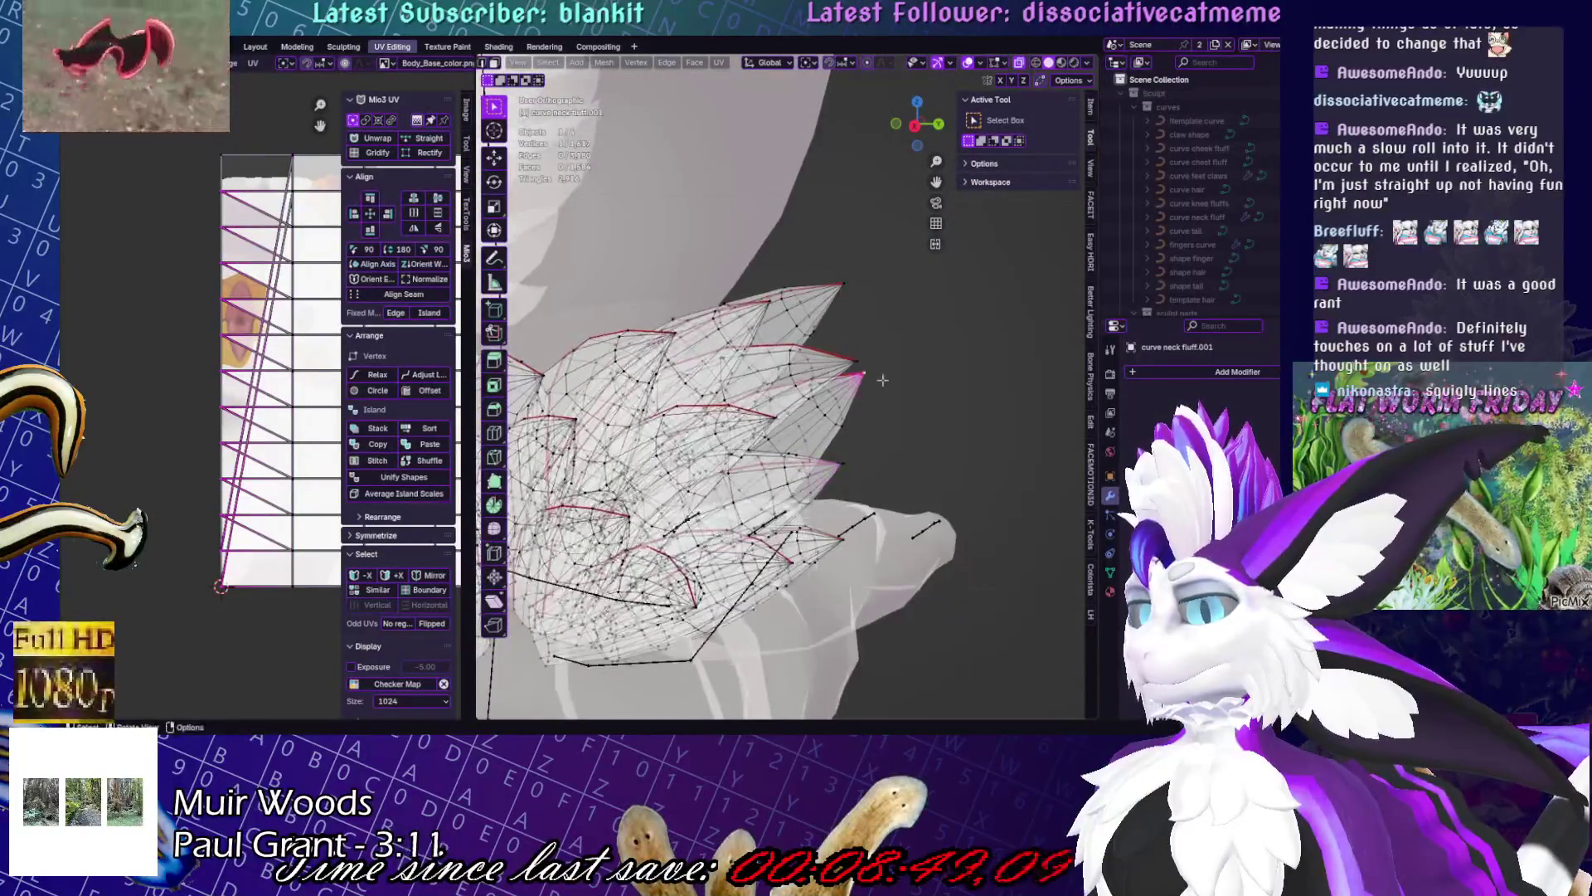
{"action": "middle_click_drag", "start_coordinate": [840, 309], "coordinate": [955, 503]}
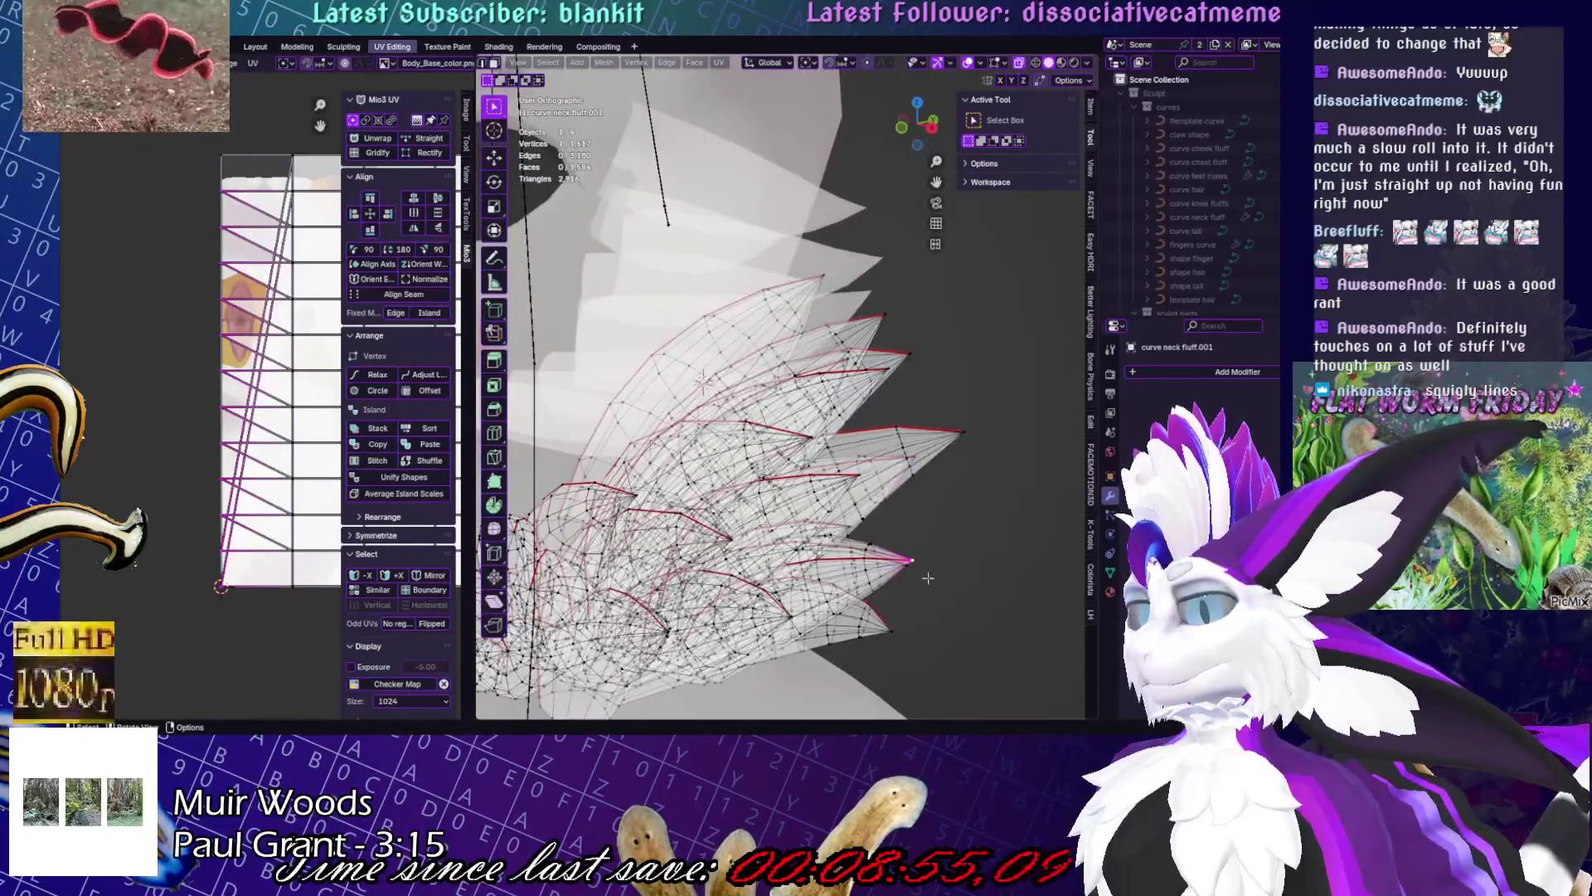
{"action": "mouse_move", "coordinate": [904, 614]}
{"action": "middle_mouse_down"}
{"action": "mouse_move", "coordinate": [745, 236]}
{"action": "mouse_move", "coordinate": [779, 352]}
{"action": "middle_mouse_up"}
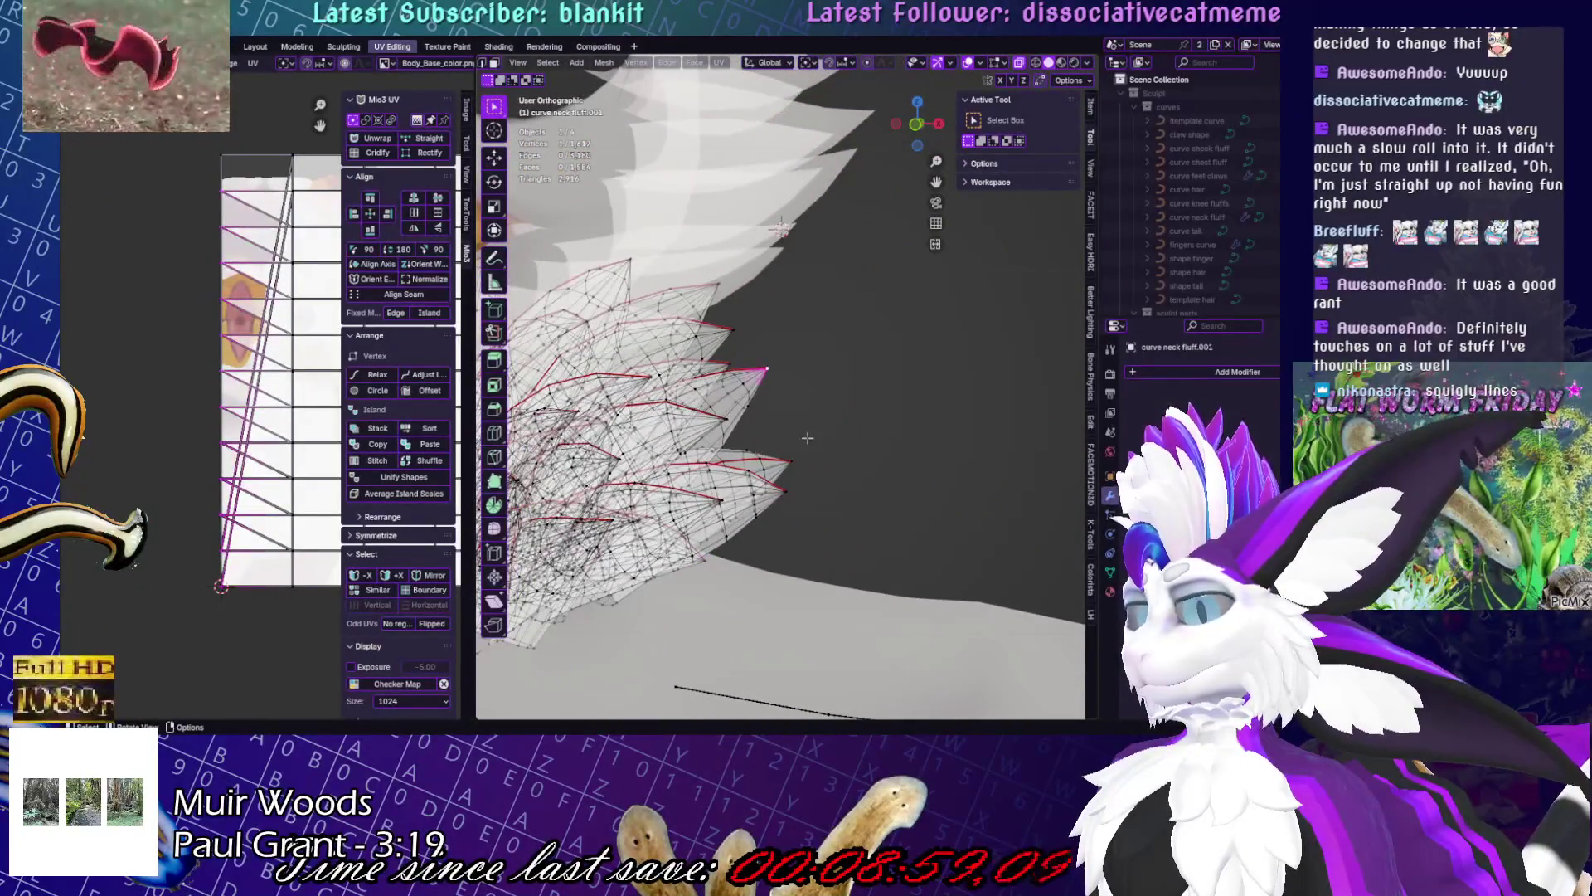
- Select a spike-tip vertex, frame it with numpad period and zoom in close
{"action": "left_click", "coordinate": [771, 370]}
{"action": "scroll", "coordinate": [829, 406], "scroll_direction": "up", "scroll_amount": 2}
{"action": "mouse_move", "coordinate": [849, 422]}
{"action": "middle_mouse_down"}
{"action": "mouse_move", "coordinate": [847, 469]}
{"action": "mouse_move", "coordinate": [840, 438]}
{"action": "mouse_move", "coordinate": [856, 426]}
{"action": "middle_mouse_up"}
{"action": "mouse_move", "coordinate": [888, 508]}
{"action": "middle_mouse_down"}
{"action": "mouse_move", "coordinate": [803, 372]}
{"action": "mouse_move", "coordinate": [899, 531]}
{"action": "middle_mouse_up"}
{"action": "left_click", "coordinate": [900, 533]}
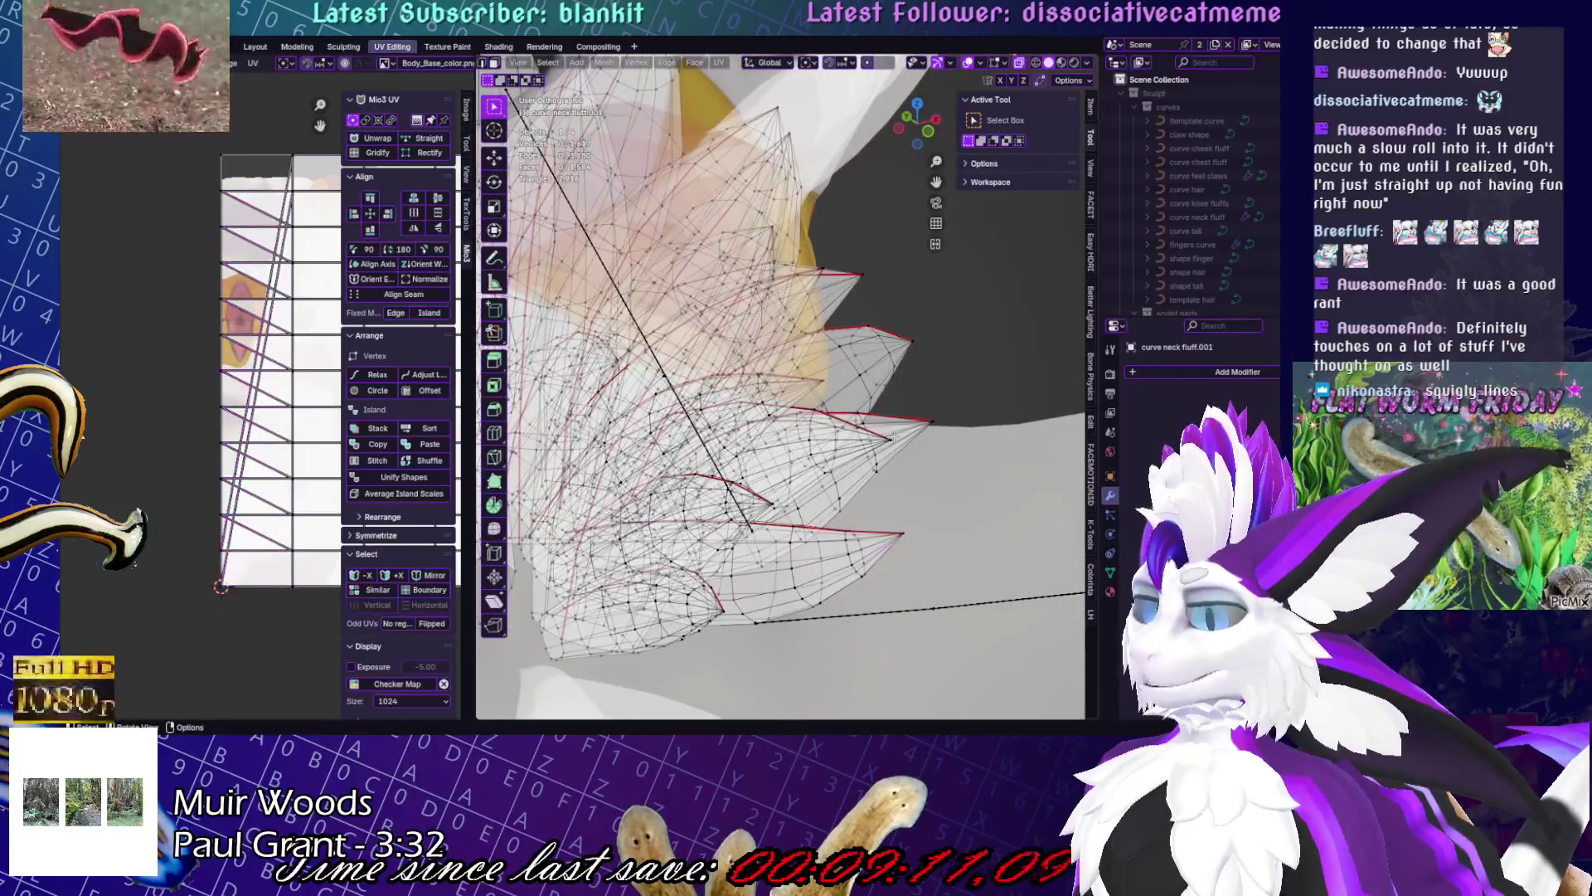
{"action": "left_click", "coordinate": [892, 438]}
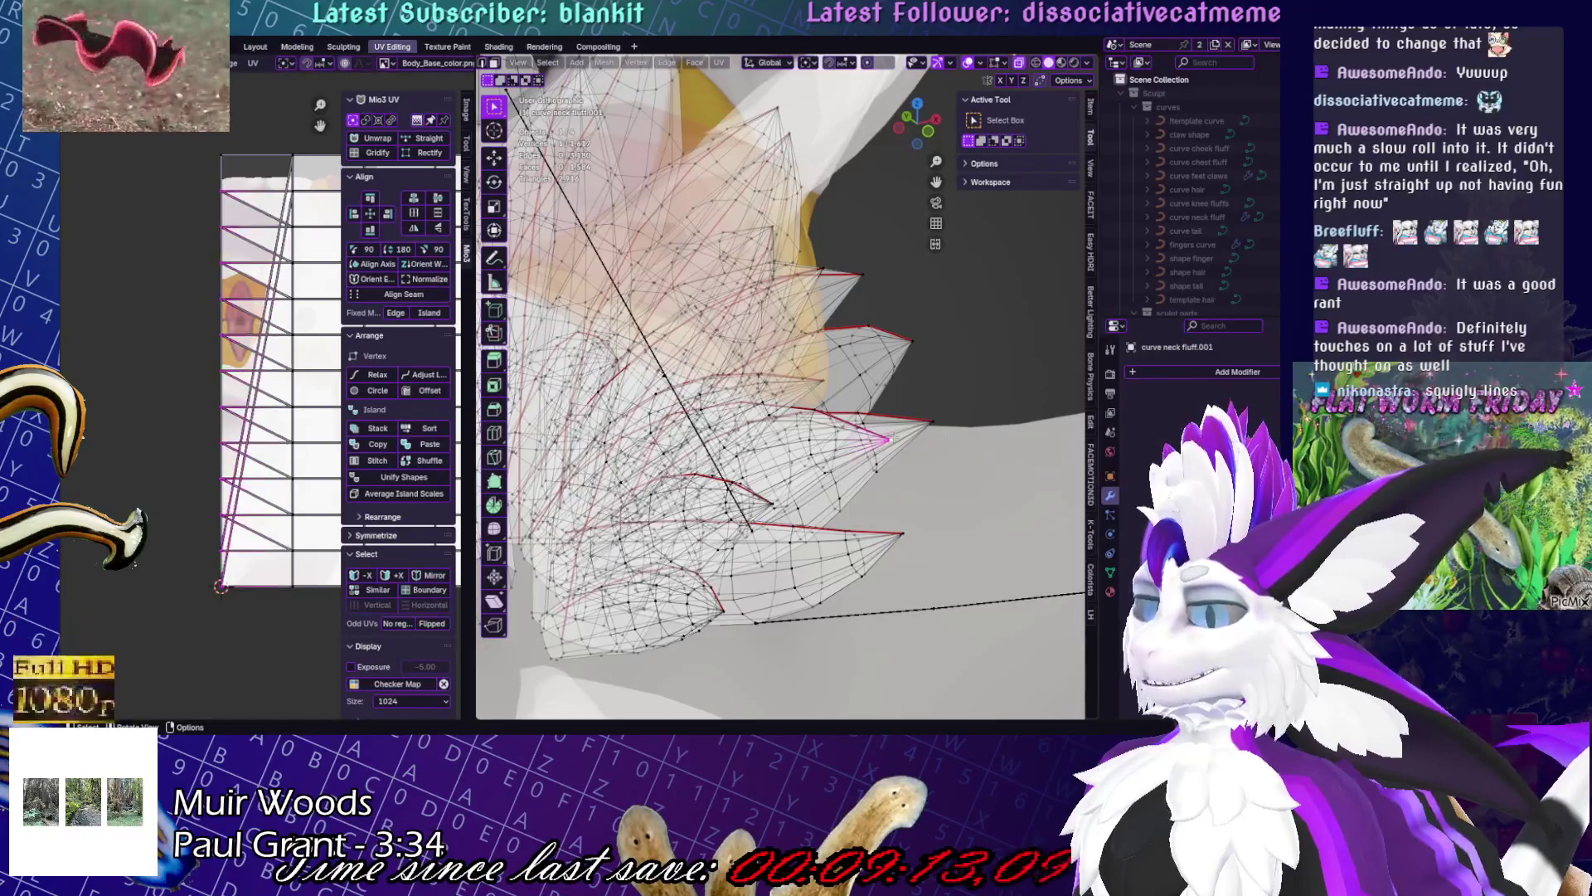
{"action": "middle_click_drag", "start_coordinate": [859, 419], "coordinate": [933, 282]}
{"action": "key", "text": "KP_Decimal"}
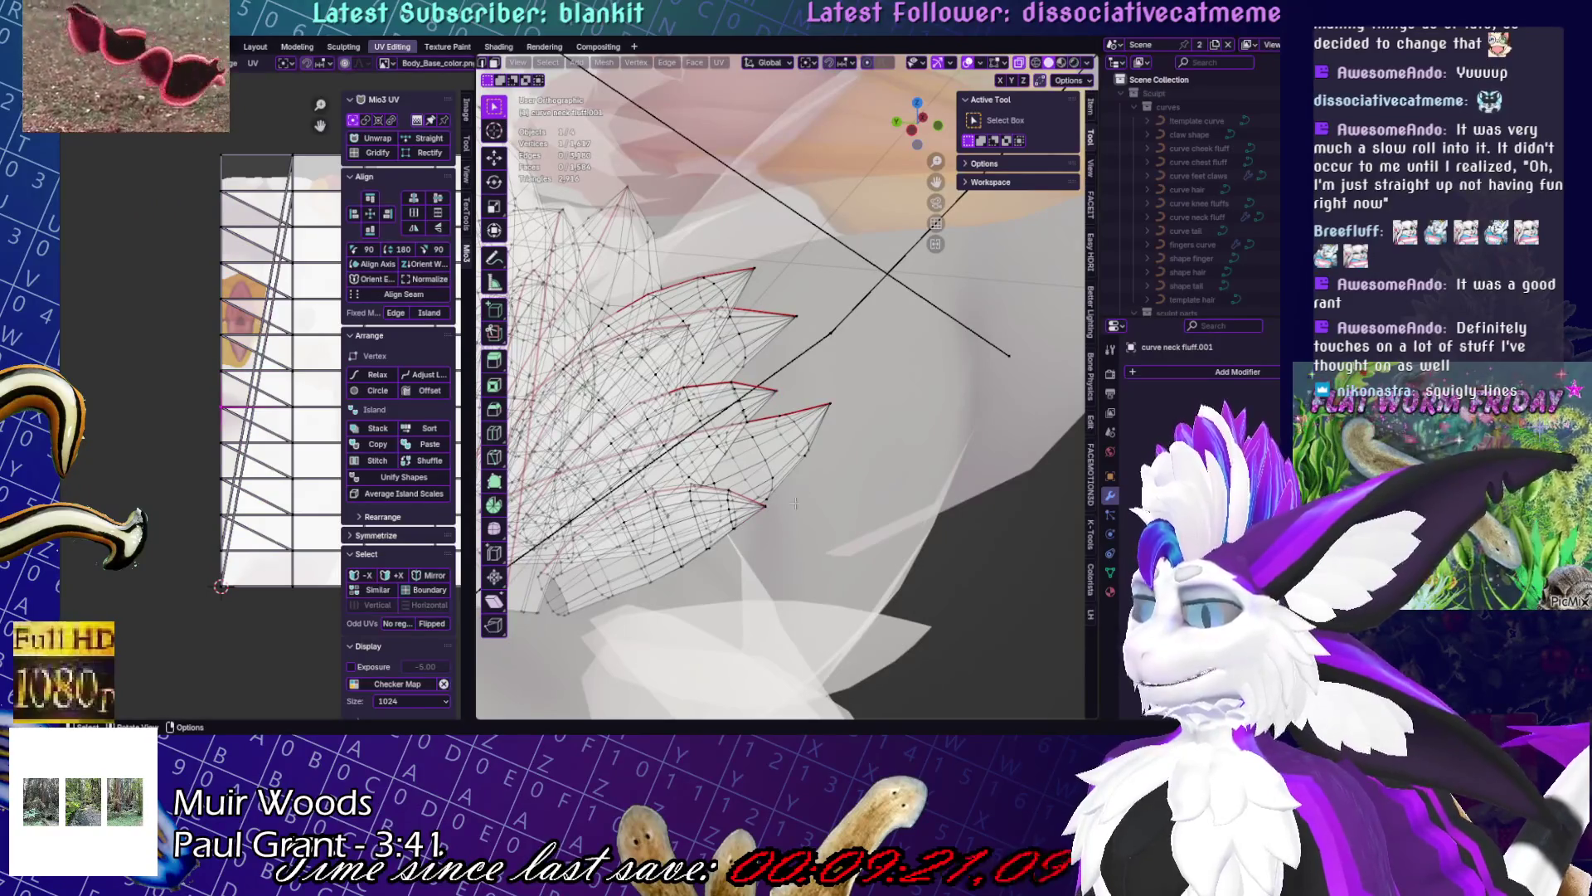
{"action": "scroll", "coordinate": [795, 502], "scroll_direction": "up", "scroll_amount": 10}
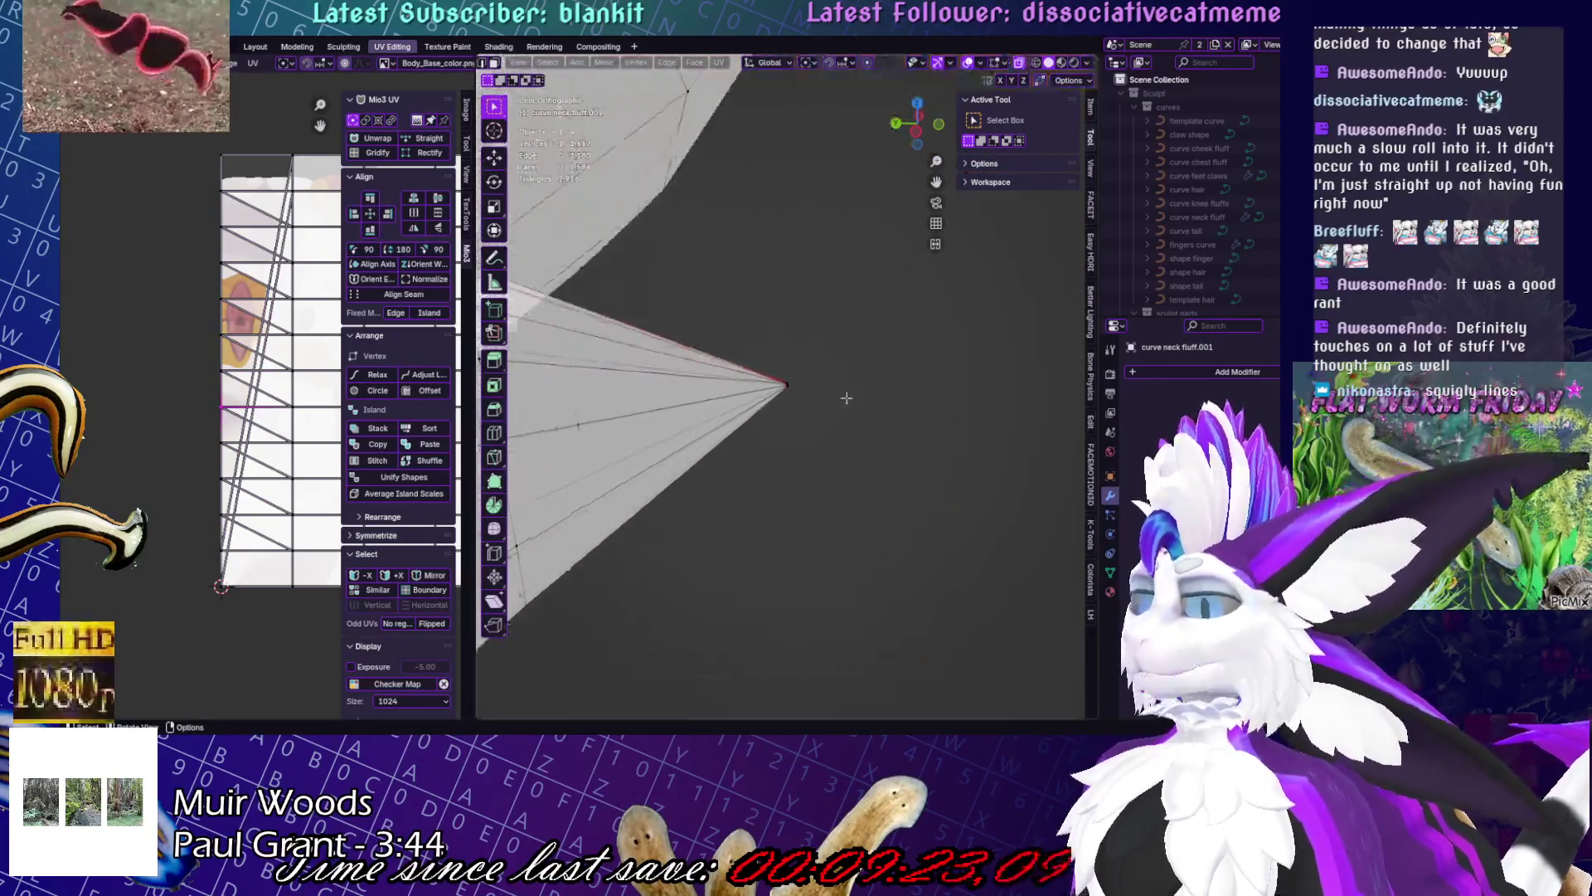
- Select the faces at the spike tip, ending on the tip triangle
{"action": "middle_click_drag", "start_coordinate": [581, 440], "coordinate": [682, 441]}
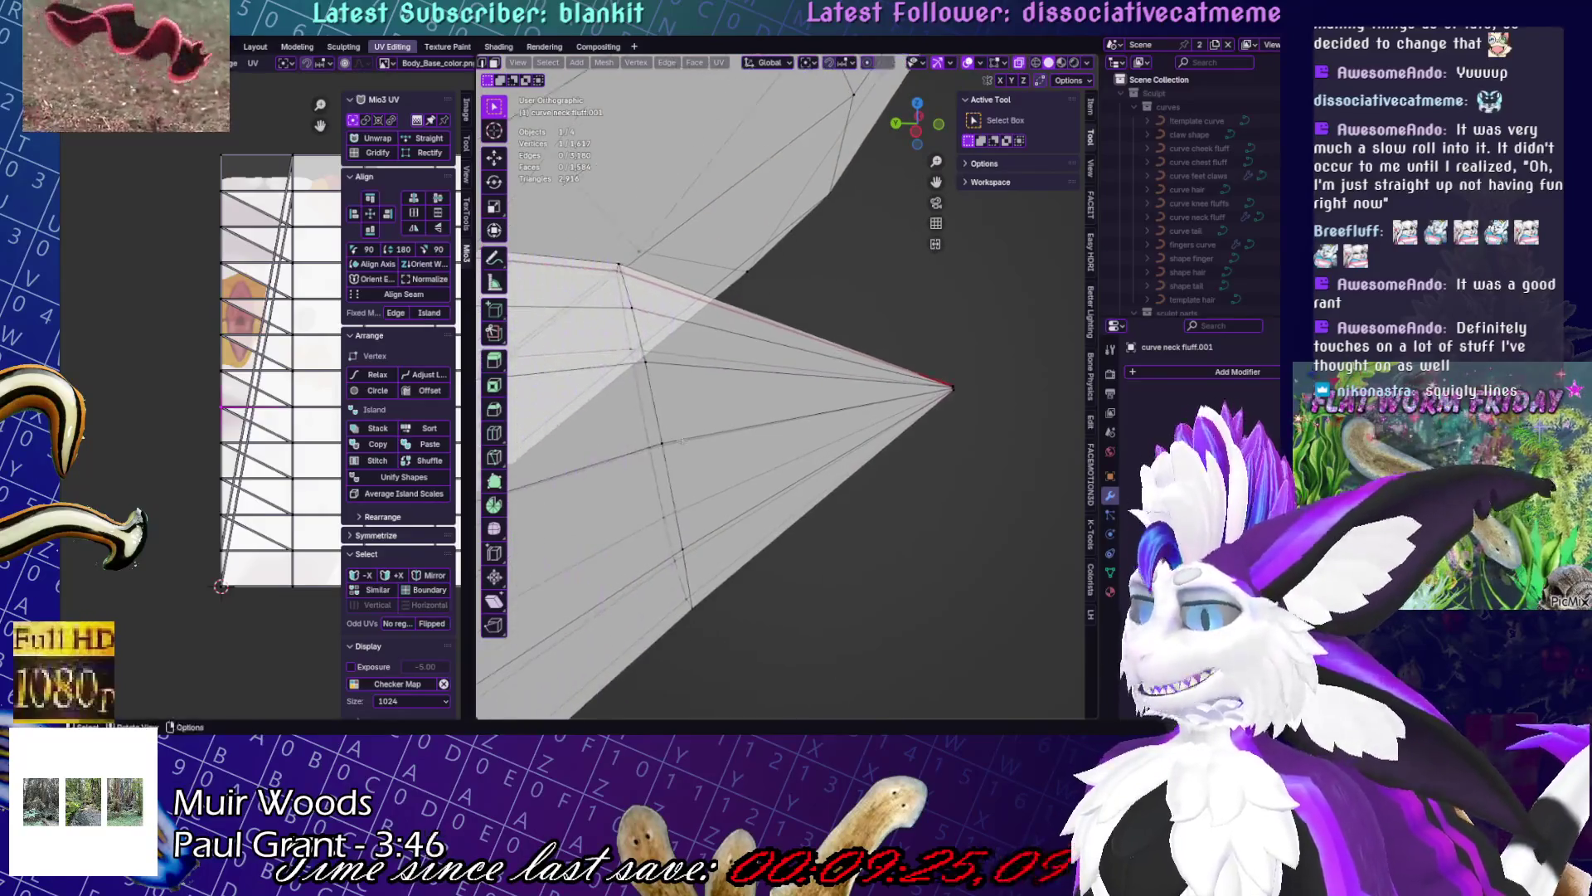
{"action": "scroll", "coordinate": [547, 63], "scroll_direction": "up", "scroll_amount": 3}
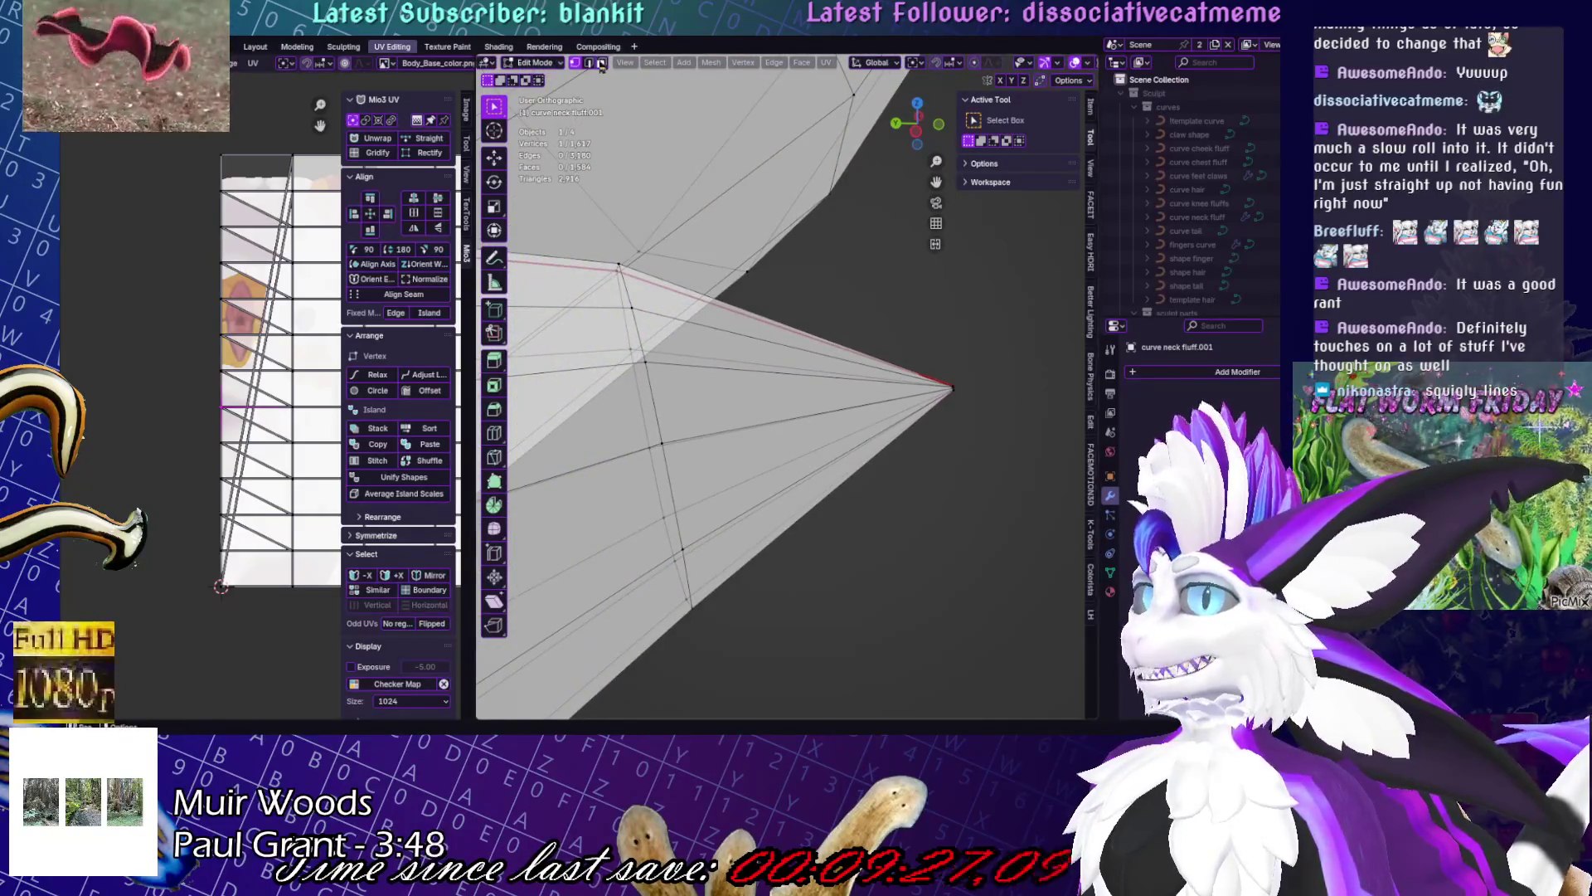
{"action": "left_click", "coordinate": [814, 399]}
{"action": "left_click", "coordinate": [813, 399]}
{"action": "left_click", "coordinate": [814, 399]}
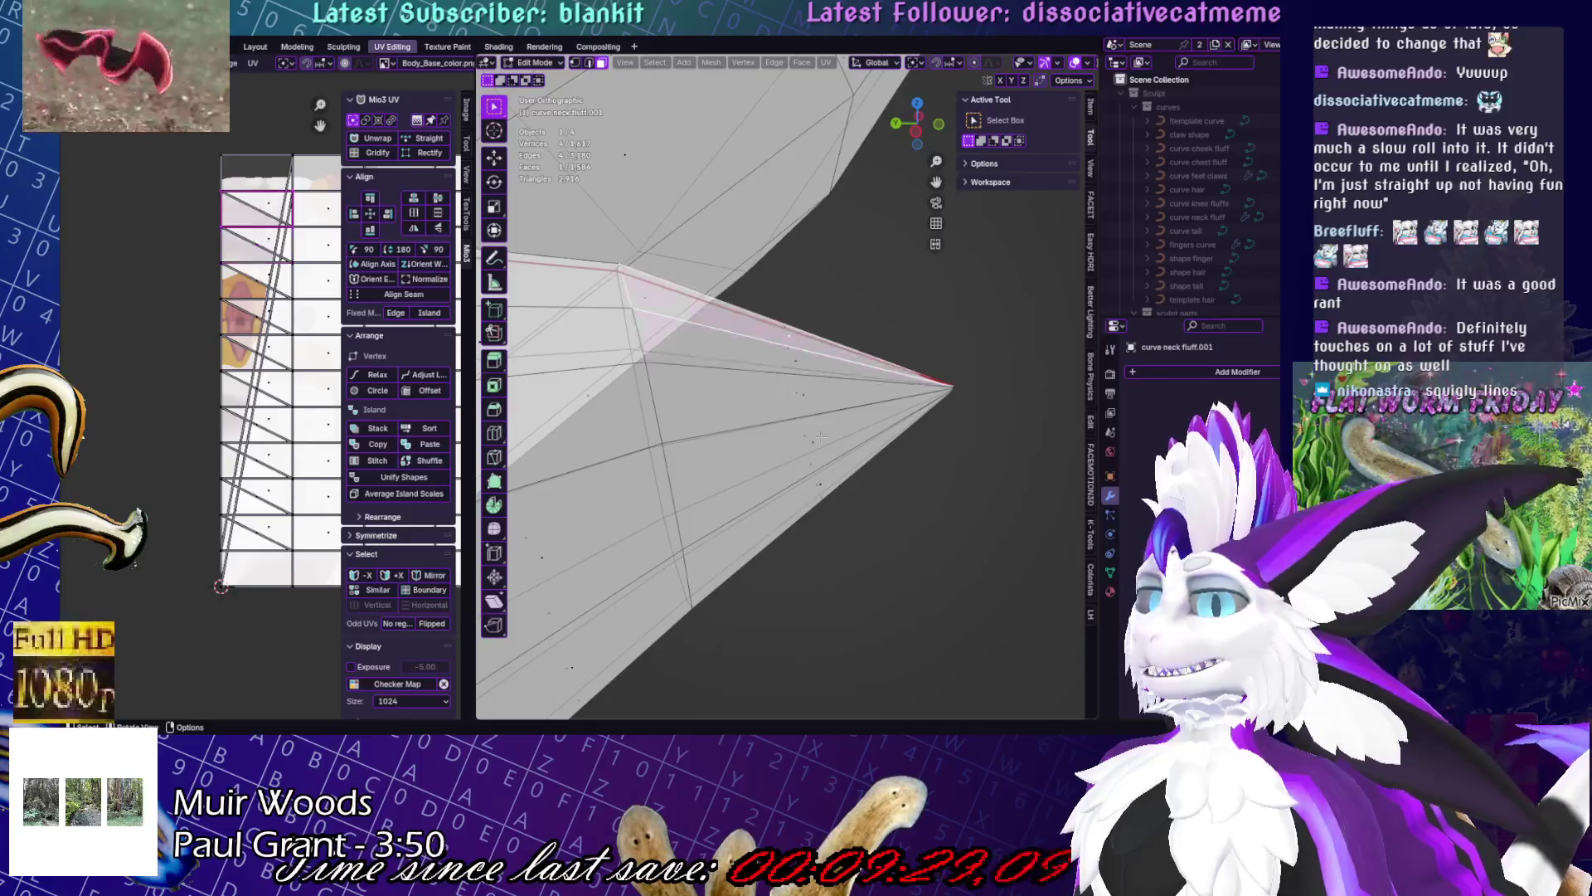
{"action": "left_click", "coordinate": [814, 399]}
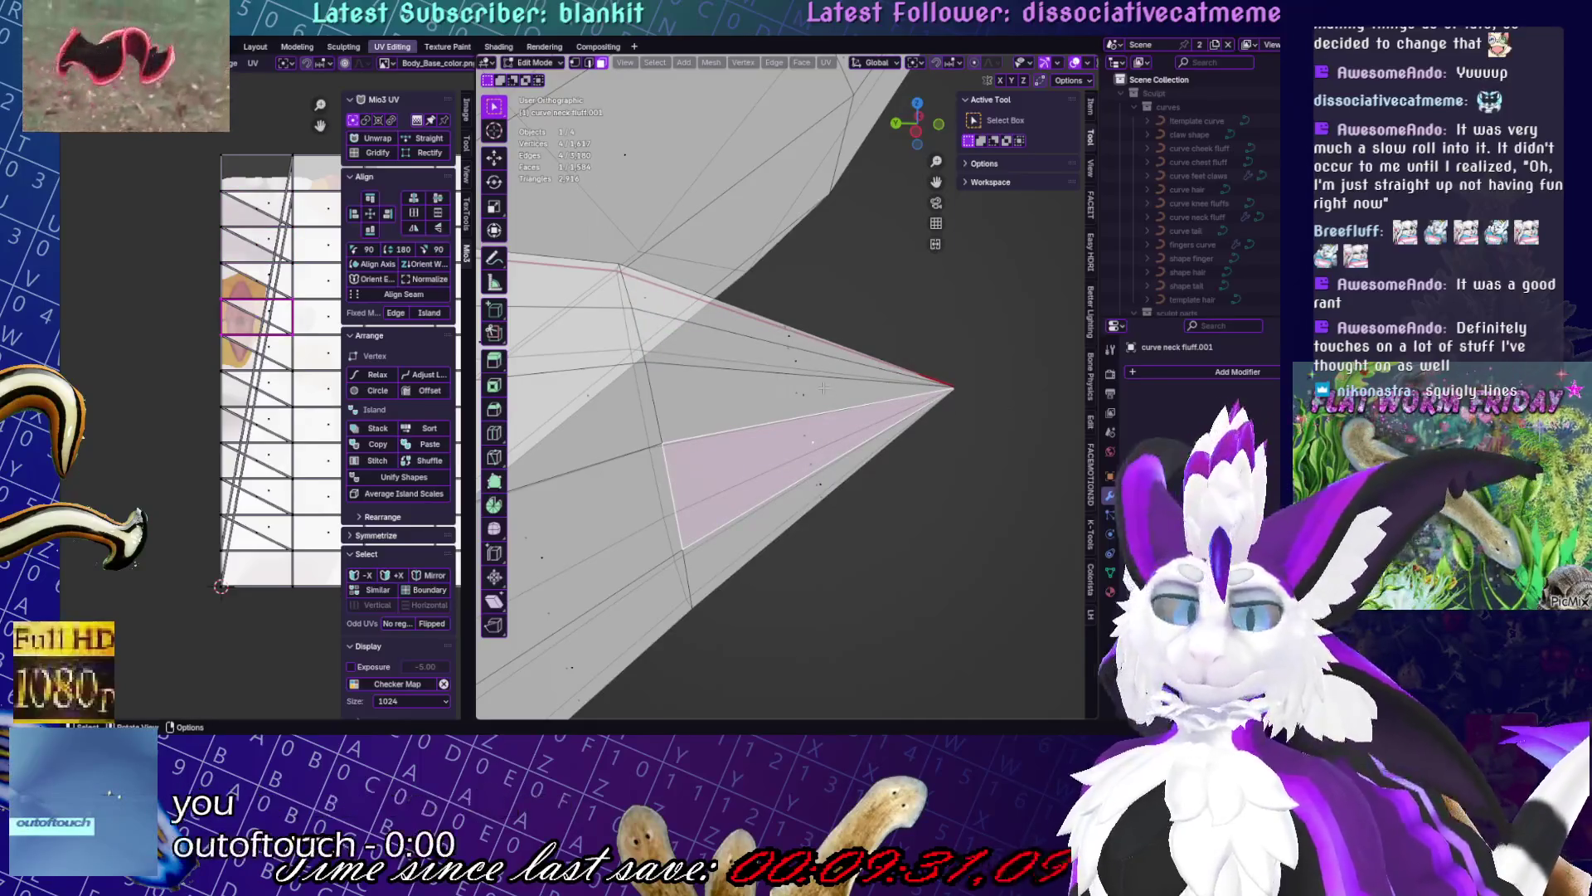
{"action": "middle_click_drag", "start_coordinate": [843, 365], "coordinate": [820, 428]}
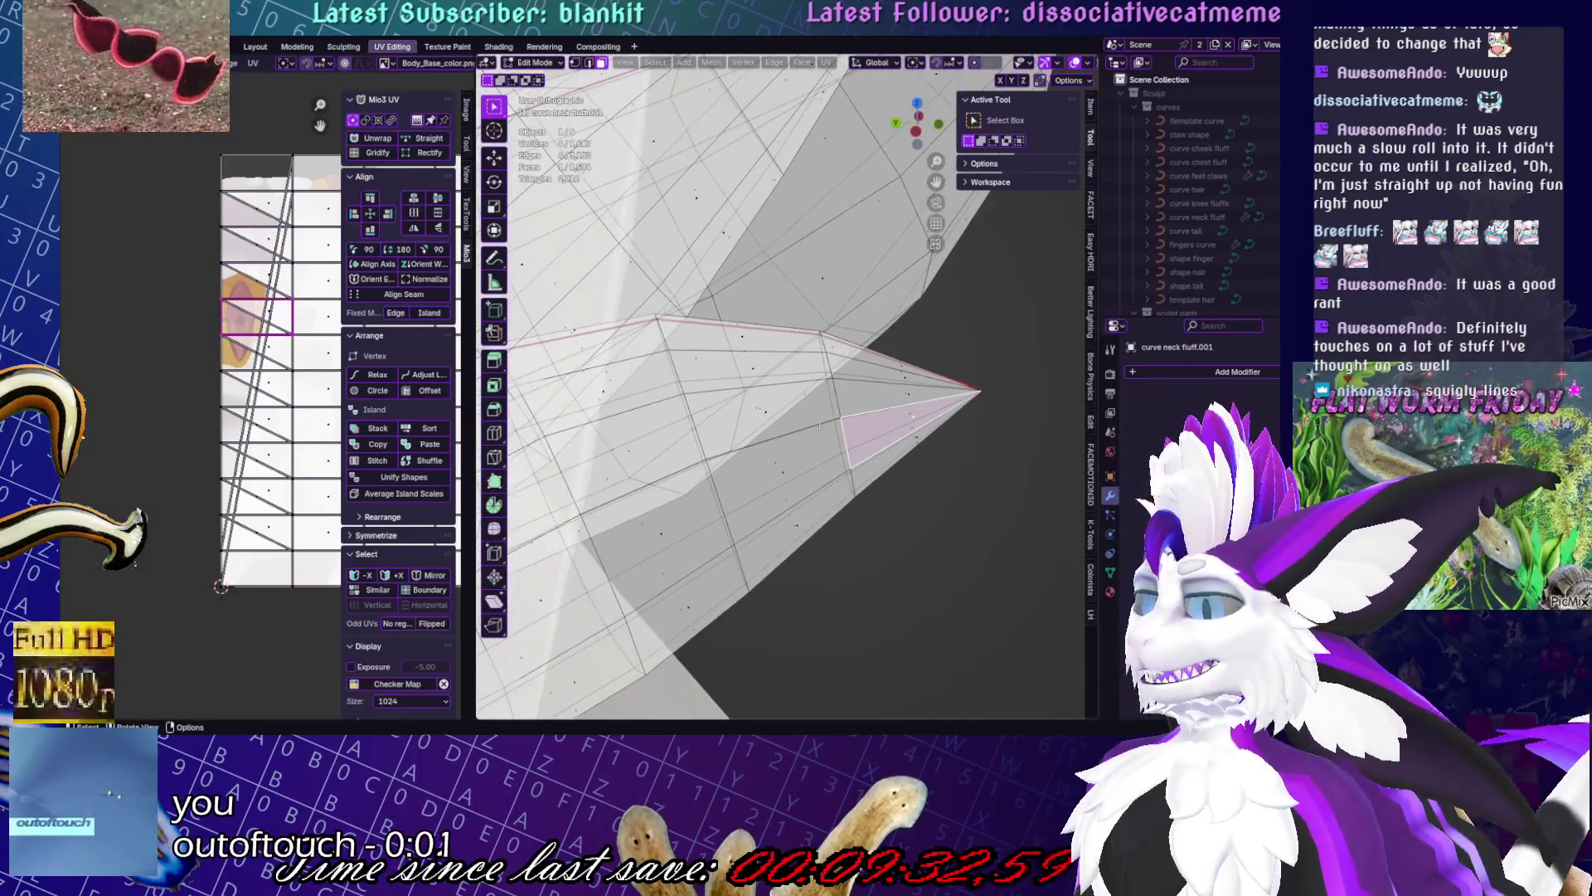
{"action": "left_click", "coordinate": [761, 414]}
{"action": "scroll", "coordinate": [829, 411], "scroll_direction": "up", "scroll_amount": 3}
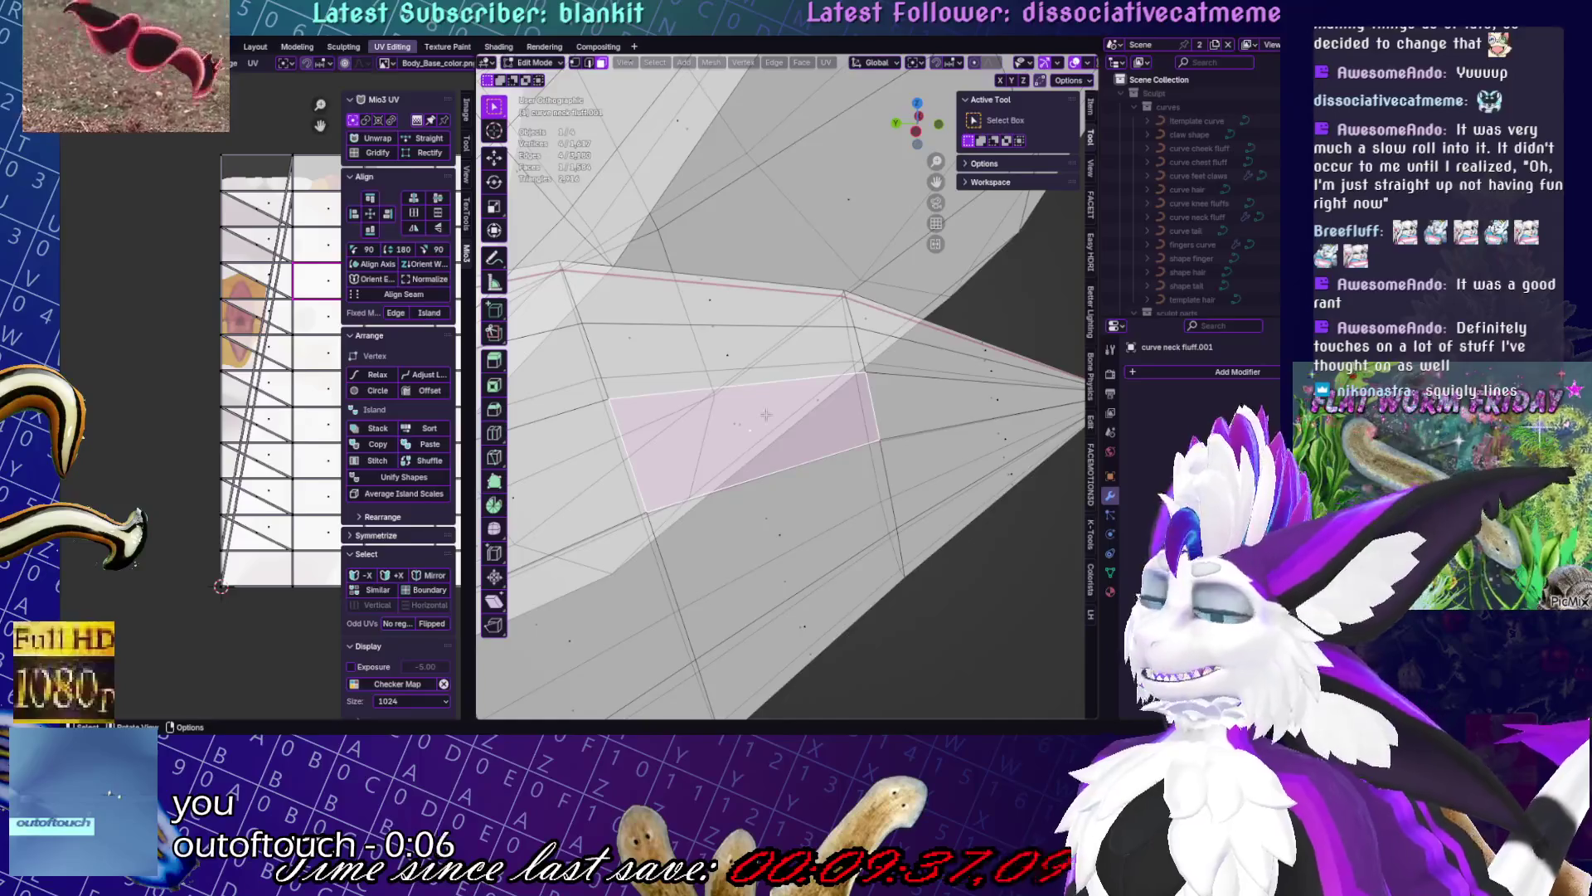
{"action": "mouse_move", "coordinate": [750, 429]}
{"action": "middle_mouse_down"}
{"action": "mouse_move", "coordinate": [907, 378]}
{"action": "mouse_move", "coordinate": [812, 411]}
{"action": "mouse_move", "coordinate": [854, 395]}
{"action": "middle_mouse_up"}
{"action": "left_click", "coordinate": [907, 379]}
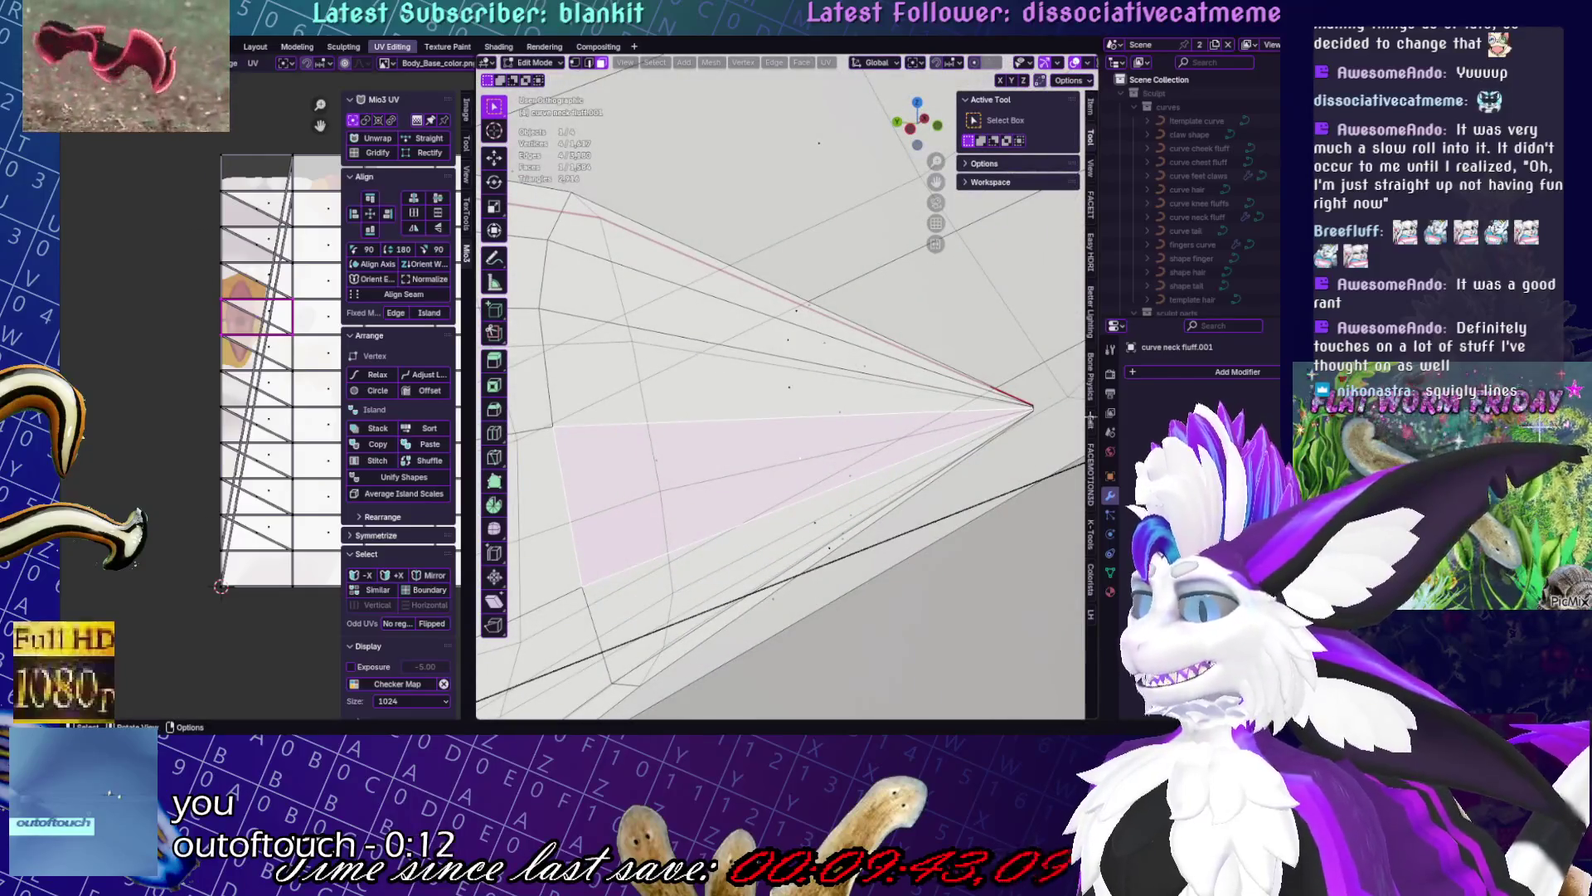
{"action": "mouse_move", "coordinate": [1039, 406]}
{"action": "middle_mouse_down", "text": "shift"}
{"action": "mouse_move", "coordinate": [962, 358]}
{"action": "mouse_move", "coordinate": [839, 356]}
{"action": "mouse_move", "coordinate": [830, 340]}
{"action": "middle_mouse_up", "text": "shift"}
- In vertex select mode, scale the stacked tip vertices apart into a short vertical line
{"action": "left_click", "coordinate": [579, 66]}
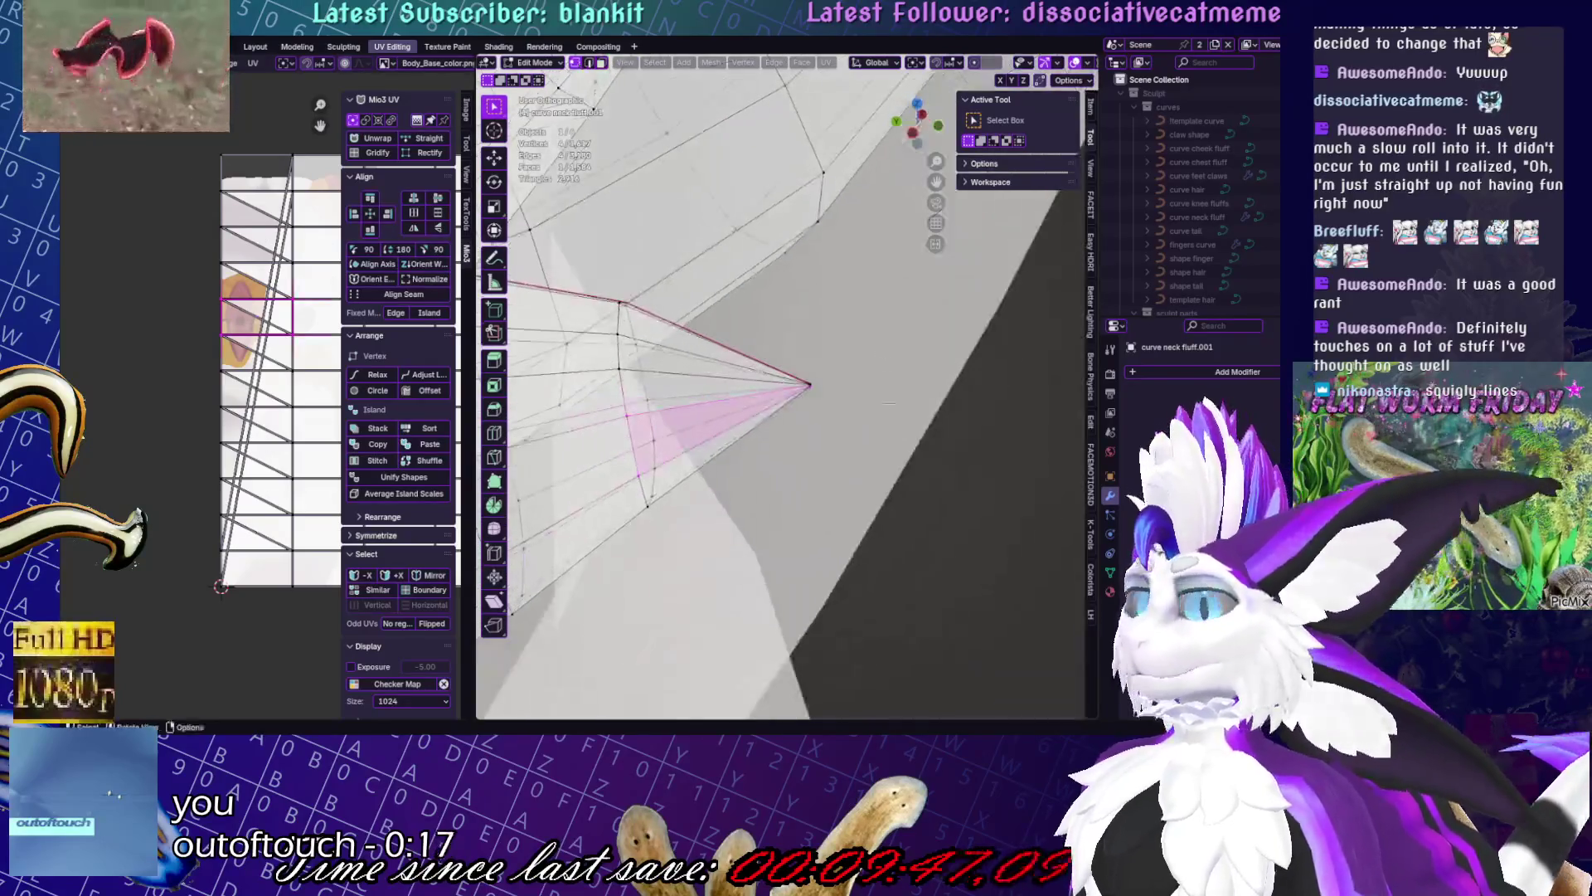
{"action": "key", "text": "s"}
{"action": "key", "text": "Return"}
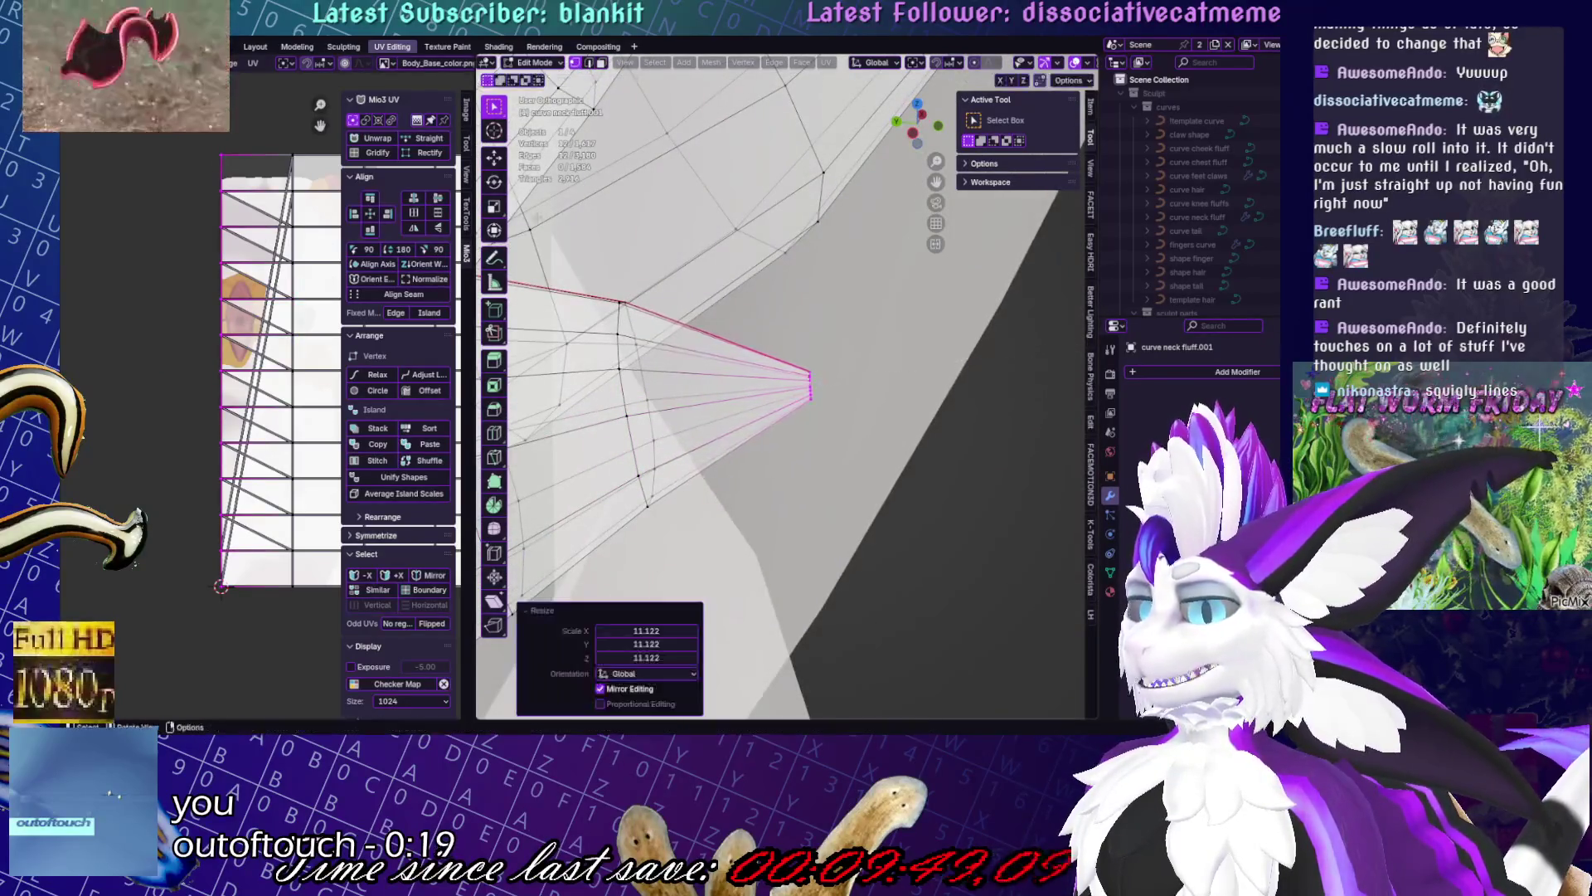
{"action": "key", "text": "s"}
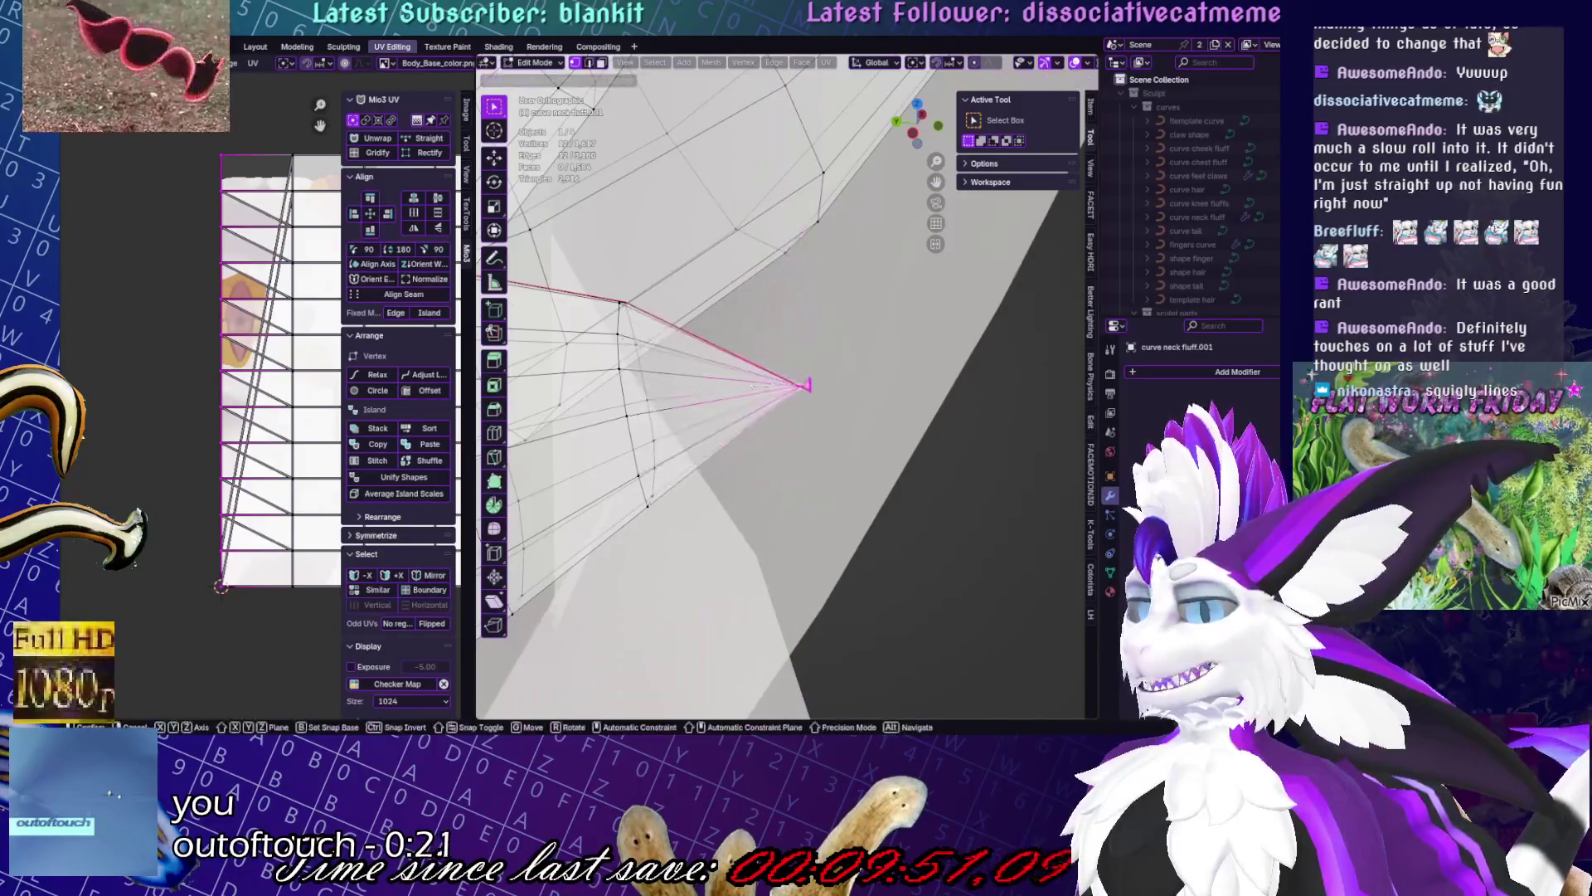
{"action": "left_click", "coordinate": [1028, 365]}
{"action": "middle_click_drag", "start_coordinate": [1029, 365], "coordinate": [943, 348]}
- Merge the spread tip vertices into one point with M > At Center
{"action": "middle_click_drag", "start_coordinate": [889, 433], "coordinate": [923, 432]}
{"action": "key", "text": "m"}
{"action": "left_click", "coordinate": [923, 431]}
{"action": "middle_click_drag", "start_coordinate": [752, 400], "coordinate": [740, 331]}
{"action": "mouse_move", "coordinate": [775, 426]}
{"action": "middle_mouse_down"}
{"action": "mouse_move", "coordinate": [846, 441]}
{"action": "mouse_move", "coordinate": [739, 536]}
{"action": "mouse_move", "coordinate": [999, 480]}
{"action": "mouse_move", "coordinate": [757, 332]}
{"action": "mouse_move", "coordinate": [980, 392]}
{"action": "middle_mouse_up"}
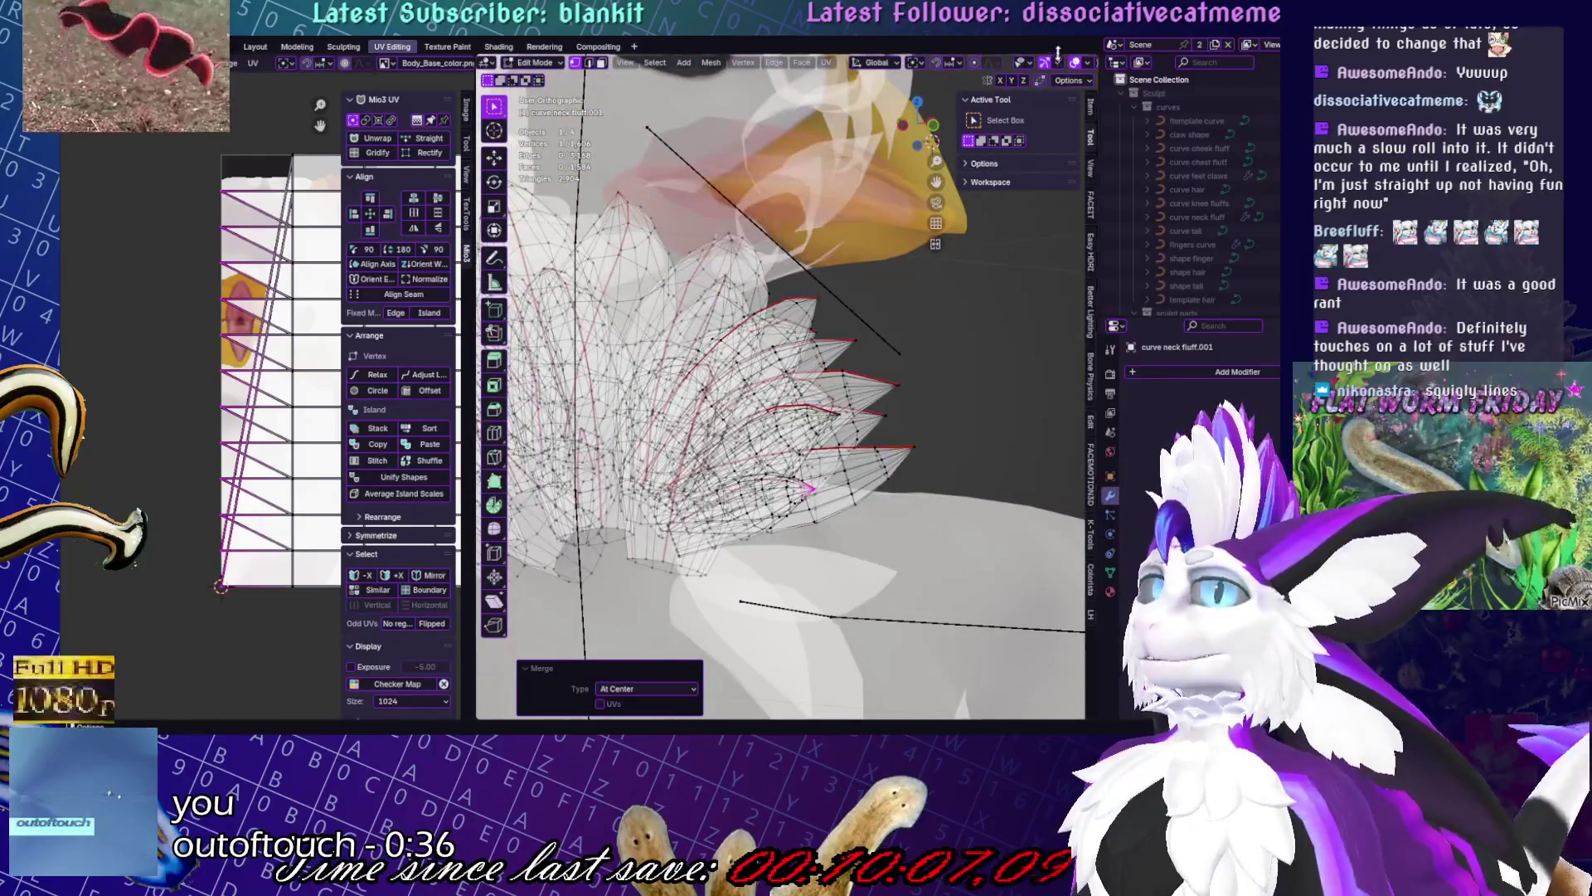
- Zoom out to the beak, neck and shoulder, then widen the UV editor area
{"action": "scroll", "coordinate": [1059, 60], "scroll_direction": "down", "scroll_amount": 3}
{"action": "middle_click_drag", "start_coordinate": [913, 249], "coordinate": [763, 364]}
{"action": "scroll", "coordinate": [763, 363], "scroll_direction": "up", "scroll_amount": 6}
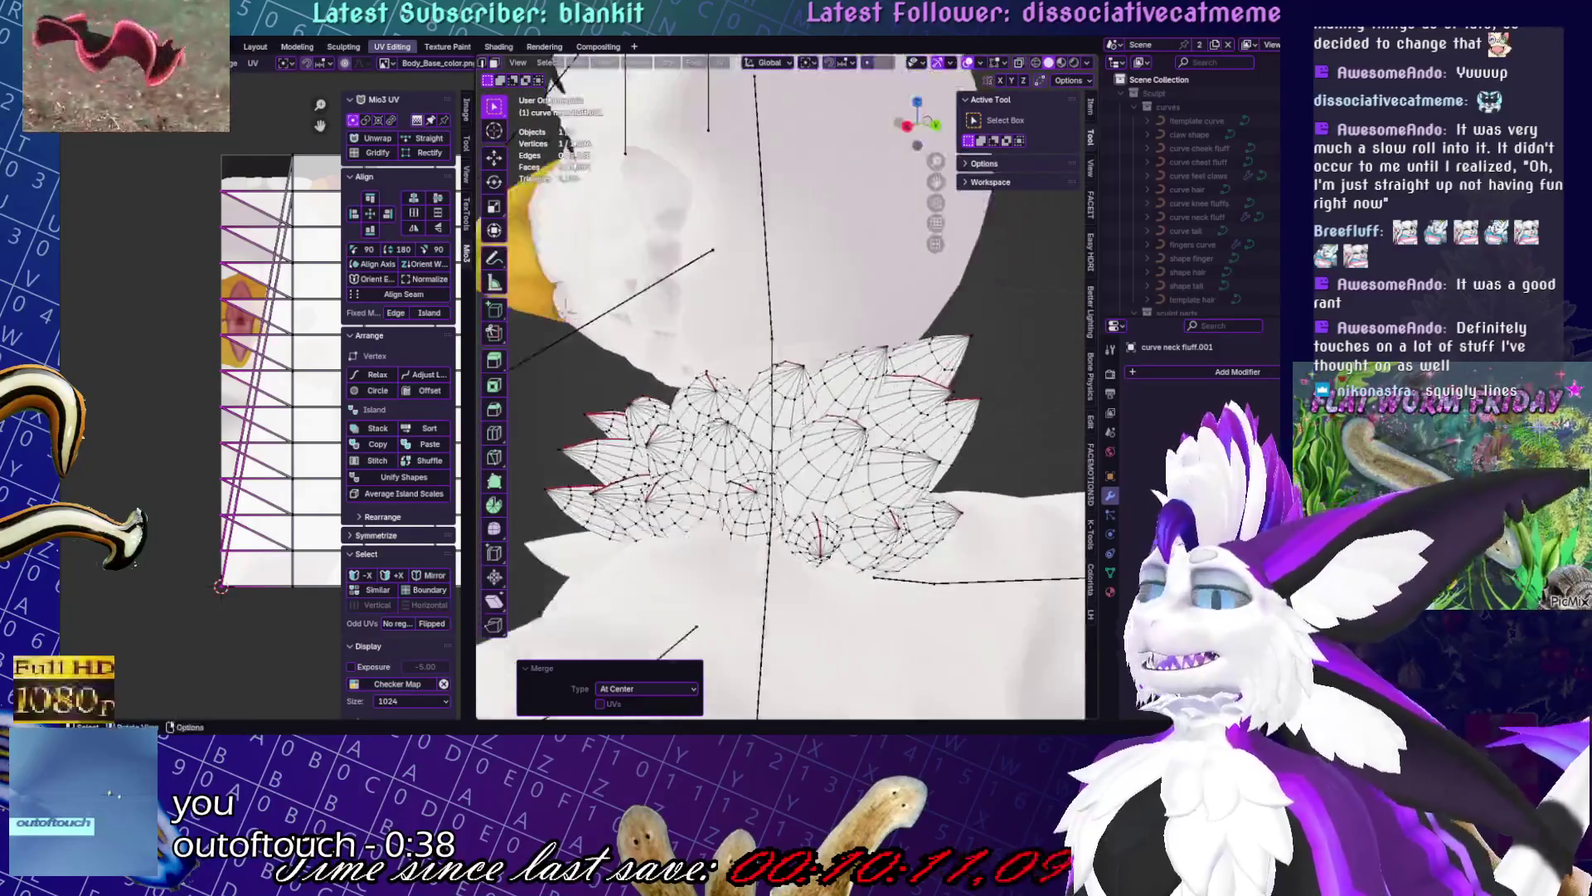
{"action": "scroll", "coordinate": [123, 451], "scroll_direction": "up", "scroll_amount": 3}
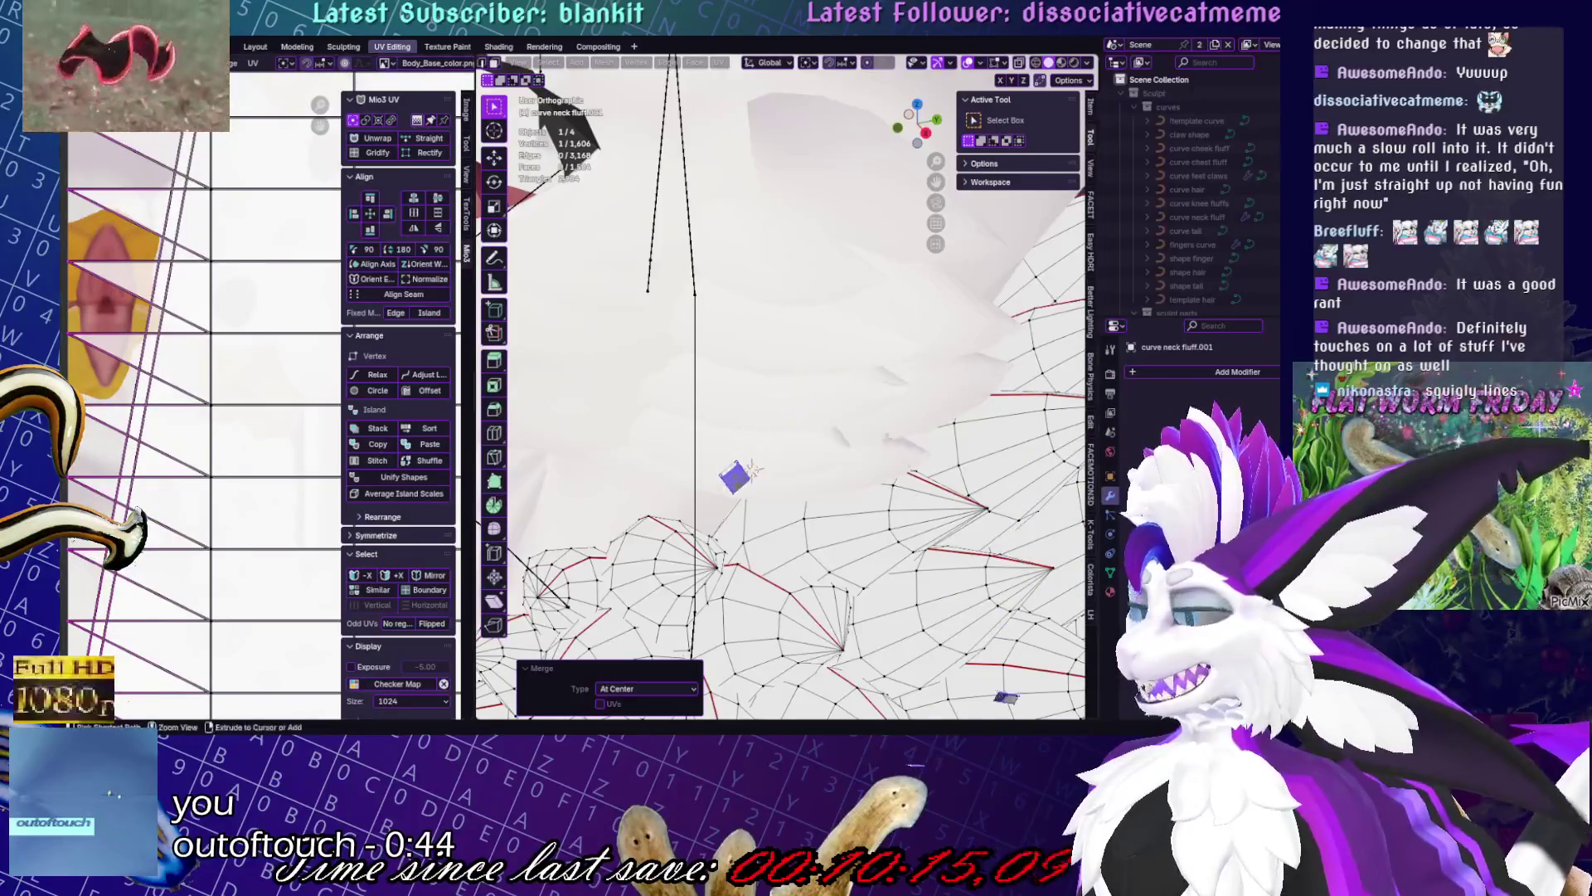
{"action": "scroll", "coordinate": [143, 578], "scroll_direction": "down", "scroll_amount": 4}
{"action": "scroll", "coordinate": [255, 345], "scroll_direction": "up", "scroll_amount": 3}
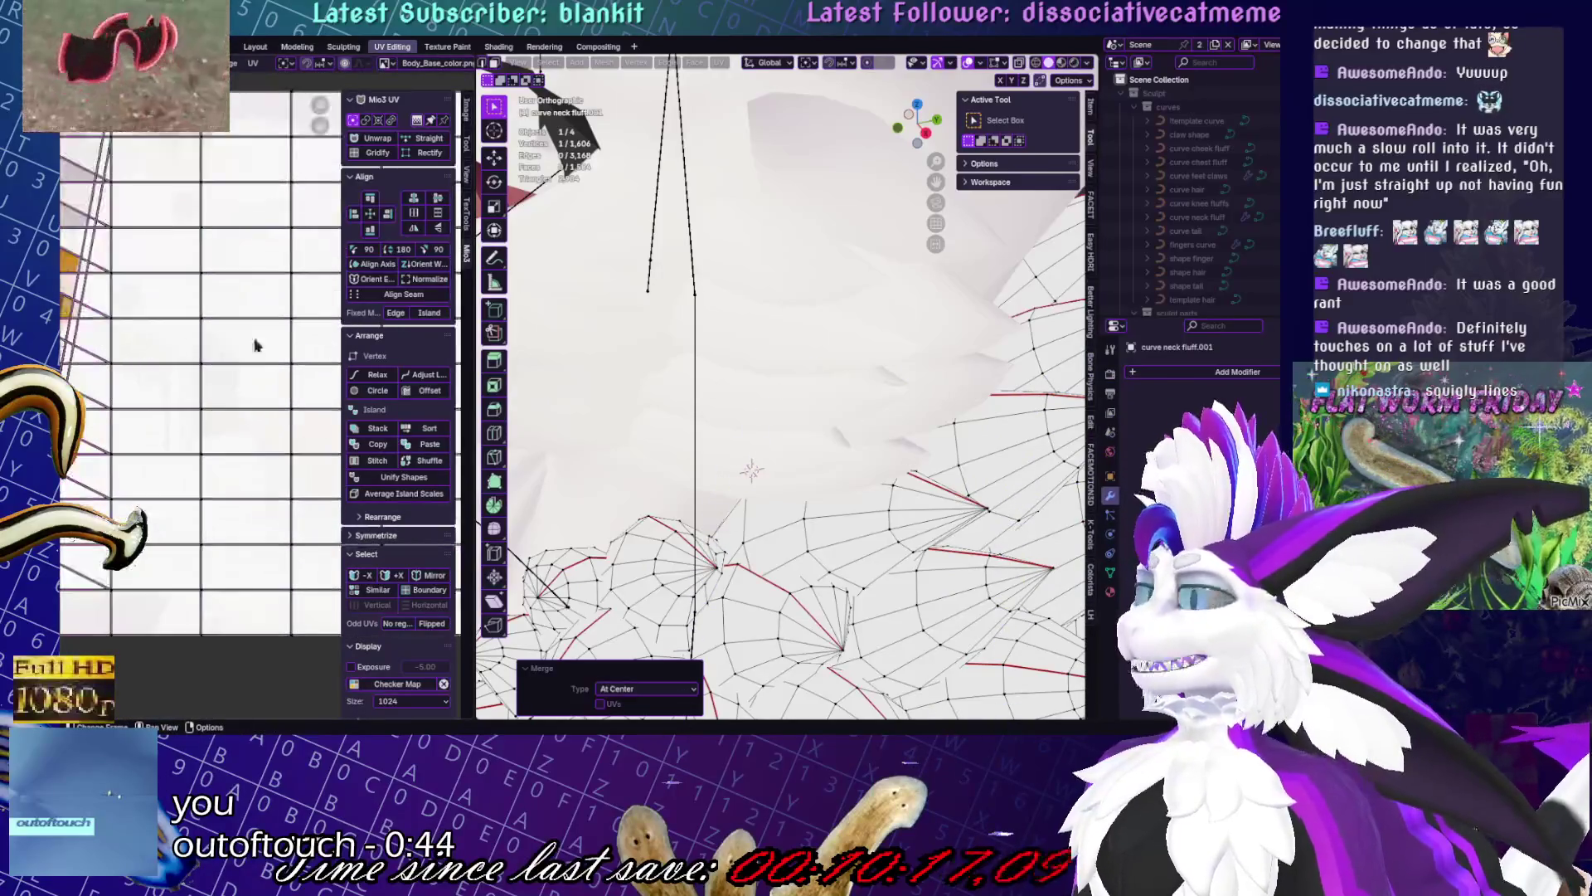
{"action": "scroll", "coordinate": [724, 485], "scroll_direction": "down", "scroll_amount": 3}
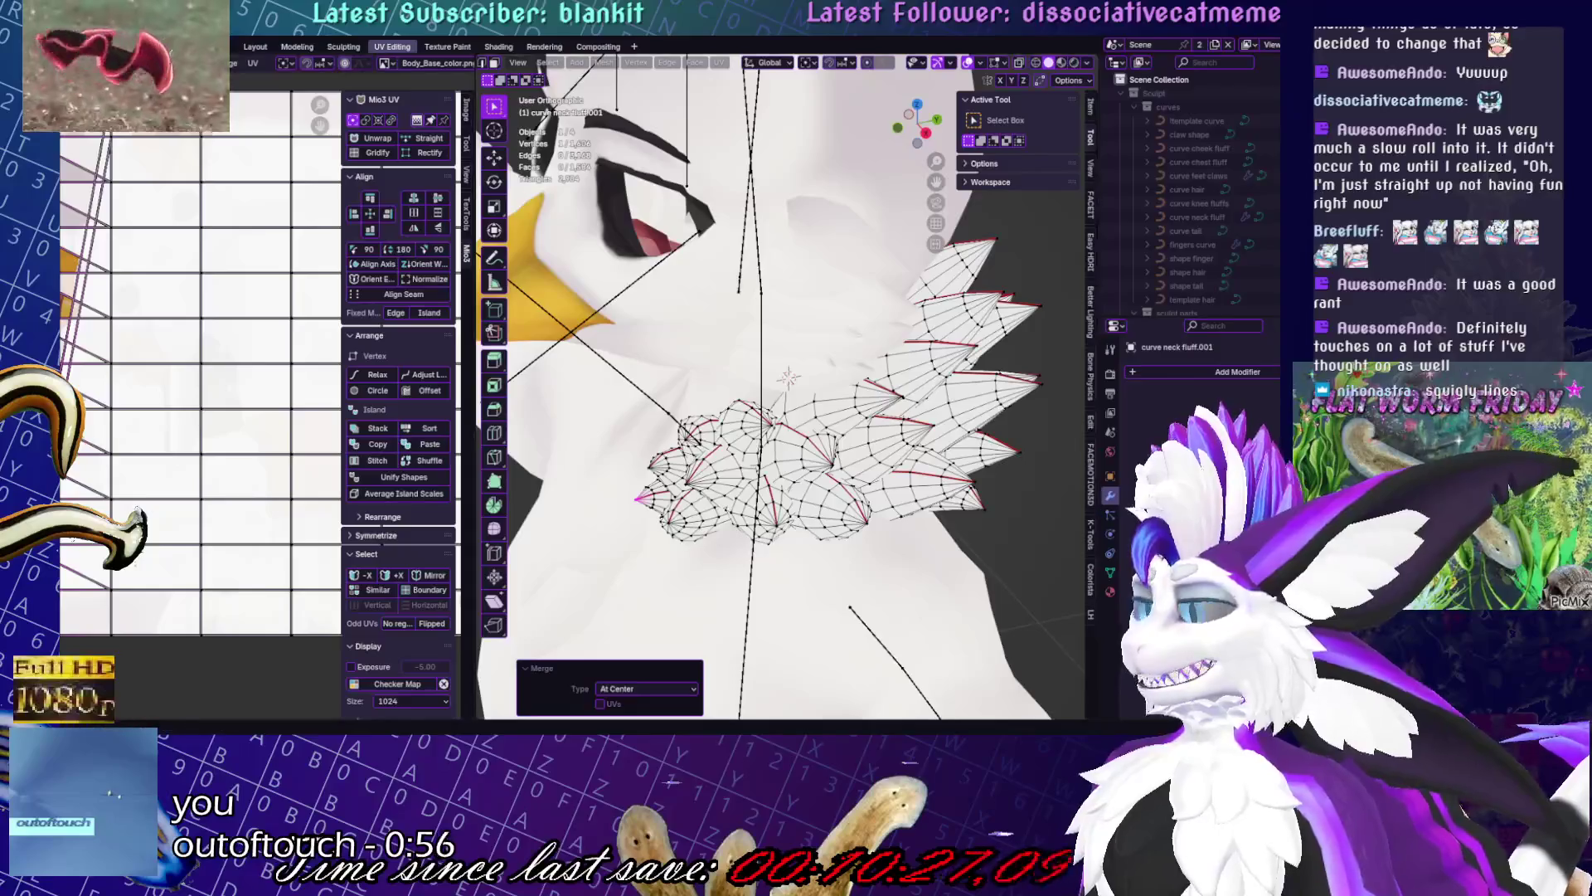
{"action": "scroll", "coordinate": [779, 398], "scroll_direction": "up", "scroll_amount": 5}
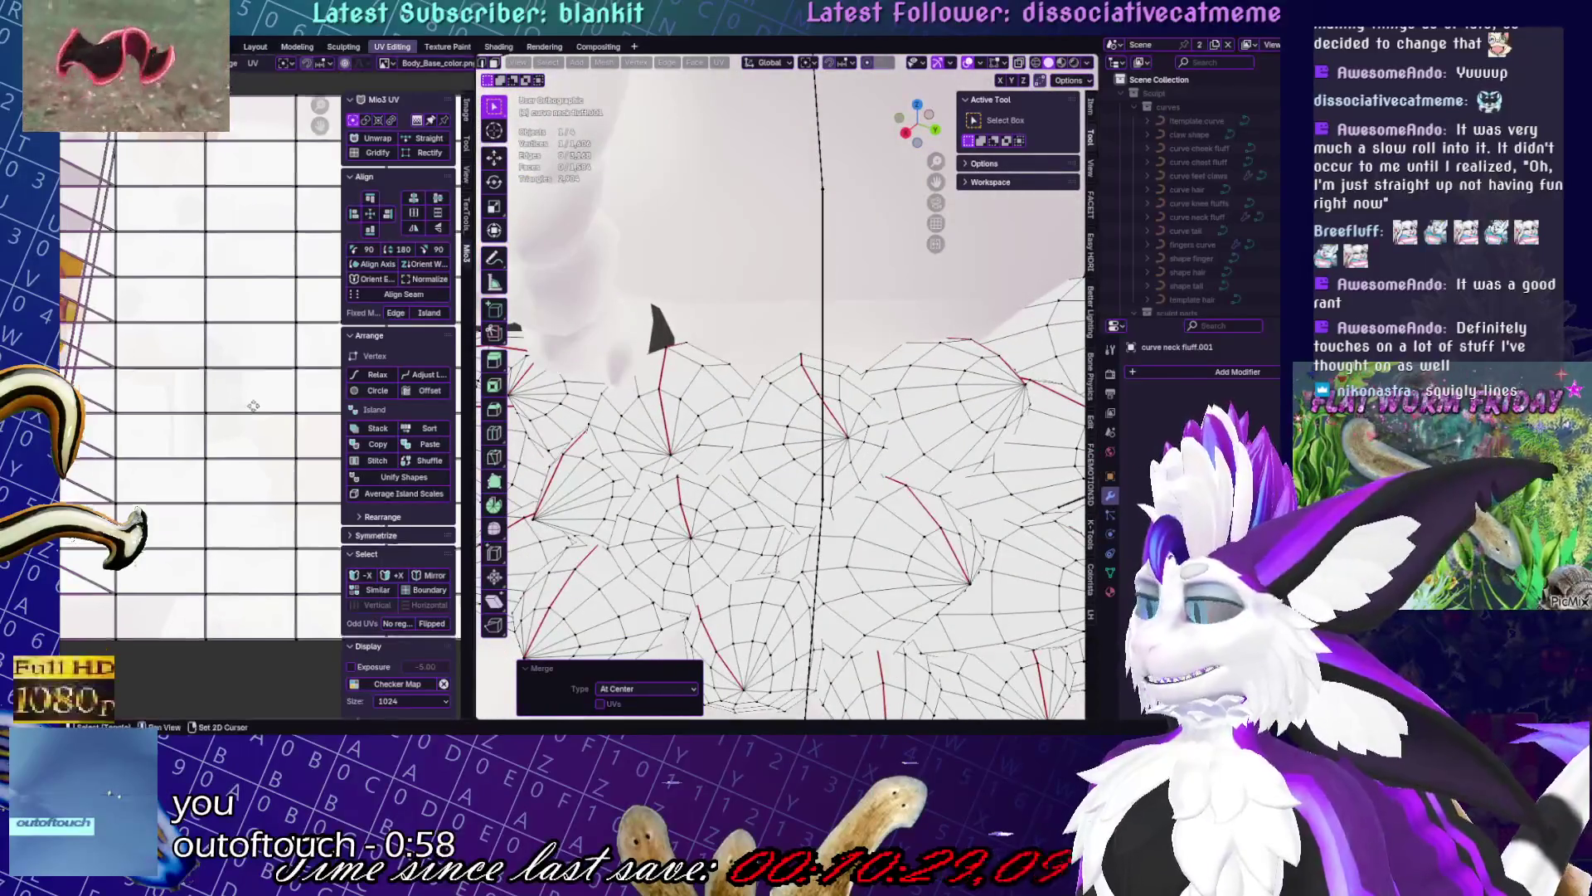
{"action": "left_click_drag", "start_coordinate": [466, 308], "coordinate": [678, 309]}
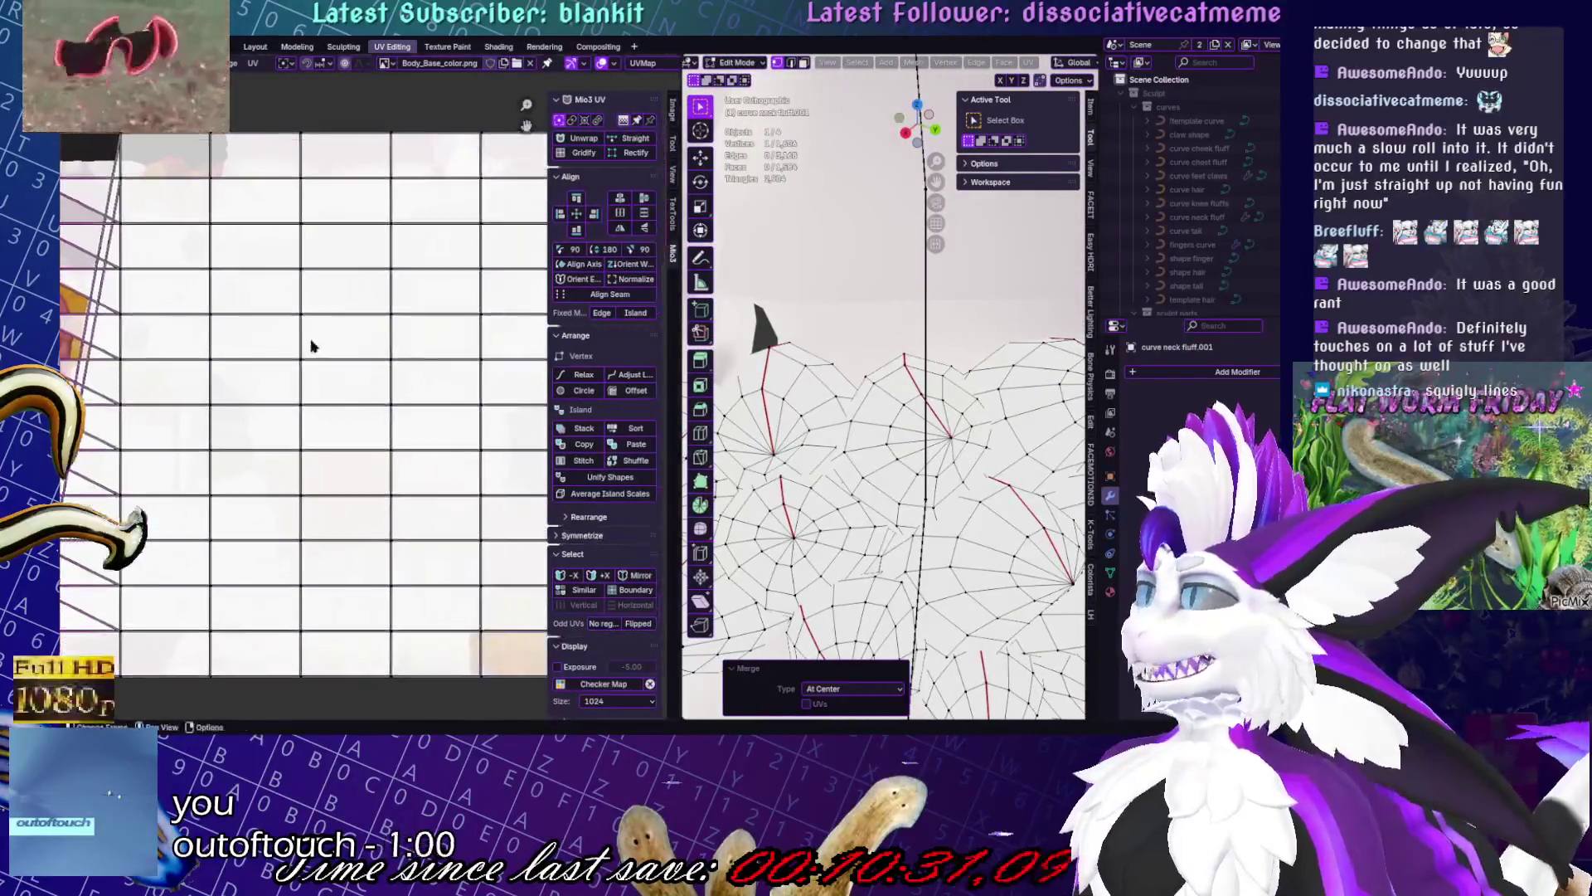
- Select the linked fluff region, cancel an accidental knife cut, and clear the selection
{"action": "scroll", "coordinate": [324, 298], "scroll_direction": "down", "scroll_amount": 3}
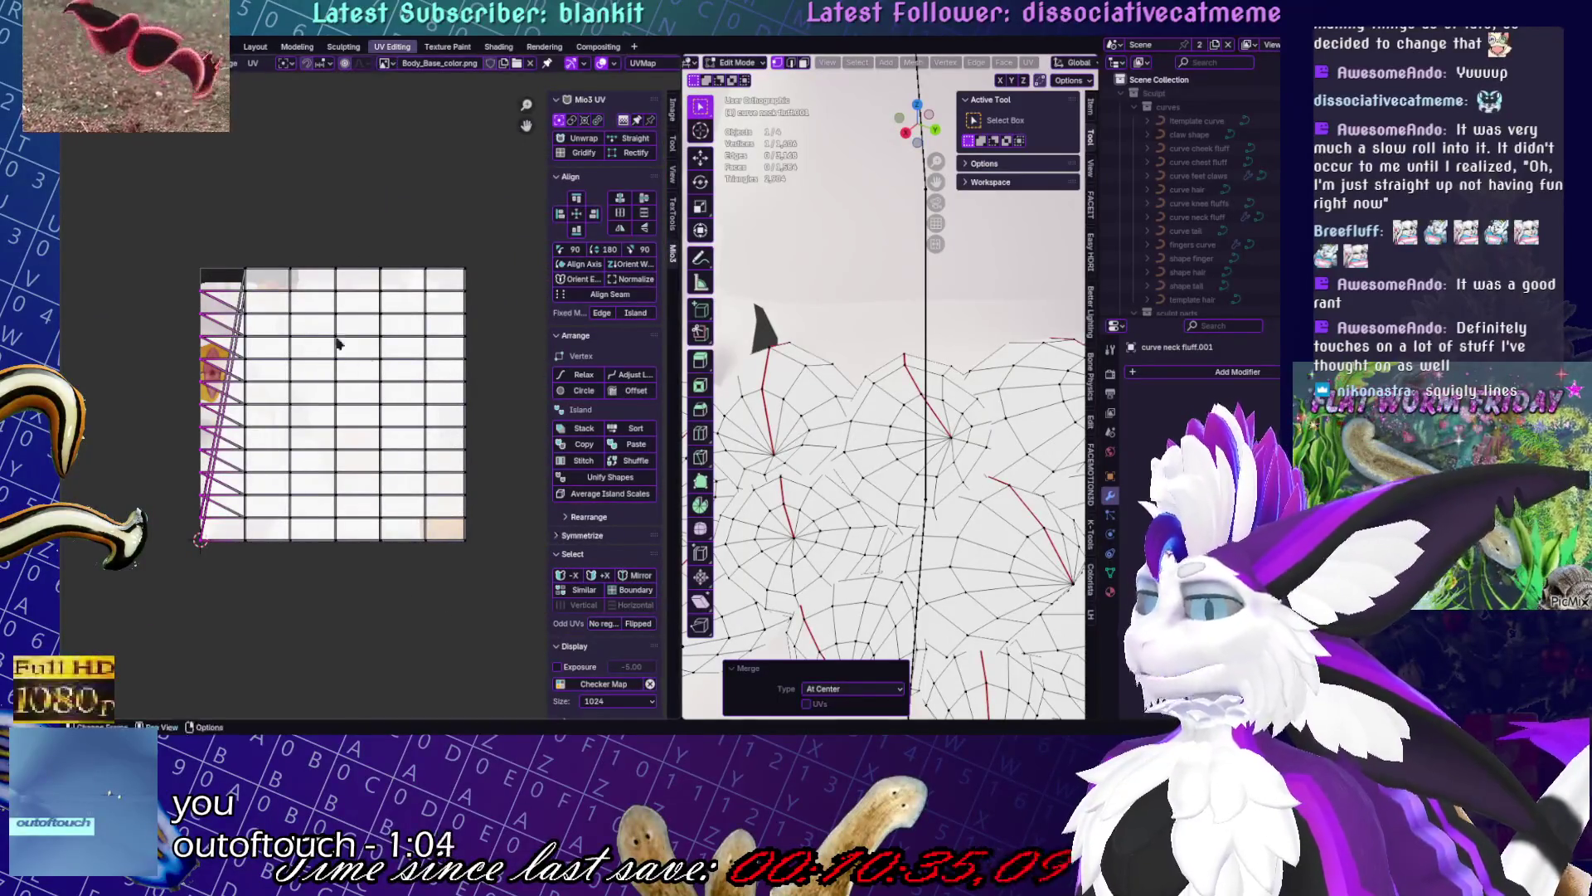
{"action": "key", "text": "l"}
{"action": "key", "text": "k"}
{"action": "key", "text": "Escape"}
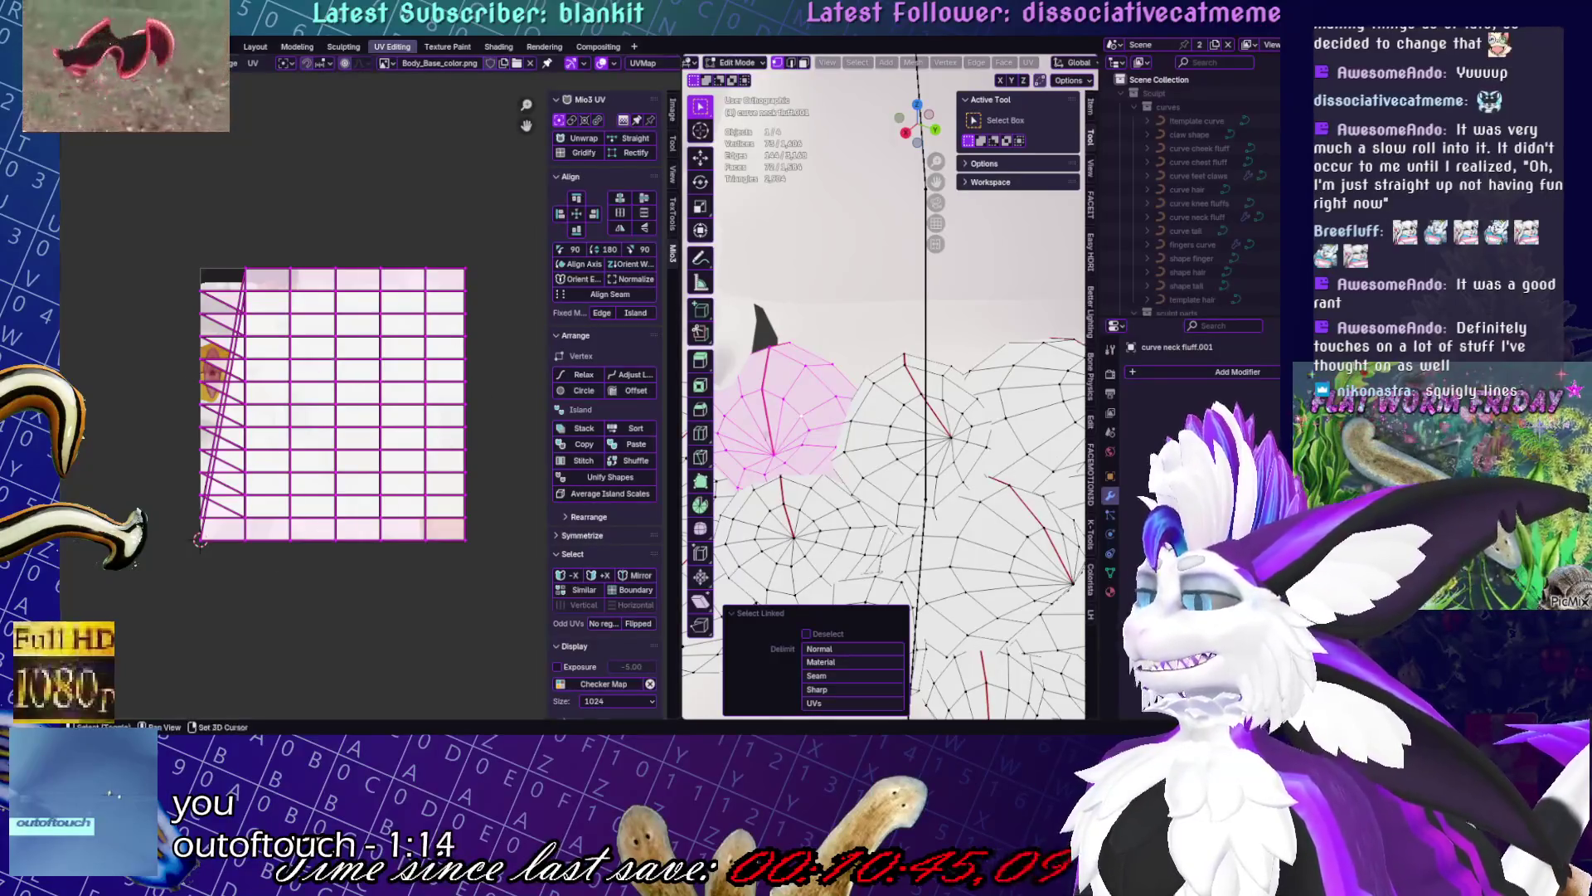
{"action": "scroll", "coordinate": [884, 414], "scroll_direction": "up", "scroll_amount": 1}
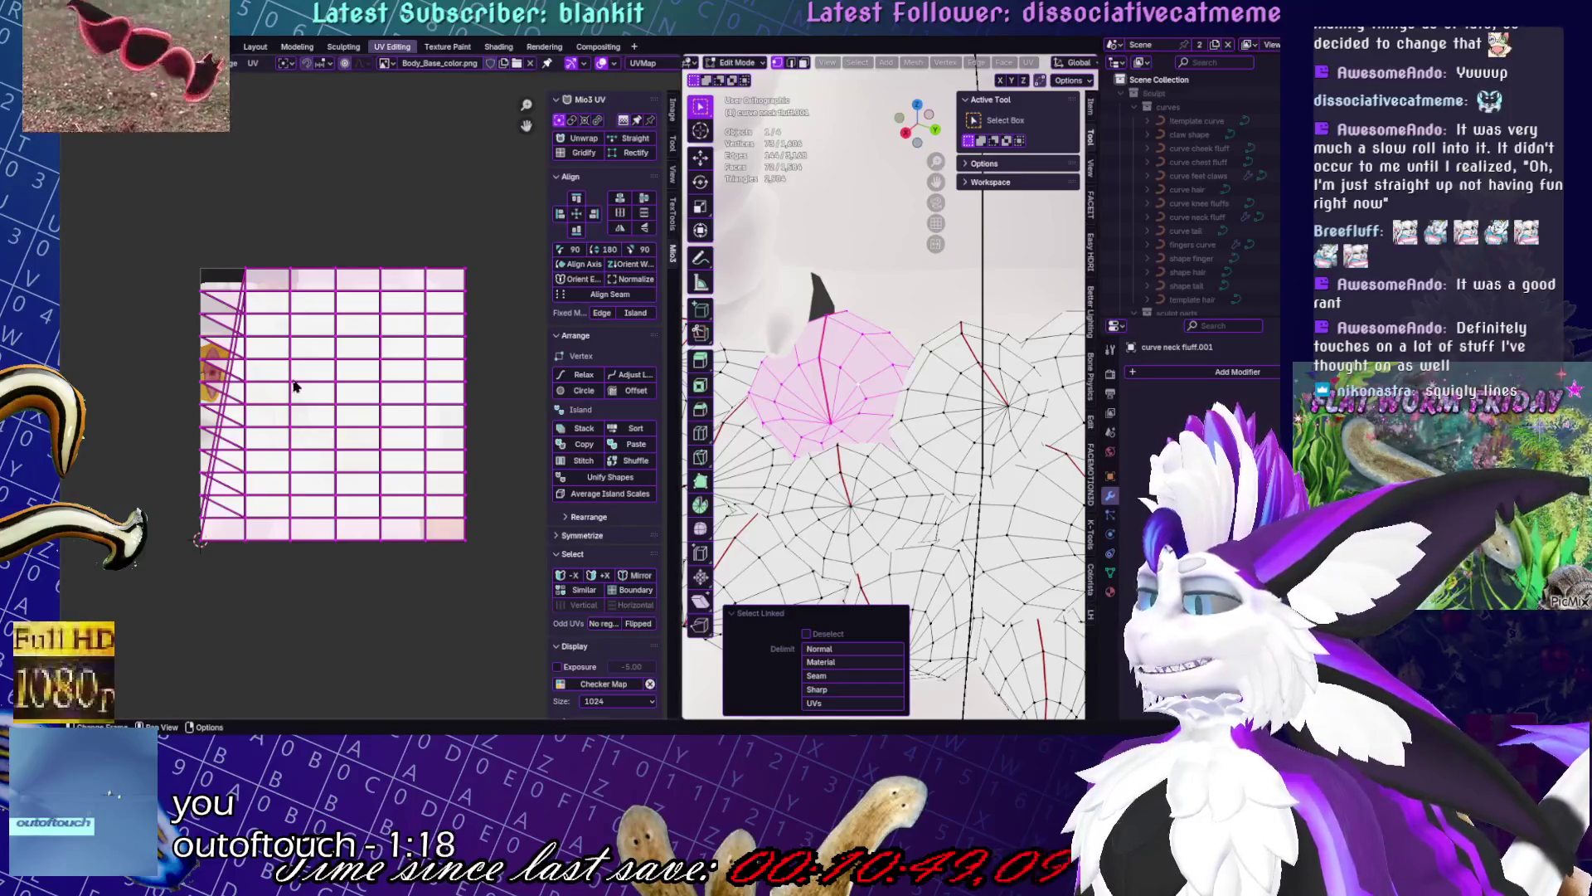
{"action": "middle_click_drag", "start_coordinate": [1054, 396], "coordinate": [1029, 390]}
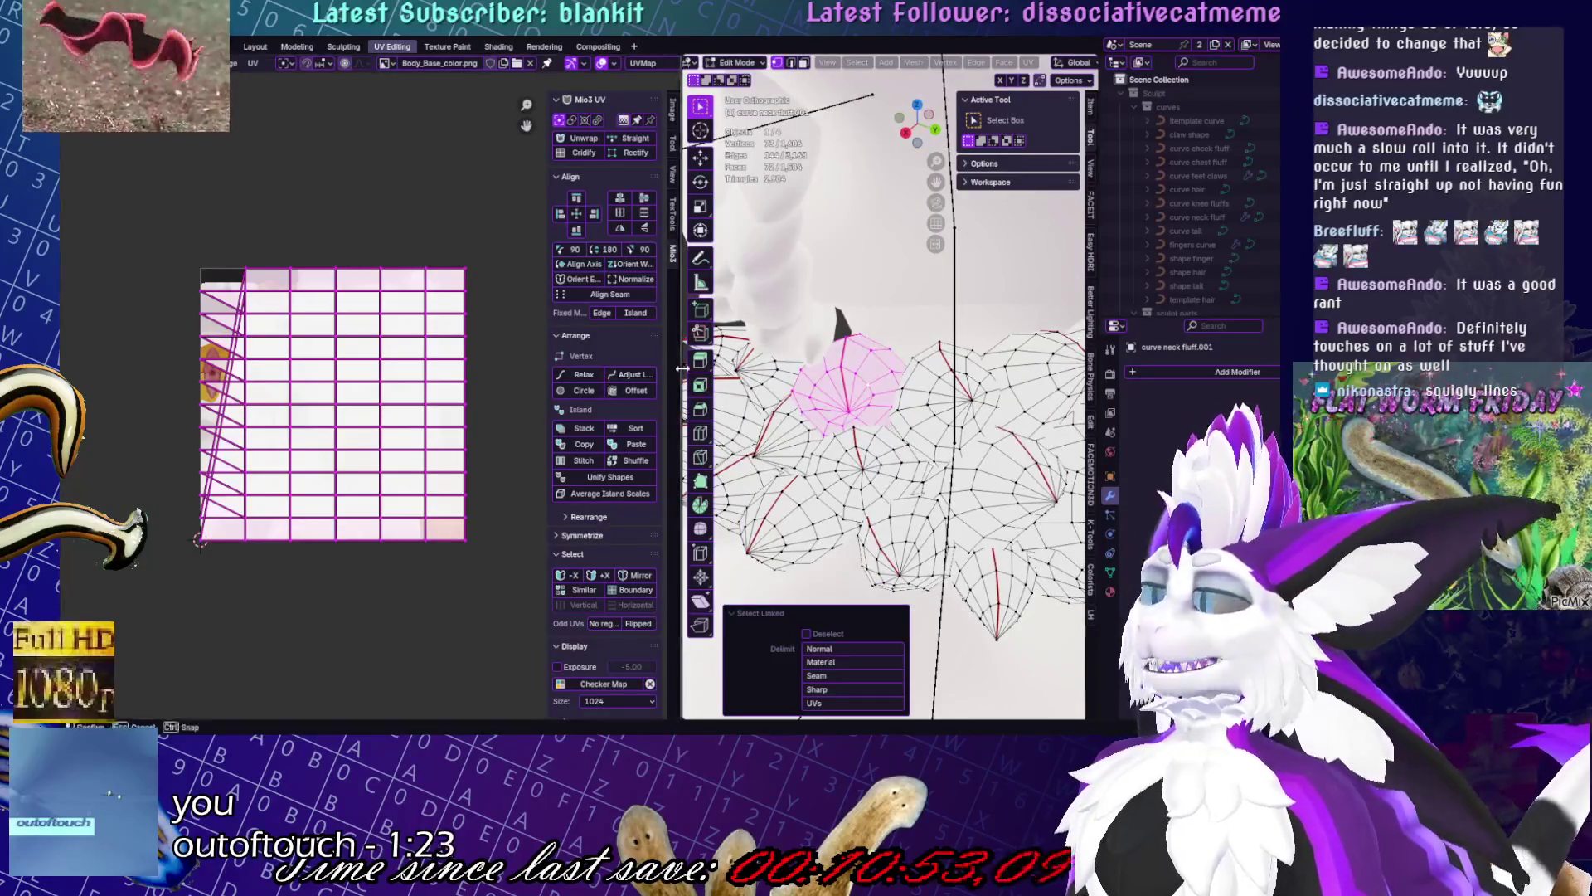
{"action": "left_click_drag", "start_coordinate": [681, 388], "coordinate": [392, 388]}
{"action": "scroll", "coordinate": [919, 340], "scroll_direction": "down", "scroll_amount": 5}
{"action": "scroll", "coordinate": [920, 340], "scroll_direction": "up", "scroll_amount": 5}
{"action": "mouse_move", "coordinate": [919, 340]}
{"action": "middle_mouse_down"}
{"action": "mouse_move", "coordinate": [711, 257]}
{"action": "mouse_move", "coordinate": [639, 272]}
{"action": "mouse_move", "coordinate": [747, 273]}
{"action": "mouse_move", "coordinate": [943, 403]}
{"action": "mouse_move", "coordinate": [879, 389]}
{"action": "mouse_move", "coordinate": [854, 410]}
{"action": "mouse_move", "coordinate": [939, 459]}
{"action": "mouse_move", "coordinate": [756, 477]}
{"action": "middle_mouse_up"}
{"action": "scroll", "coordinate": [638, 272], "scroll_direction": "down", "scroll_amount": 3}
{"action": "key", "text": "alt+a"}
{"action": "scroll", "coordinate": [942, 402], "scroll_direction": "up", "scroll_amount": 4}
- Reselect the neck fluff object and select one whole fluff piece in Edit Mode
{"action": "key", "text": "Tab"}
{"action": "scroll", "coordinate": [901, 355], "scroll_direction": "up", "scroll_amount": 2}
{"action": "left_click", "coordinate": [837, 415]}
{"action": "key", "text": "Tab"}
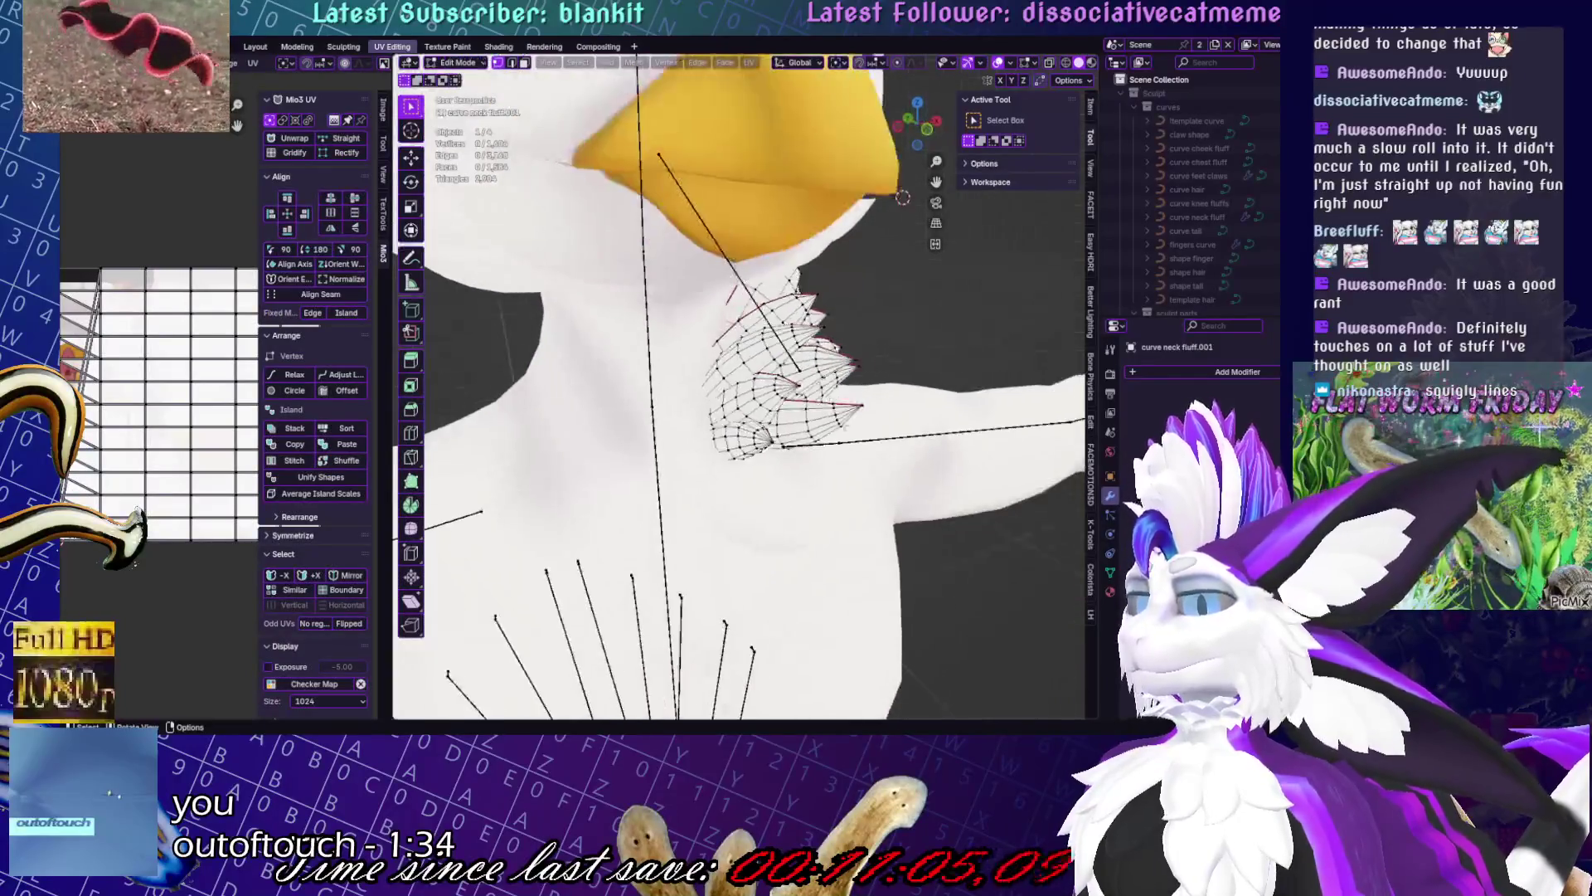
{"action": "scroll", "coordinate": [756, 477], "scroll_direction": "up", "scroll_amount": 2}
{"action": "key", "text": "l"}
- Rotate the selected fluff piece to about 55.6°
{"action": "key", "text": "r"}
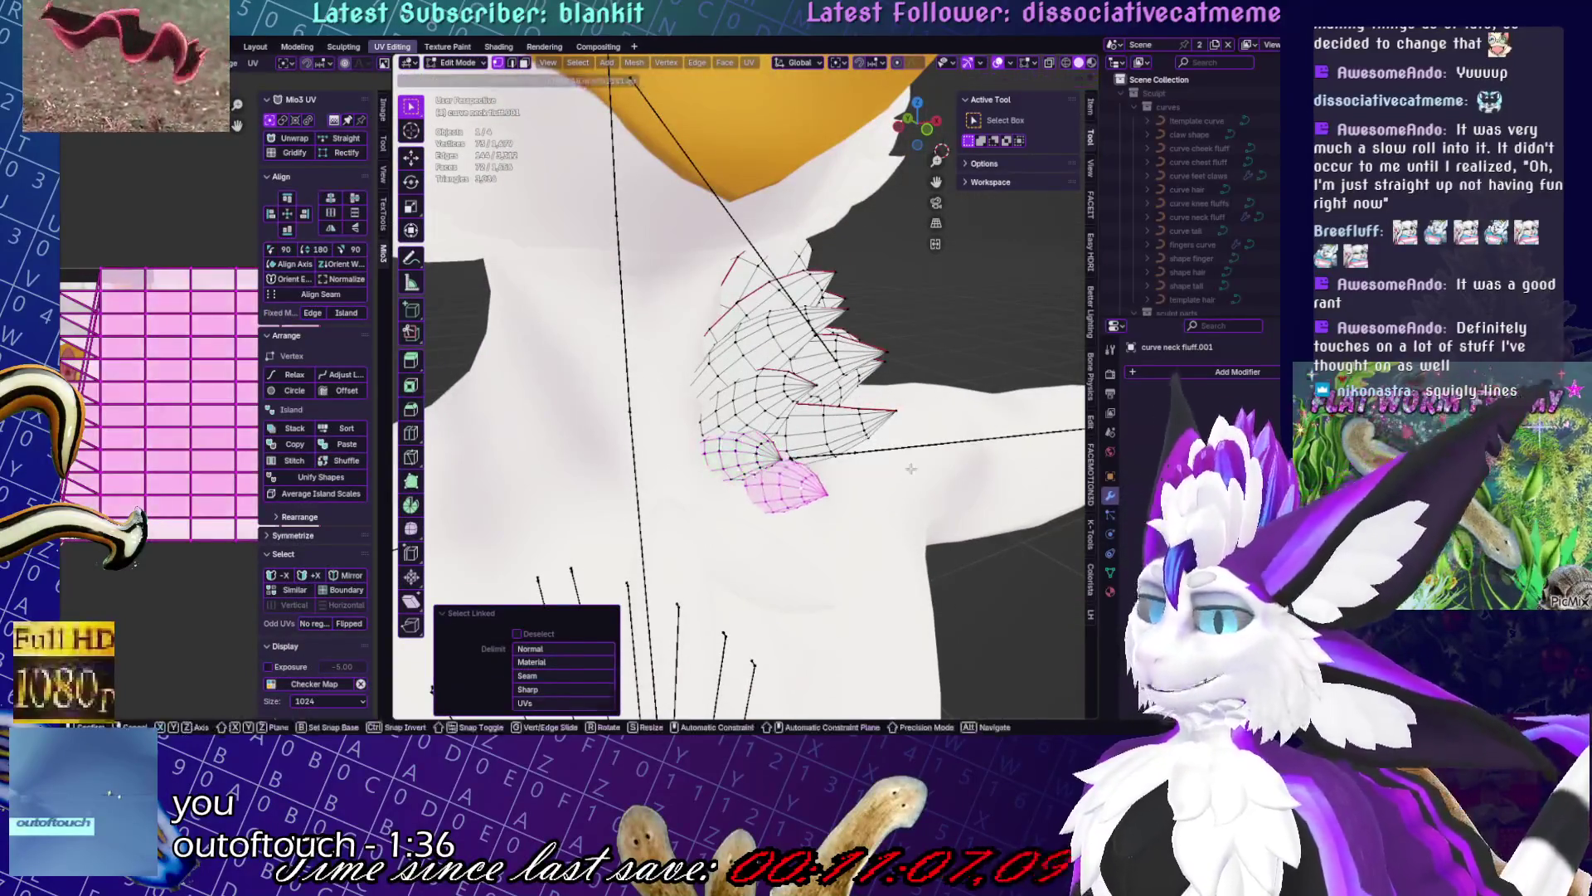
{"action": "left_click", "coordinate": [747, 497]}
{"action": "middle_click_drag", "start_coordinate": [747, 498], "coordinate": [707, 522]}
{"action": "left_click", "coordinate": [706, 519]}
{"action": "mouse_move", "coordinate": [706, 518]}
{"action": "middle_mouse_down"}
{"action": "mouse_move", "coordinate": [734, 652]}
{"action": "mouse_move", "coordinate": [914, 518]}
{"action": "mouse_move", "coordinate": [814, 451]}
{"action": "mouse_move", "coordinate": [714, 452]}
{"action": "mouse_move", "coordinate": [990, 454]}
{"action": "mouse_move", "coordinate": [954, 490]}
{"action": "mouse_move", "coordinate": [746, 590]}
{"action": "mouse_move", "coordinate": [705, 415]}
{"action": "mouse_move", "coordinate": [579, 371]}
{"action": "middle_mouse_up"}
- Nudge the rotated piece into place with a few small moves, then enter Sculpt Mode
{"action": "key", "text": "g"}
{"action": "left_click", "coordinate": [734, 653]}
{"action": "key", "text": "g"}
{"action": "left_click", "coordinate": [953, 491]}
{"action": "key", "text": "g"}
{"action": "key", "text": "ctrl+Tab"}
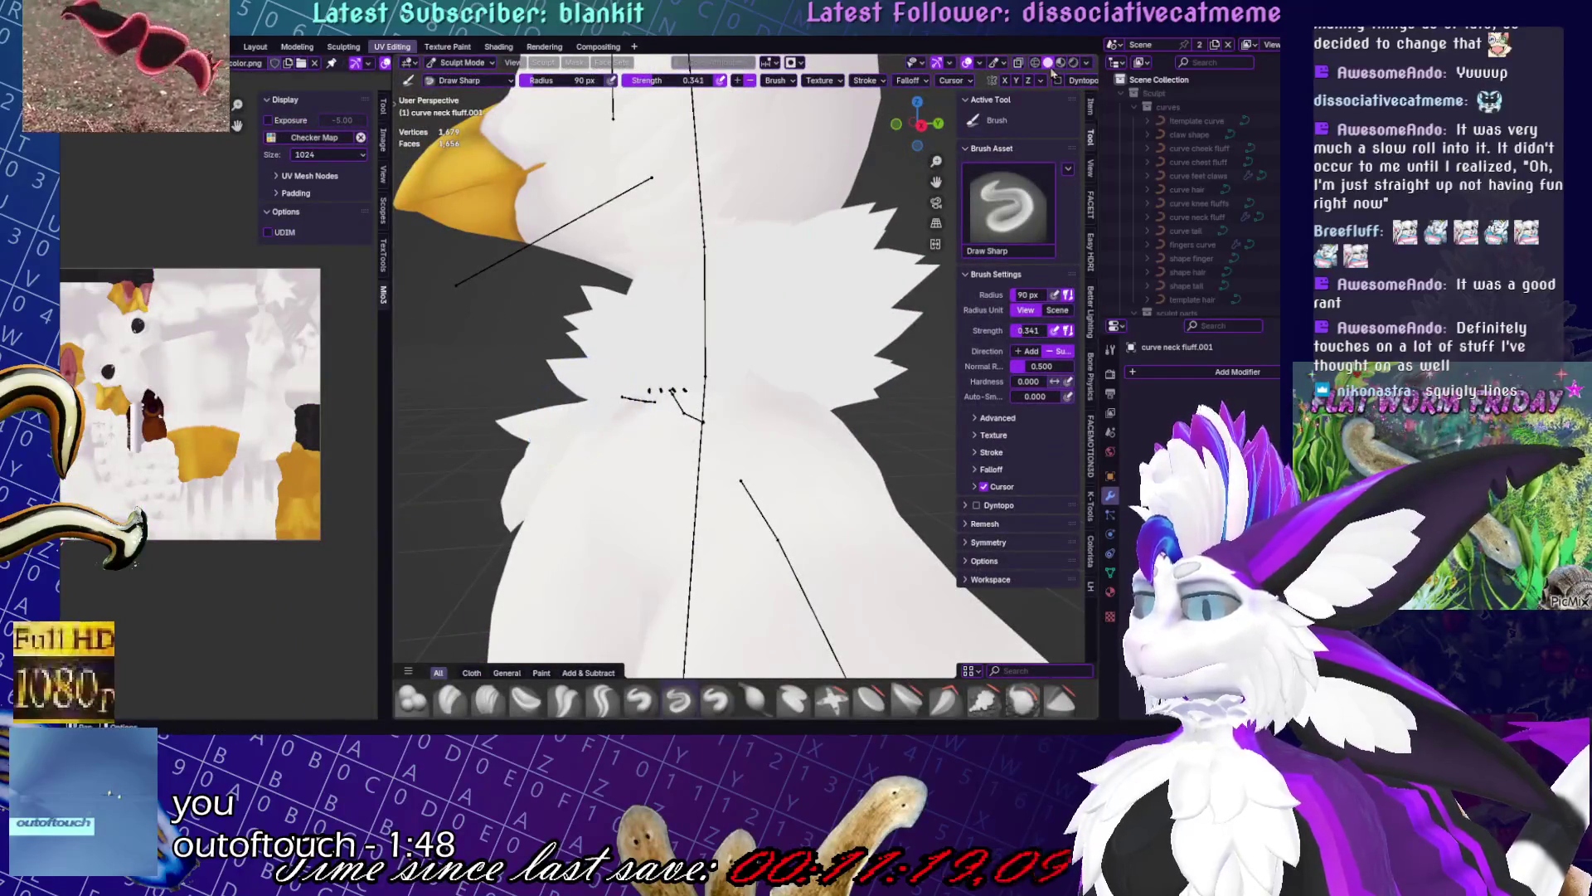
- Switch the viewport lighting from Flat to Studio and orbit close to the neck
{"action": "middle_click_drag", "start_coordinate": [746, 332], "coordinate": [866, 201]}
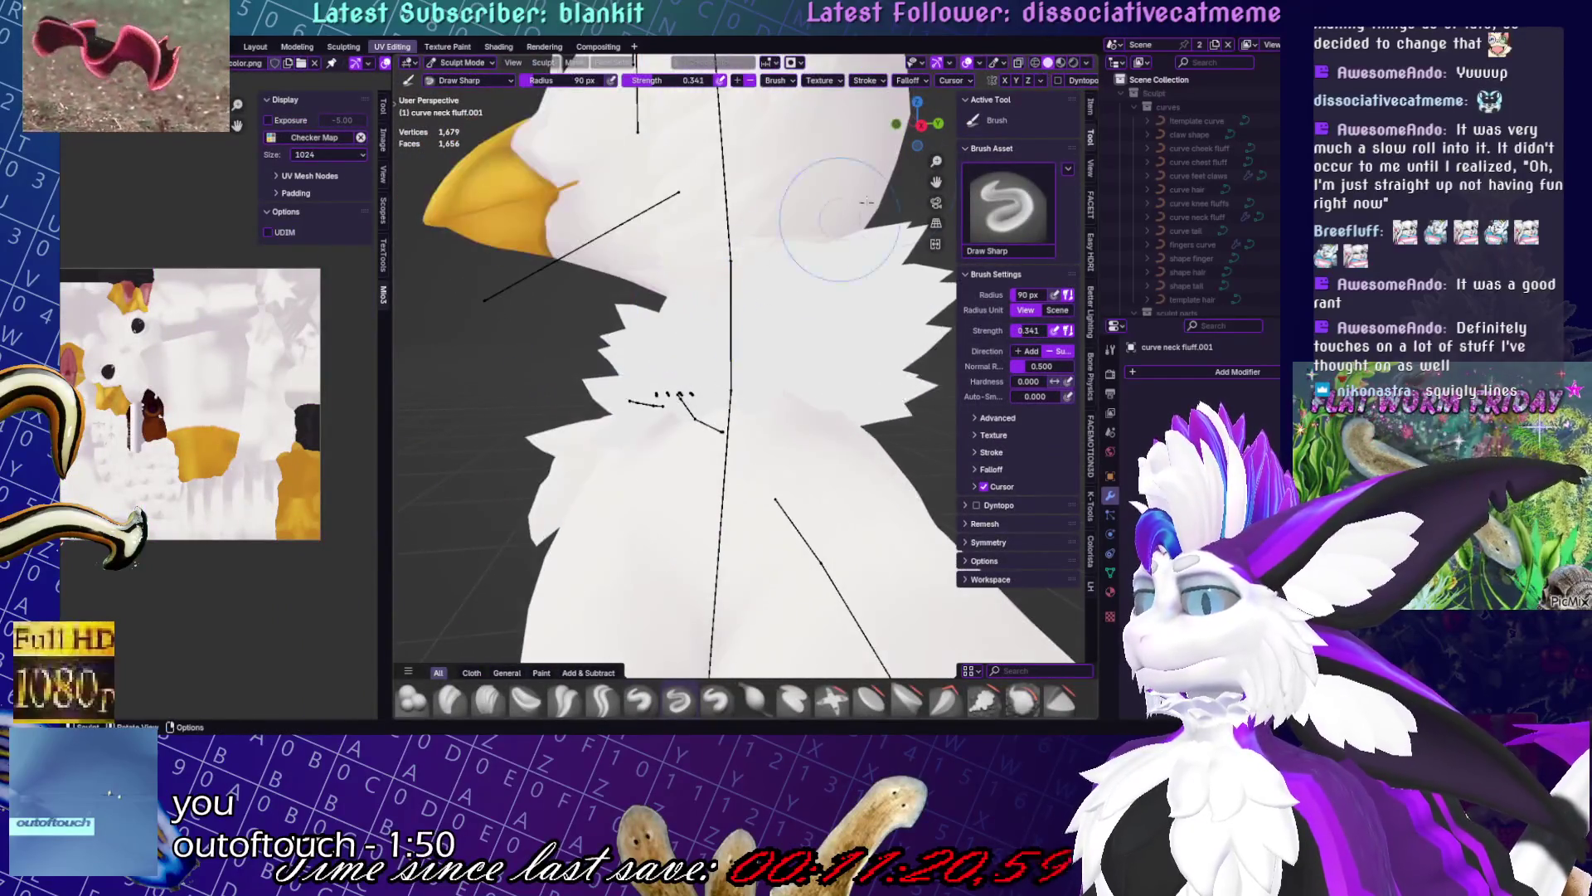
{"action": "left_click", "coordinate": [1088, 63]}
{"action": "left_click", "coordinate": [1028, 129]}
{"action": "mouse_move", "coordinate": [746, 349]}
{"action": "middle_mouse_down"}
{"action": "mouse_move", "coordinate": [610, 431]}
{"action": "mouse_move", "coordinate": [655, 515]}
{"action": "middle_mouse_up"}
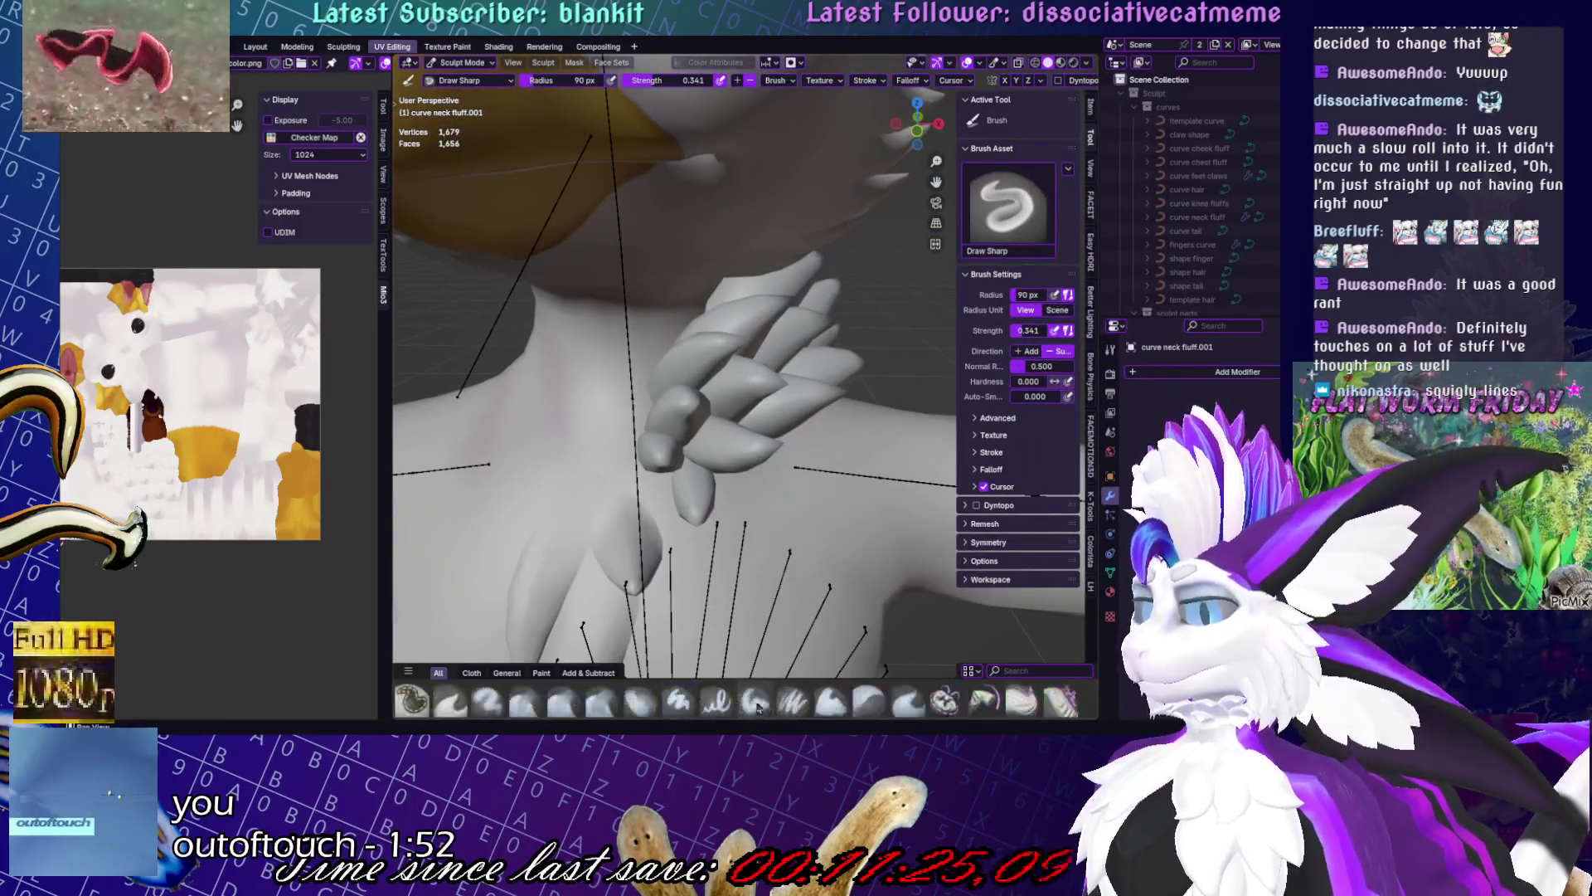
- Change the sculpt brush from Draw to Grab, then put the fluff into Edit Mode
{"action": "left_click", "coordinate": [637, 703]}
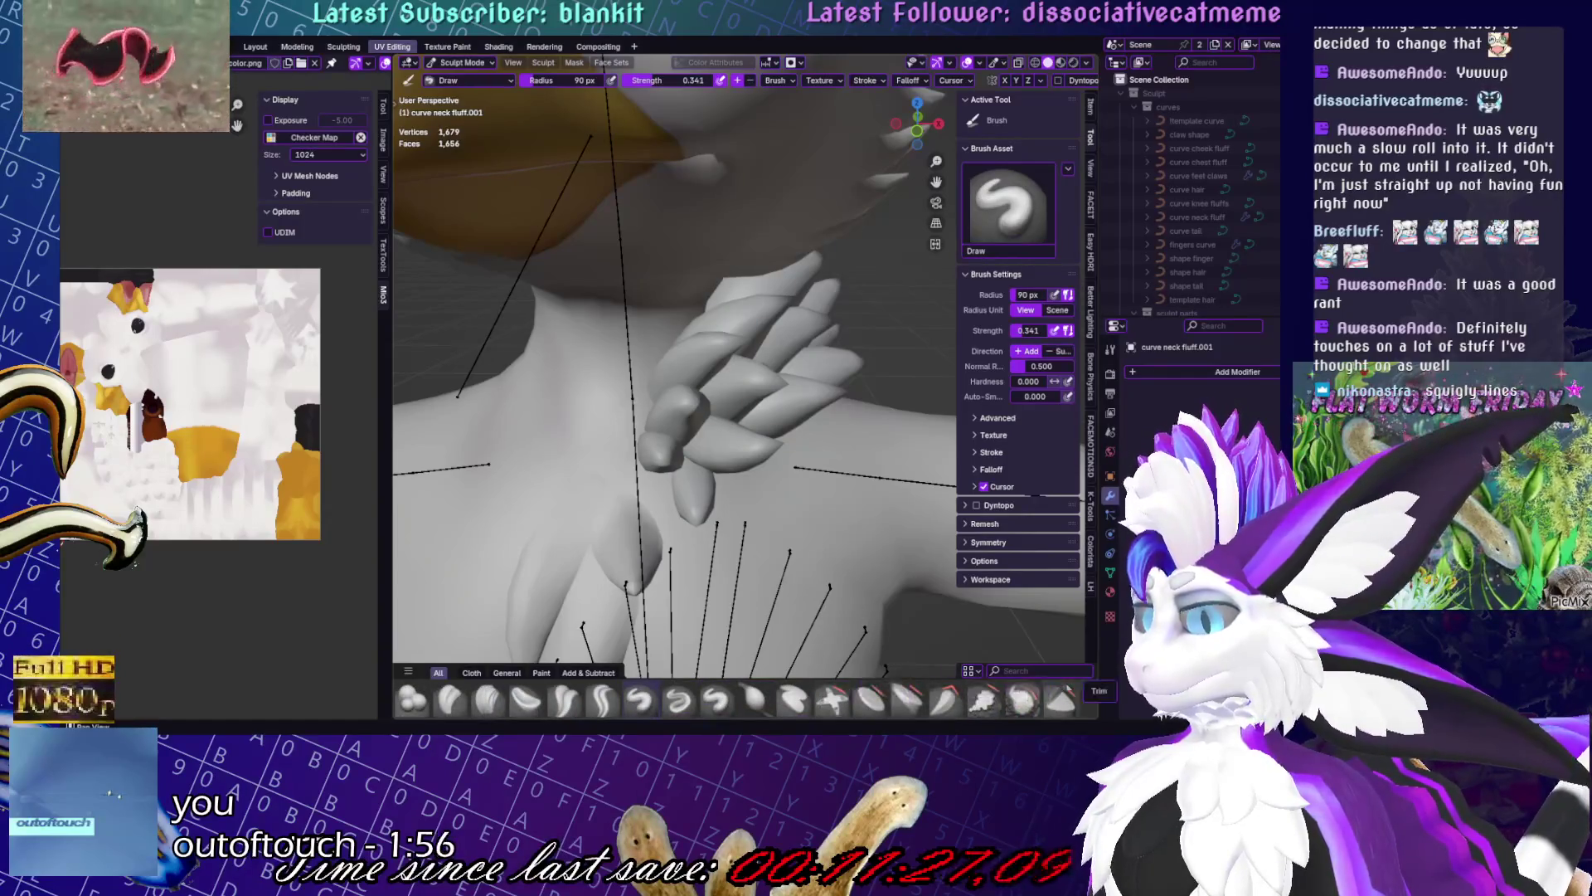
{"action": "scroll", "coordinate": [581, 701], "scroll_direction": "down", "scroll_amount": 2}
{"action": "left_click", "coordinate": [524, 701]}
{"action": "mouse_move", "coordinate": [818, 409]}
{"action": "middle_mouse_down"}
{"action": "mouse_move", "coordinate": [593, 399]}
{"action": "mouse_move", "coordinate": [669, 390]}
{"action": "middle_mouse_up"}
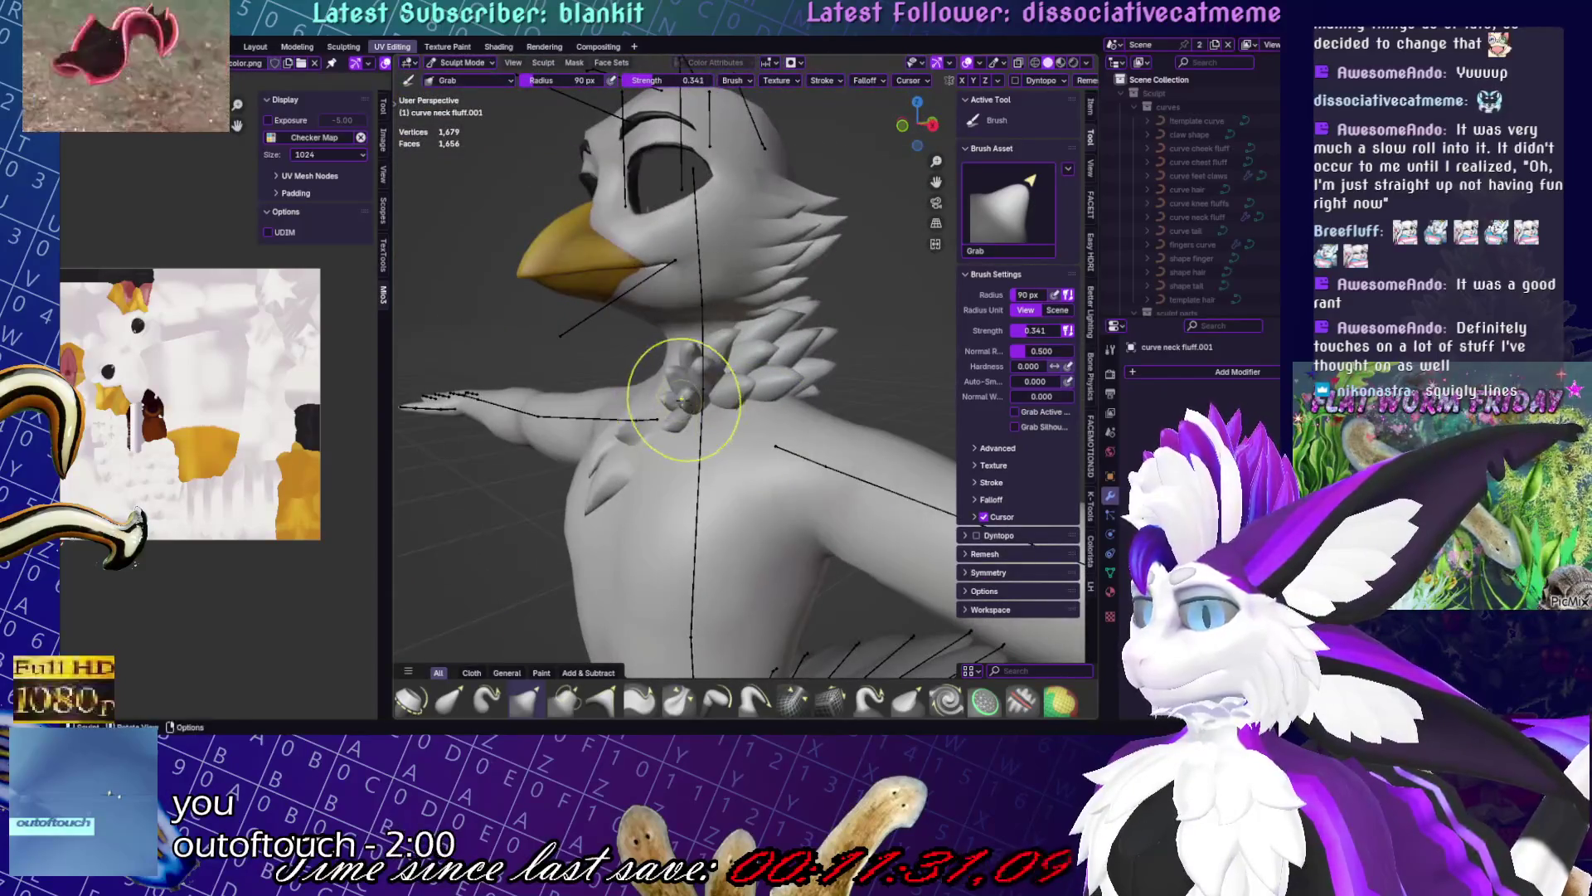
{"action": "mouse_move", "coordinate": [670, 381]}
{"action": "middle_mouse_down"}
{"action": "mouse_move", "coordinate": [817, 393]}
{"action": "mouse_move", "coordinate": [817, 231]}
{"action": "middle_mouse_up"}
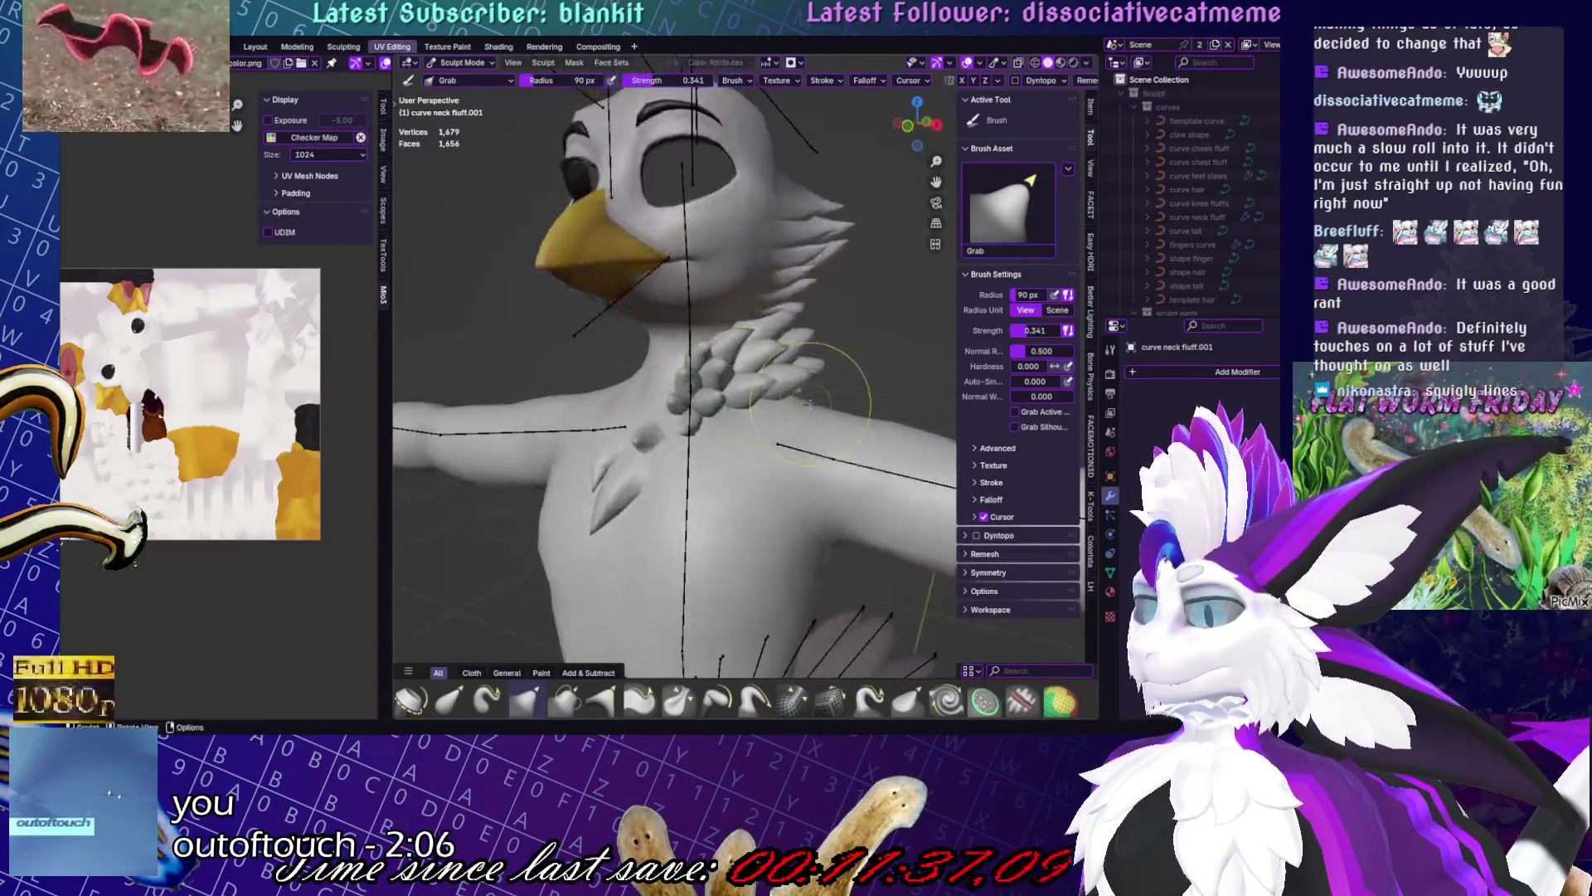
{"action": "key", "text": "Tab"}
- Duplicate a fluff piece in place, then rotate and shift the copy slightly
{"action": "key", "text": "shift+d"}
{"action": "right_click", "coordinate": [664, 404]}
{"action": "mouse_move", "coordinate": [664, 404]}
{"action": "middle_mouse_down"}
{"action": "mouse_move", "coordinate": [688, 465]}
{"action": "mouse_move", "coordinate": [788, 464]}
{"action": "mouse_move", "coordinate": [855, 439]}
{"action": "mouse_move", "coordinate": [835, 429]}
{"action": "mouse_move", "coordinate": [839, 381]}
{"action": "mouse_move", "coordinate": [825, 497]}
{"action": "mouse_move", "coordinate": [685, 560]}
{"action": "mouse_move", "coordinate": [718, 432]}
{"action": "mouse_move", "coordinate": [907, 392]}
{"action": "mouse_move", "coordinate": [892, 539]}
{"action": "middle_mouse_up"}
{"action": "key", "text": "r"}
{"action": "left_click", "coordinate": [696, 493]}
{"action": "key", "text": "g"}
{"action": "left_click", "coordinate": [861, 436]}
- Refine the duplicate's orientation with several rotations and move it into position
{"action": "key", "text": "r"}
{"action": "left_click", "coordinate": [829, 436]}
{"action": "key", "text": "r"}
{"action": "left_click", "coordinate": [839, 379]}
{"action": "key", "text": "r"}
{"action": "left_click", "coordinate": [820, 551]}
{"action": "key", "text": "r"}
{"action": "left_click", "coordinate": [821, 550]}
{"action": "key", "text": "g"}
{"action": "left_click", "coordinate": [684, 560]}
- Select another whole linked fluff piece by its tip and shift it slightly
{"action": "left_click", "coordinate": [718, 432]}
{"action": "key", "text": "l"}
{"action": "key", "text": "Tab"}
{"action": "key", "text": "Tab"}
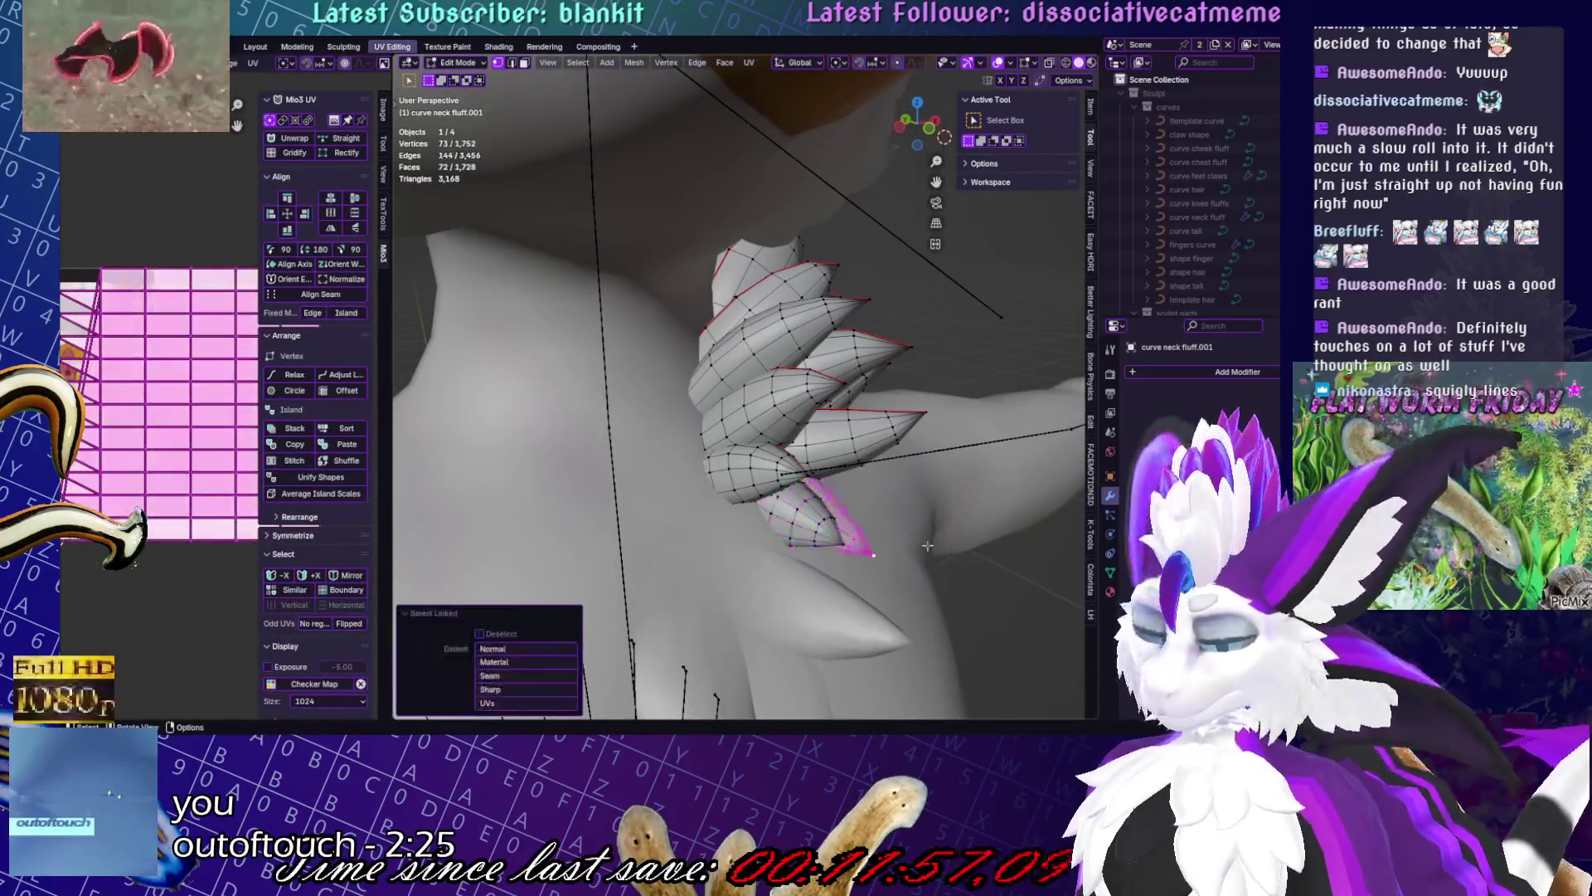
{"action": "left_click", "coordinate": [873, 553]}
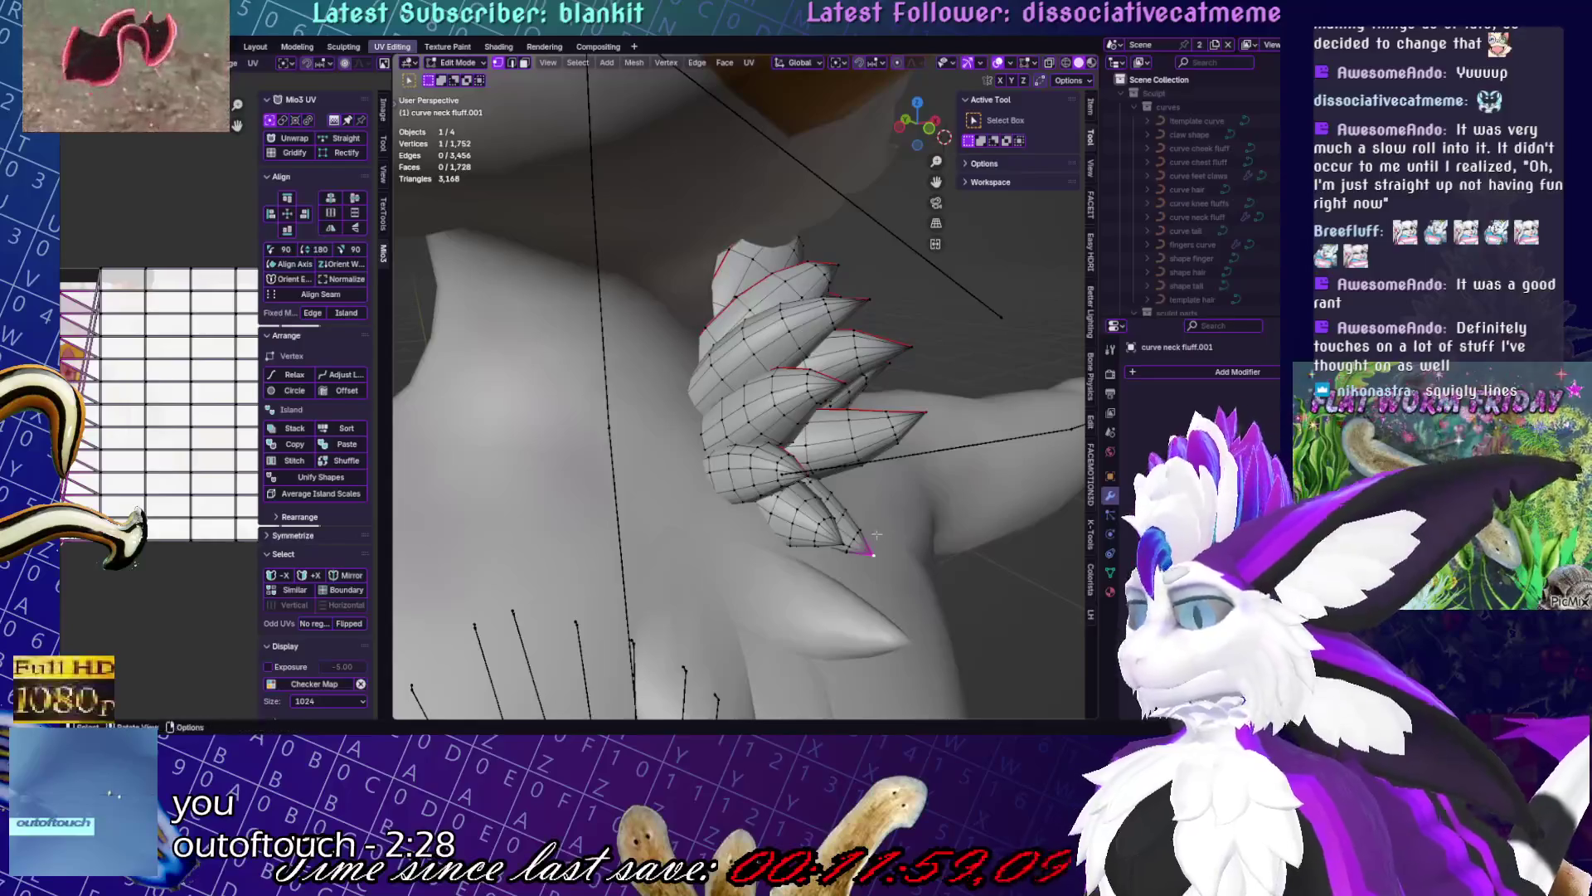
{"action": "key", "text": "l"}
{"action": "key", "text": "g"}
{"action": "left_click", "coordinate": [862, 514]}
{"action": "mouse_move", "coordinate": [863, 514]}
{"action": "middle_mouse_down"}
{"action": "mouse_move", "coordinate": [844, 423]}
{"action": "mouse_move", "coordinate": [877, 491]}
{"action": "mouse_move", "coordinate": [725, 260]}
{"action": "mouse_move", "coordinate": [757, 492]}
{"action": "mouse_move", "coordinate": [931, 459]}
{"action": "mouse_move", "coordinate": [742, 488]}
{"action": "mouse_move", "coordinate": [834, 272]}
{"action": "middle_mouse_up"}
{"action": "key", "text": "g"}
{"action": "left_click", "coordinate": [855, 448]}
{"action": "scroll", "coordinate": [867, 472], "scroll_direction": "down", "scroll_amount": 5}
- Rotate that piece 17.1° around Z and nudge it into place
{"action": "key", "text": "r"}
{"action": "key", "text": "z"}
{"action": "left_click", "coordinate": [863, 464]}
{"action": "key", "text": "r"}
{"action": "key", "text": "g"}
{"action": "left_click", "coordinate": [726, 259]}
{"action": "key", "text": "g"}
{"action": "left_click", "coordinate": [757, 492]}
- Fine-tune the piece with slight rotations until it sits among the other feathers
{"action": "key", "text": "r"}
{"action": "left_click", "coordinate": [767, 489]}
{"action": "key", "text": "g"}
{"action": "key", "text": "r"}
{"action": "left_click", "coordinate": [871, 472]}
{"action": "key", "text": "g"}
{"action": "key", "text": "r"}
{"action": "left_click", "coordinate": [835, 272]}
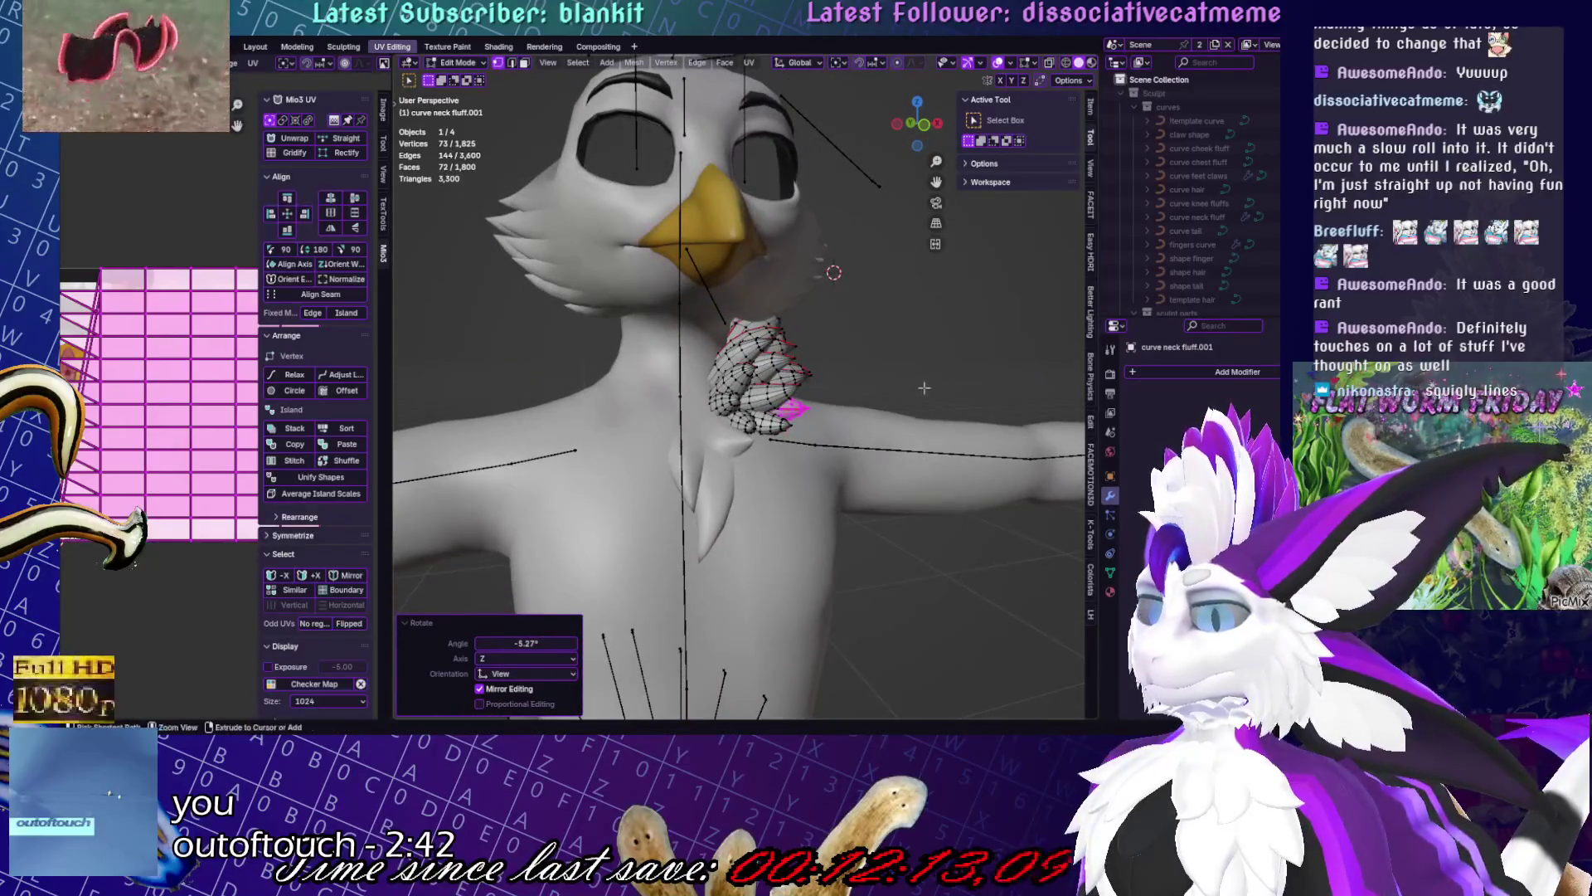
- Return the fluff to Object Mode and save Furvue.blend
{"action": "key", "text": "Tab"}
{"action": "key", "text": "ctrl+s"}
{"action": "middle_click_drag", "start_coordinate": [925, 387], "coordinate": [954, 386]}
{"action": "scroll", "coordinate": [953, 386], "scroll_direction": "up", "scroll_amount": 5}
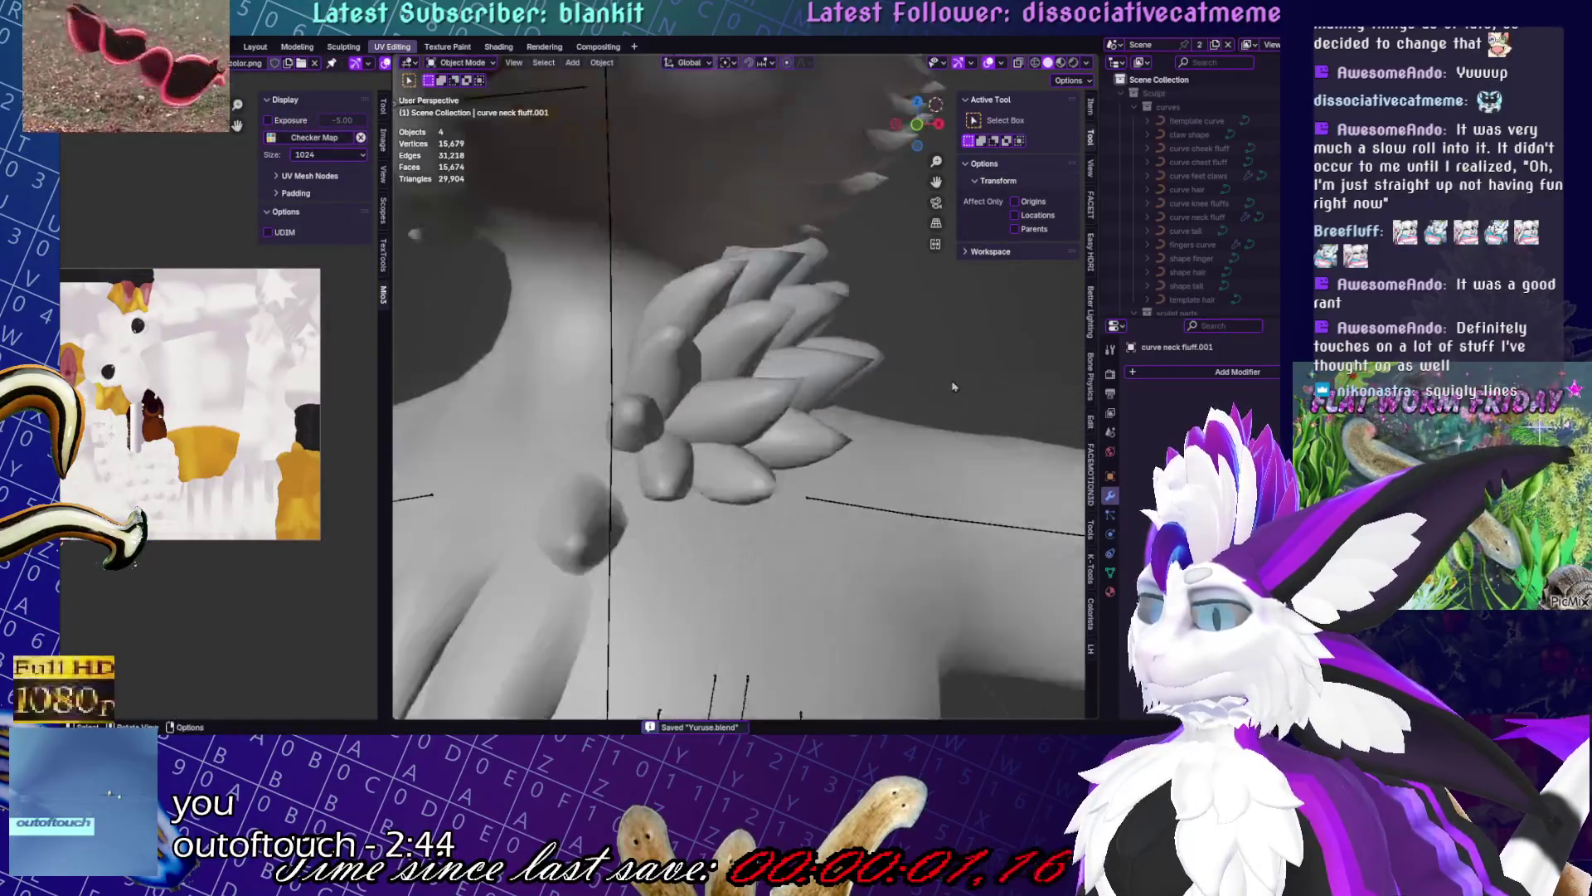
- Briefly toggle Sculpt Mode, save, and orbit to view the bird from the chest and behind
{"action": "key", "text": "ctrl+Tab"}
{"action": "scroll", "coordinate": [726, 364], "scroll_direction": "down", "scroll_amount": 5}
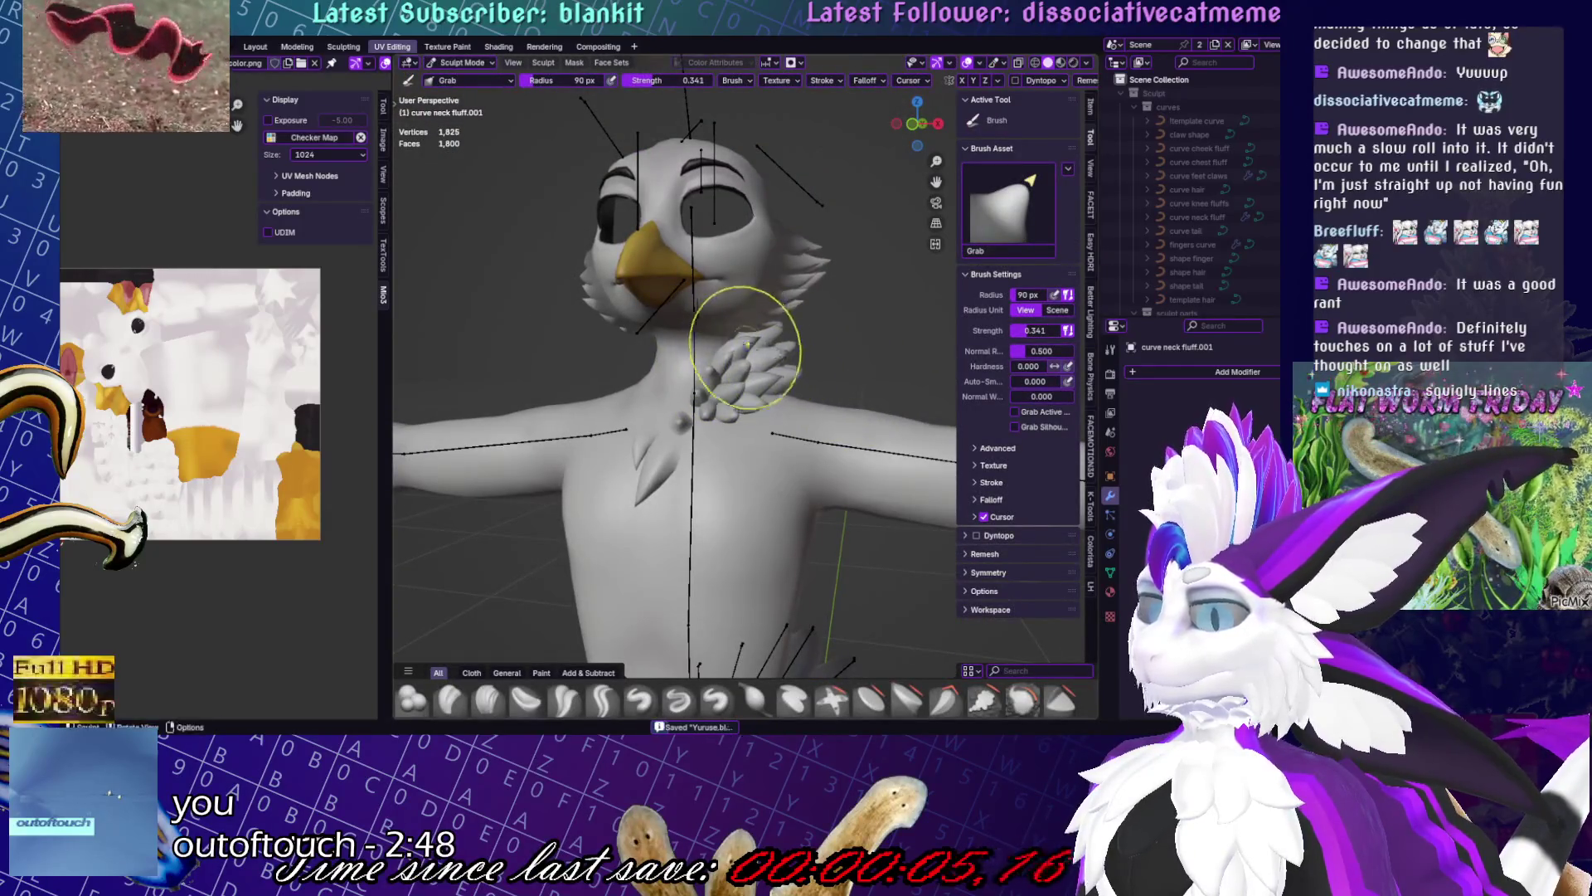
{"action": "mouse_move", "coordinate": [784, 340]}
{"action": "middle_mouse_down"}
{"action": "mouse_move", "coordinate": [730, 377]}
{"action": "mouse_move", "coordinate": [830, 415]}
{"action": "mouse_move", "coordinate": [870, 466]}
{"action": "middle_mouse_up"}
{"action": "key", "text": "ctrl+Tab"}
{"action": "key", "text": "ctrl+s"}
{"action": "middle_click_drag", "start_coordinate": [794, 419], "coordinate": [918, 462]}
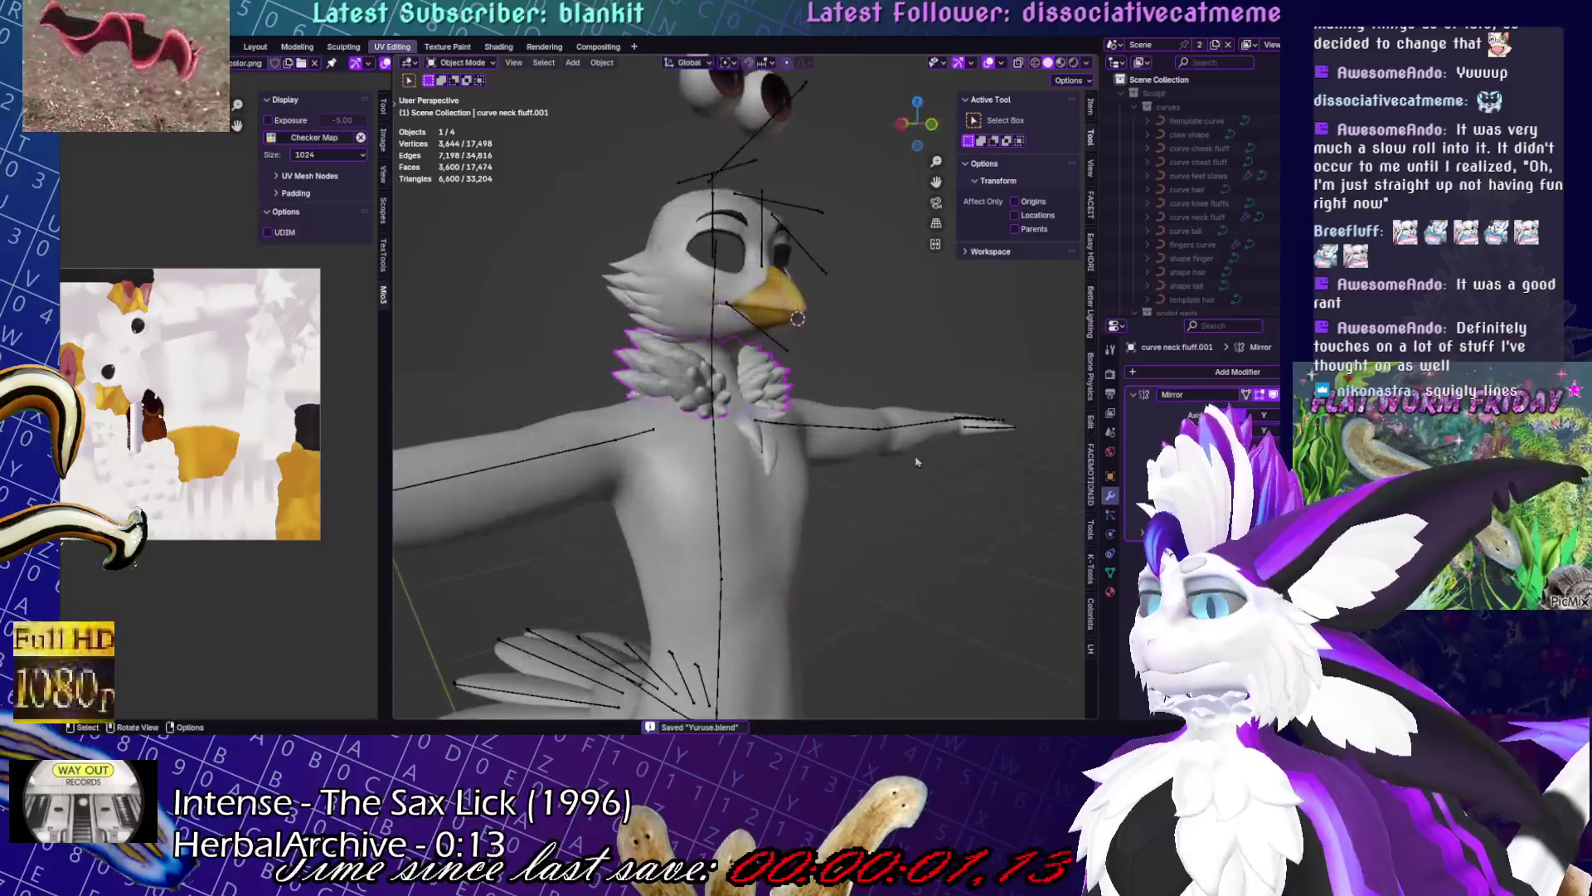
{"action": "mouse_move", "coordinate": [908, 372]}
{"action": "middle_mouse_down"}
{"action": "mouse_move", "coordinate": [848, 341]}
{"action": "mouse_move", "coordinate": [747, 352]}
{"action": "middle_mouse_up"}
- Select the neck fluff, enter Edit Mode and select all 1,825 vertices
{"action": "left_click", "coordinate": [848, 342]}
{"action": "scroll", "coordinate": [848, 342], "scroll_direction": "up", "scroll_amount": 3}
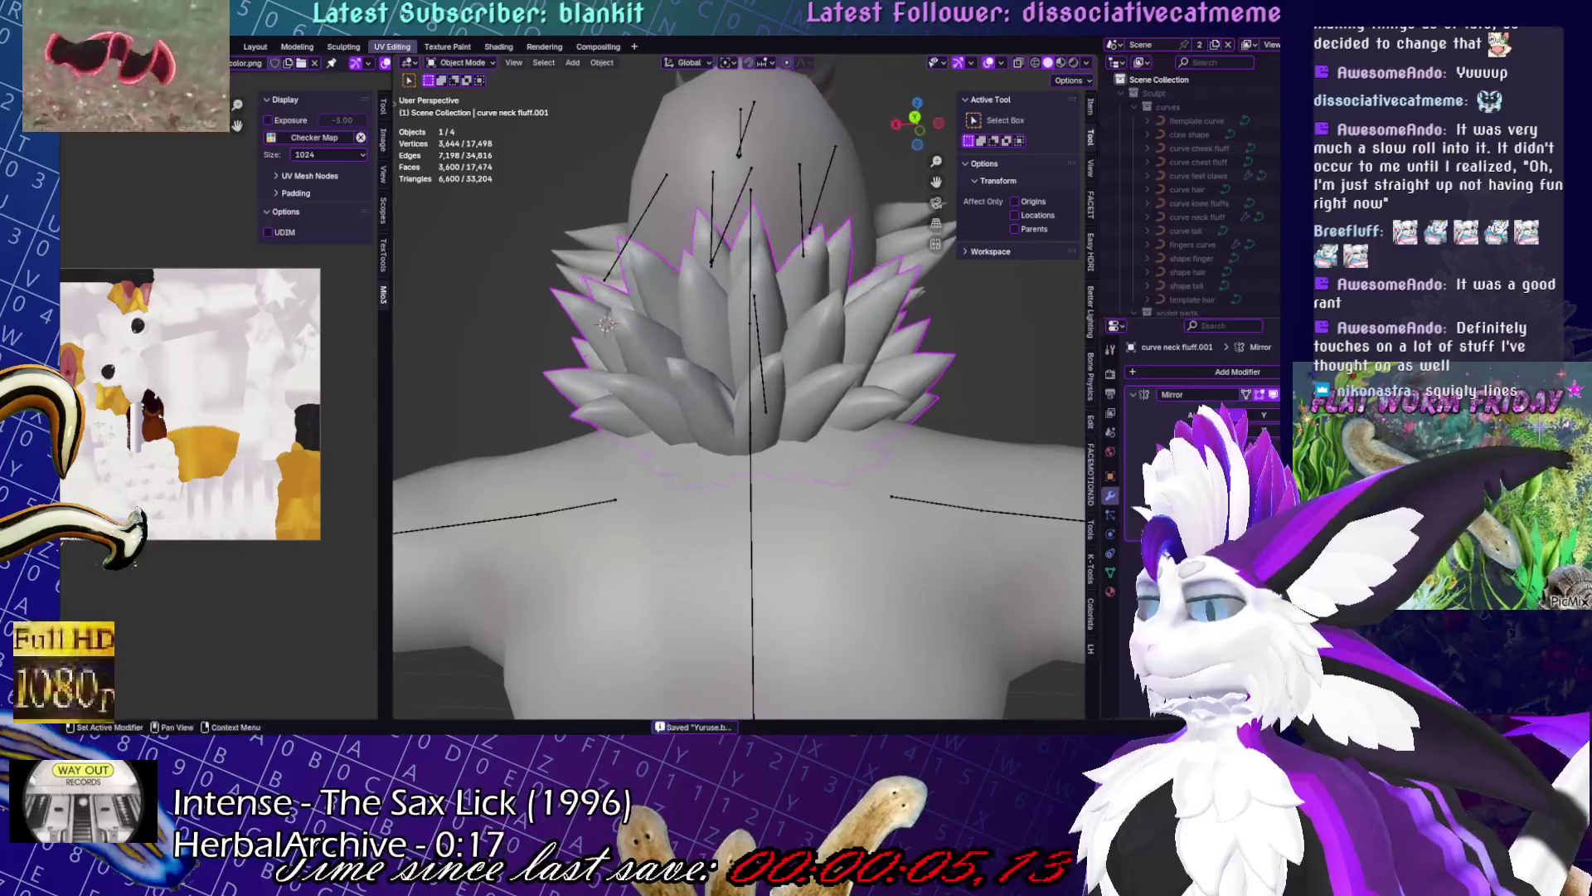
{"action": "mouse_move", "coordinate": [581, 332]}
{"action": "middle_mouse_down"}
{"action": "mouse_move", "coordinate": [762, 323]}
{"action": "mouse_move", "coordinate": [746, 357]}
{"action": "mouse_move", "coordinate": [1006, 418]}
{"action": "middle_mouse_up"}
{"action": "key", "text": "Tab"}
{"action": "key", "text": "a"}
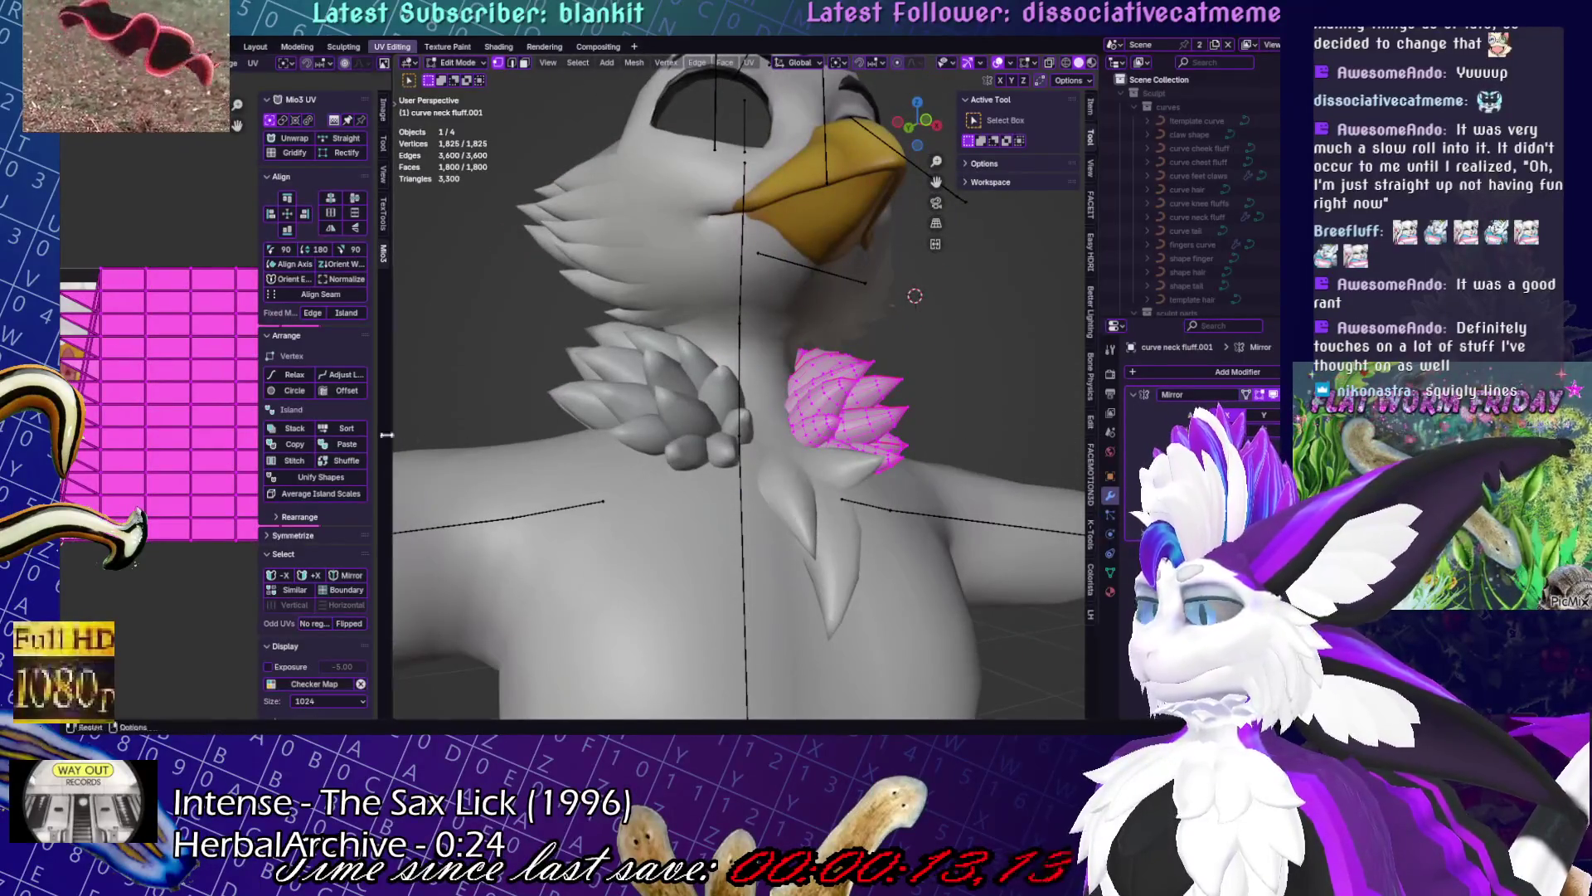
- Unwrap the neck fluff Angle Based, pack its UV islands, and return to Object Mode
{"action": "left_click_drag", "start_coordinate": [392, 411], "coordinate": [641, 411]}
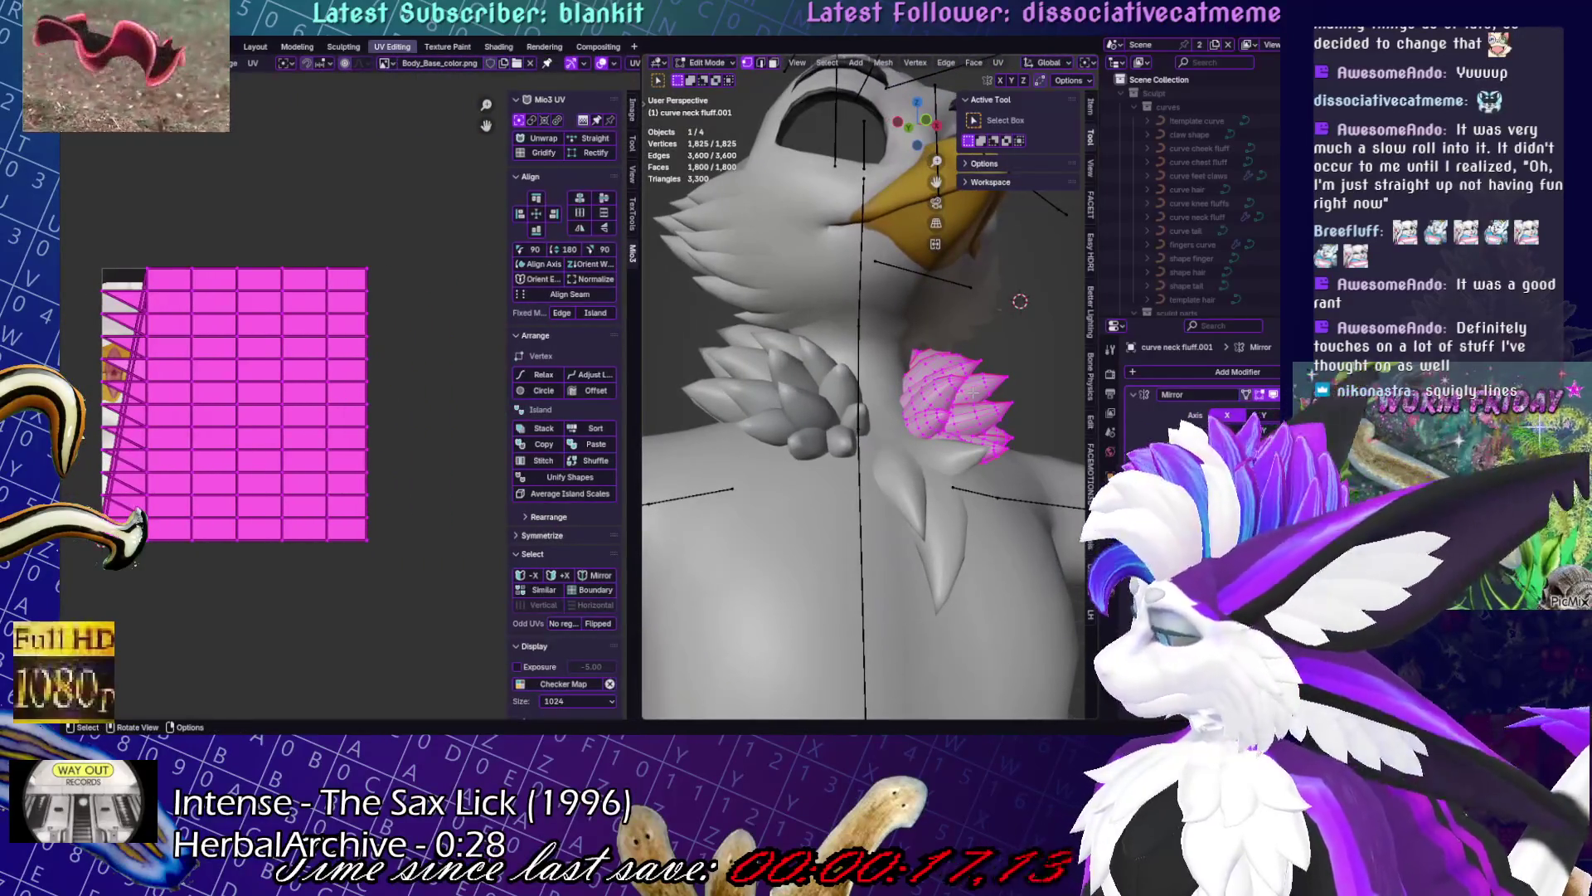
{"action": "middle_click_drag", "start_coordinate": [974, 390], "coordinate": [962, 365]}
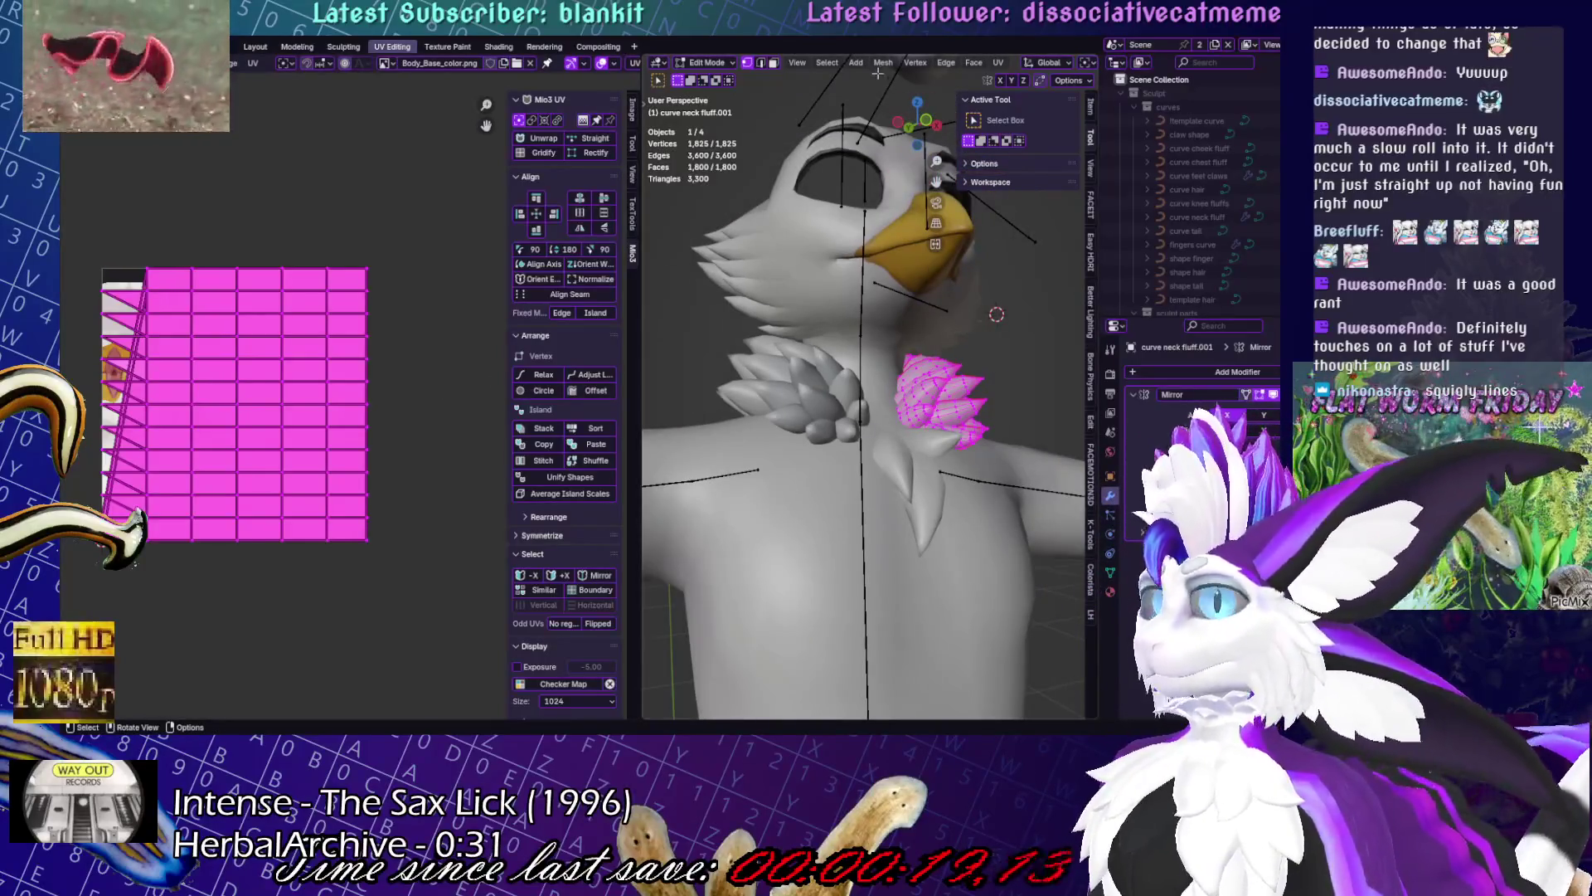
{"action": "left_click", "coordinate": [1003, 68]}
{"action": "left_click", "coordinate": [1026, 84]}
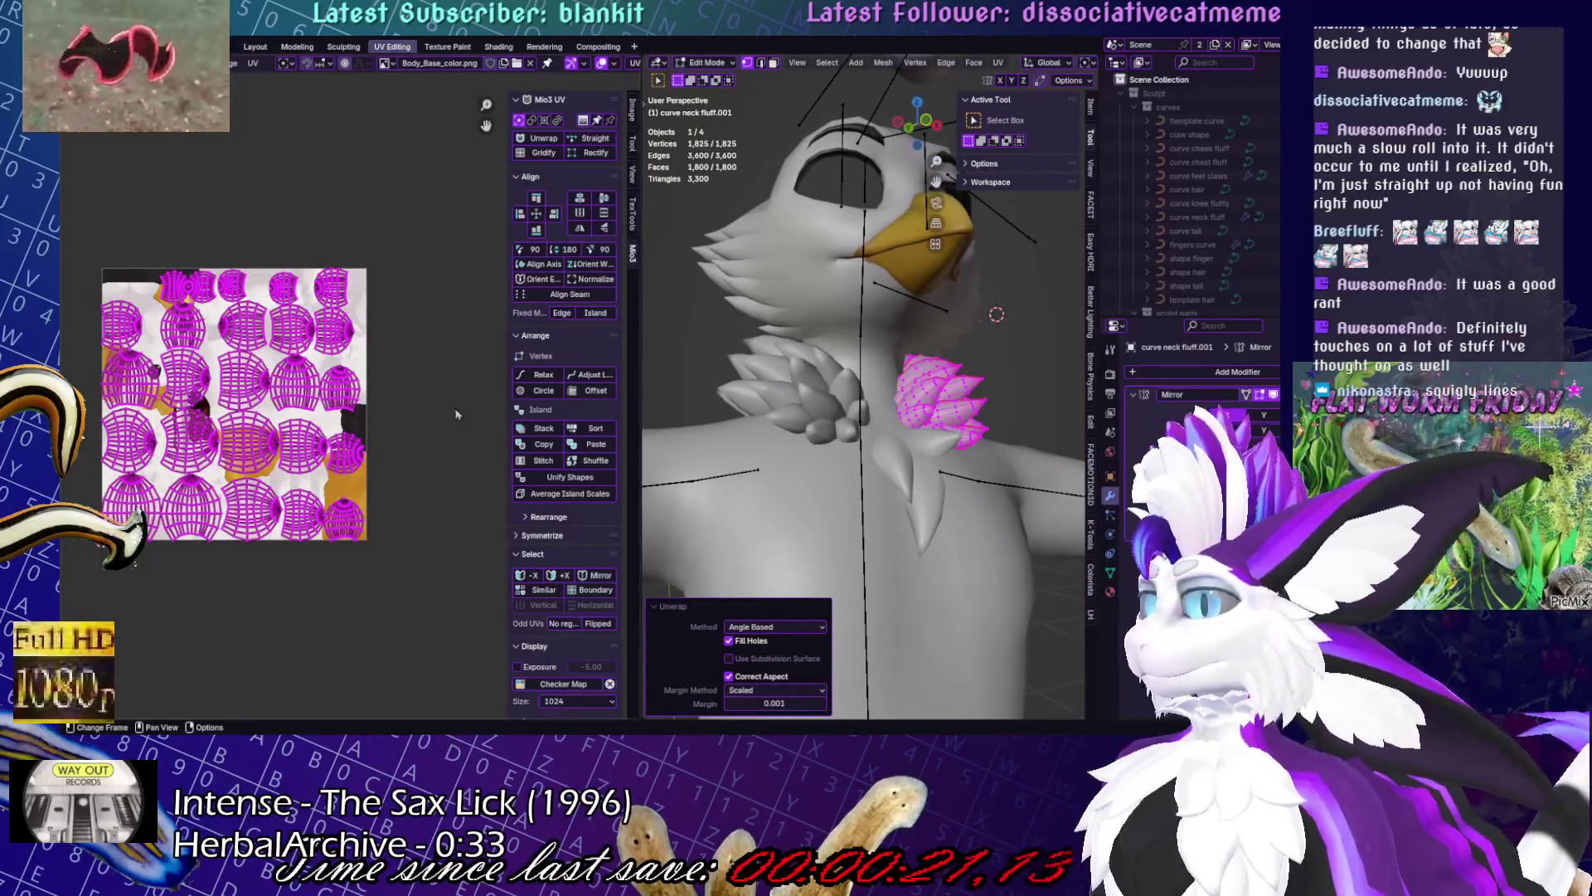
{"action": "key", "text": "ctrl+p"}
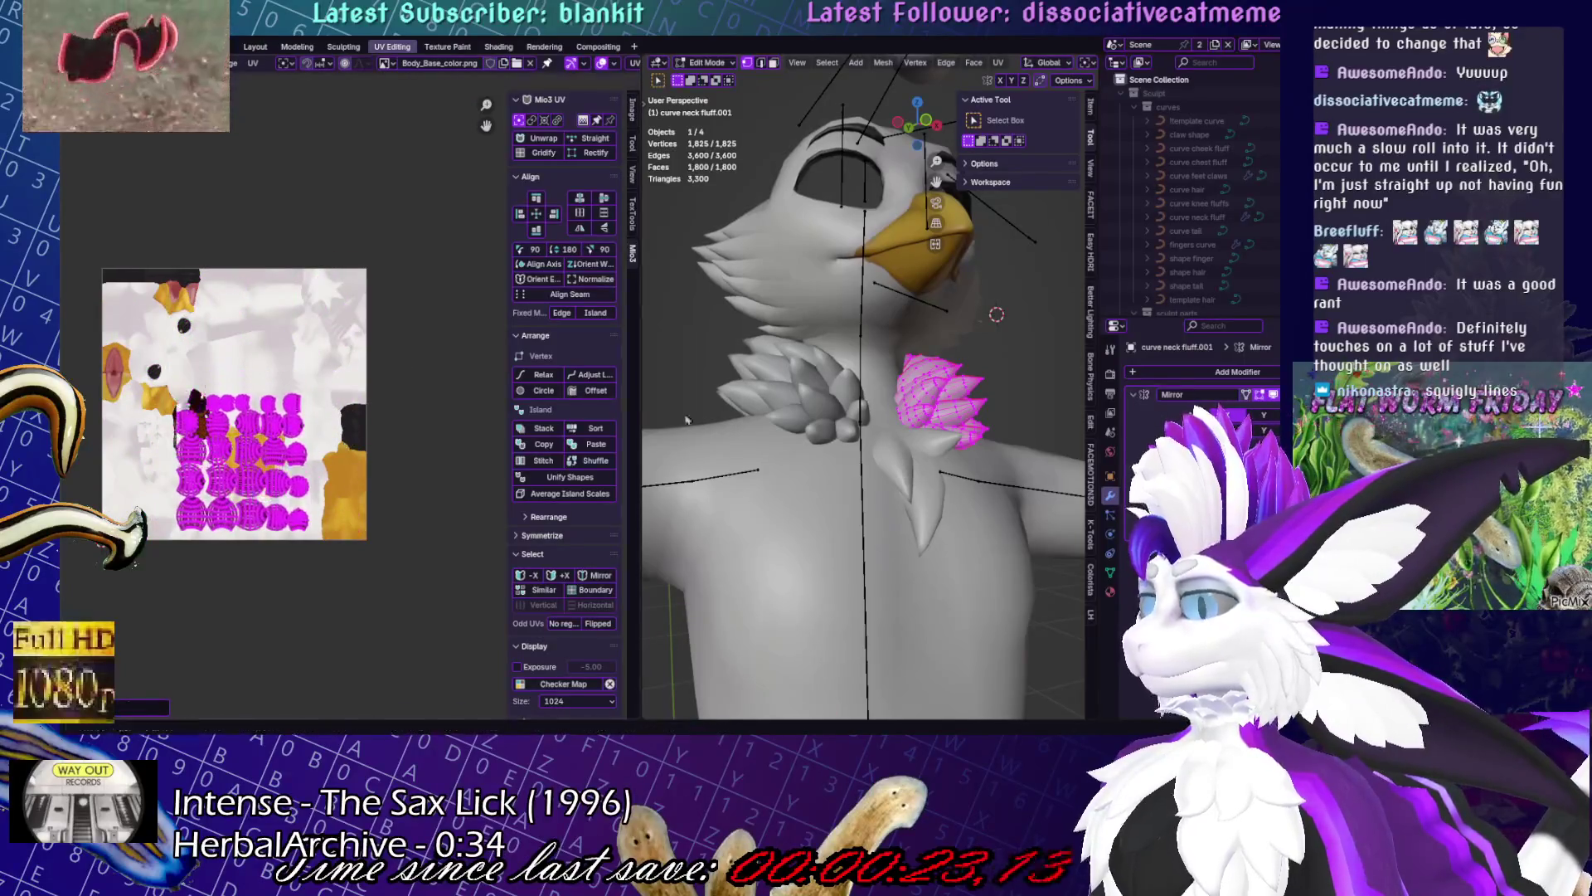
{"action": "key", "text": "Tab"}
{"action": "mouse_move", "coordinate": [686, 421]}
{"action": "middle_mouse_down"}
{"action": "mouse_move", "coordinate": [808, 496]}
{"action": "mouse_move", "coordinate": [680, 498]}
{"action": "middle_mouse_up"}
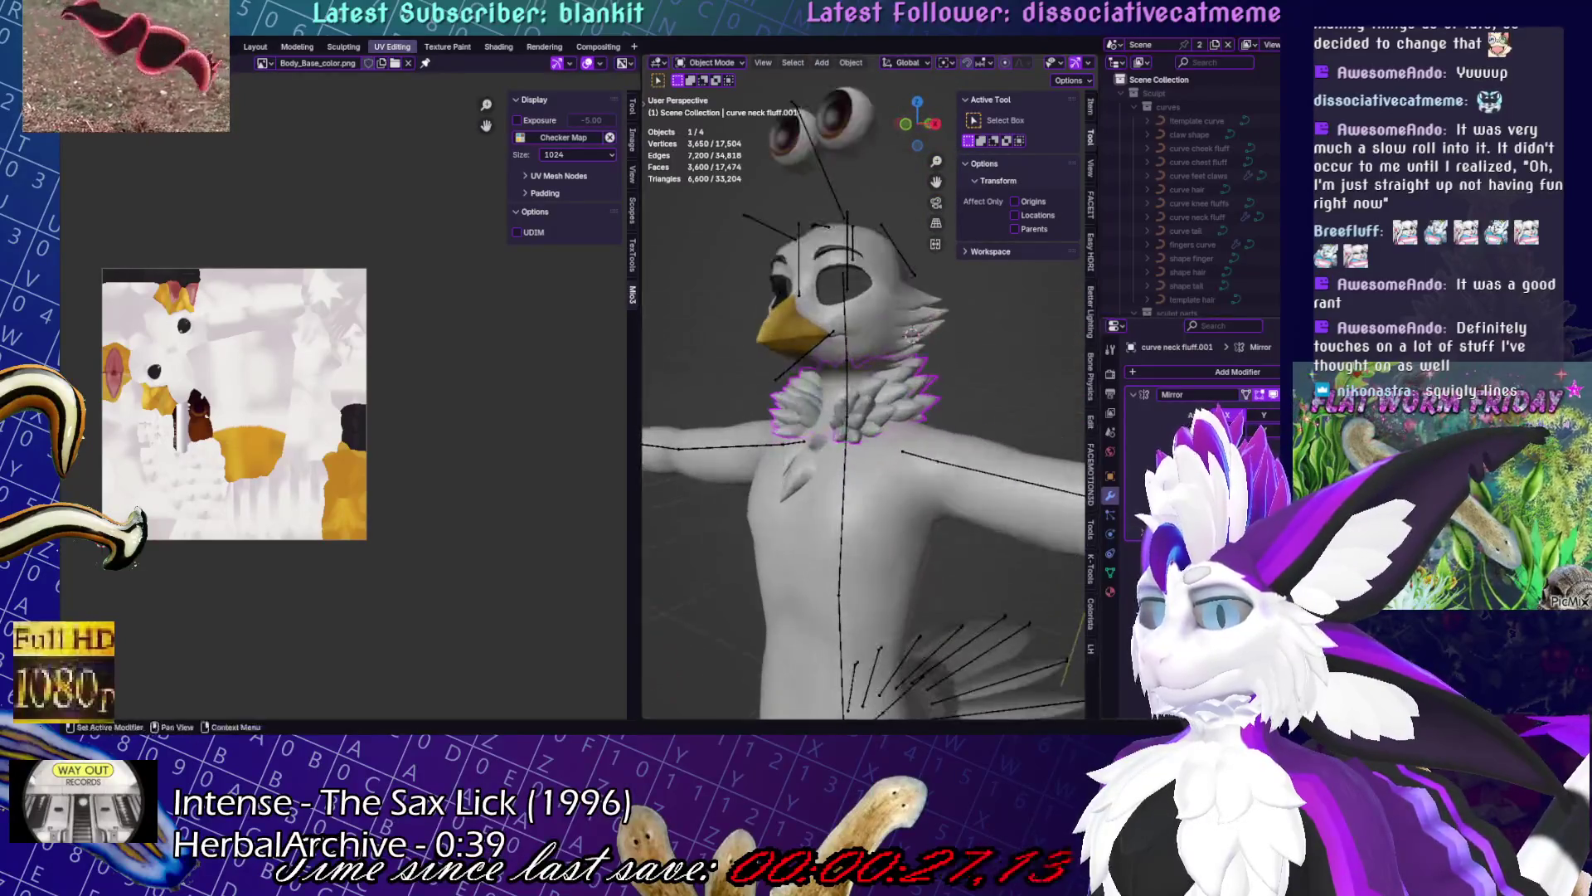
- Add the armature to the selection and parent the fluff to it With Empty Groups
{"action": "scroll", "coordinate": [1070, 580], "scroll_direction": "up", "scroll_amount": 4}
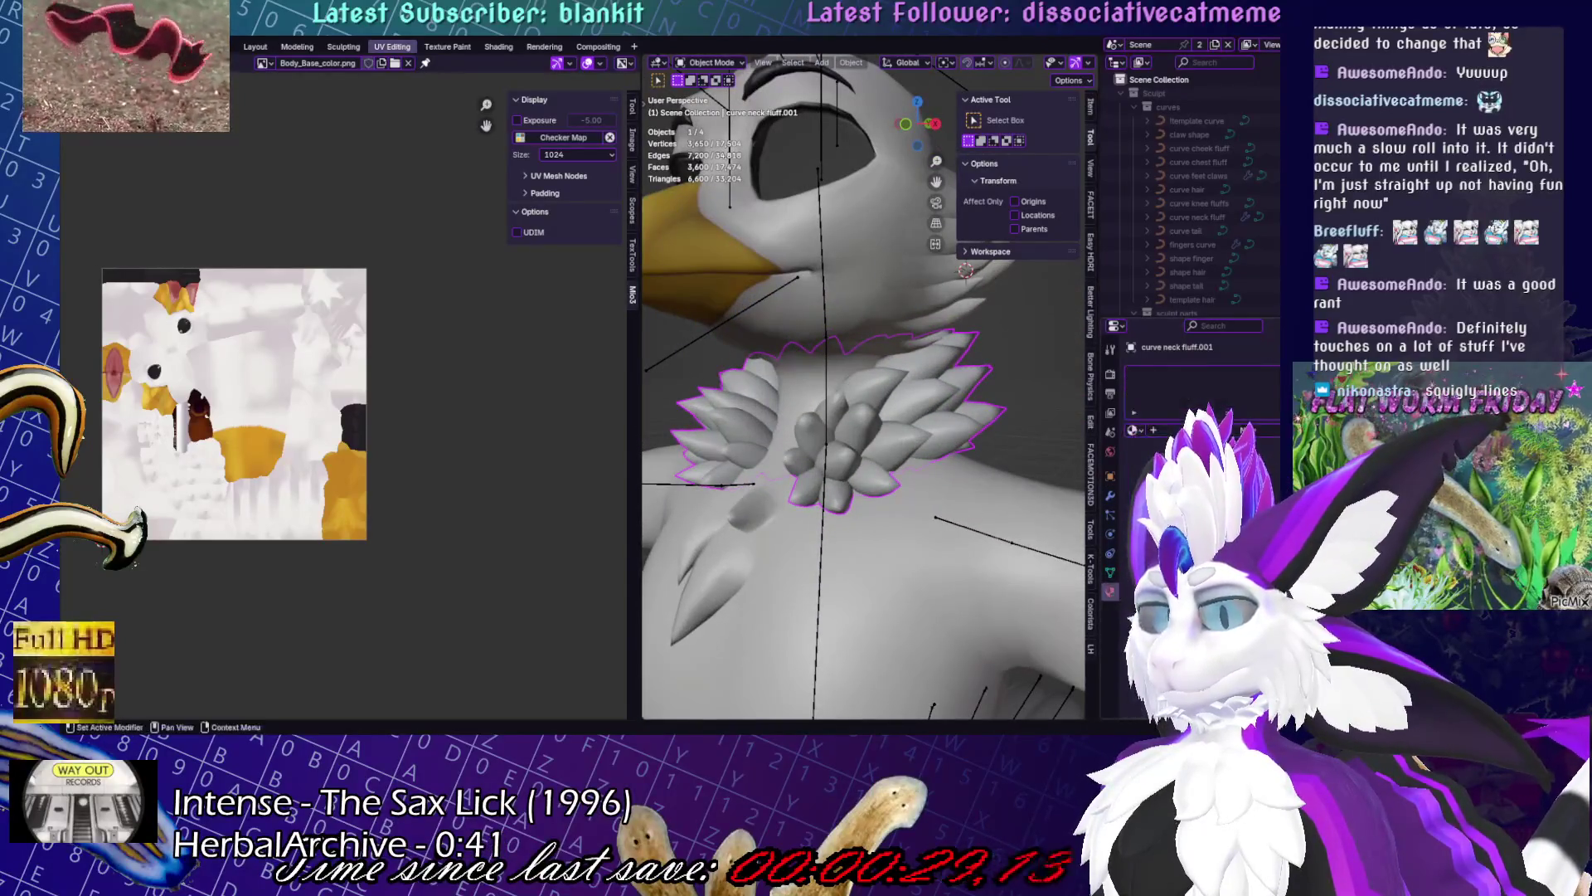
{"action": "left_click", "coordinate": [1133, 429]}
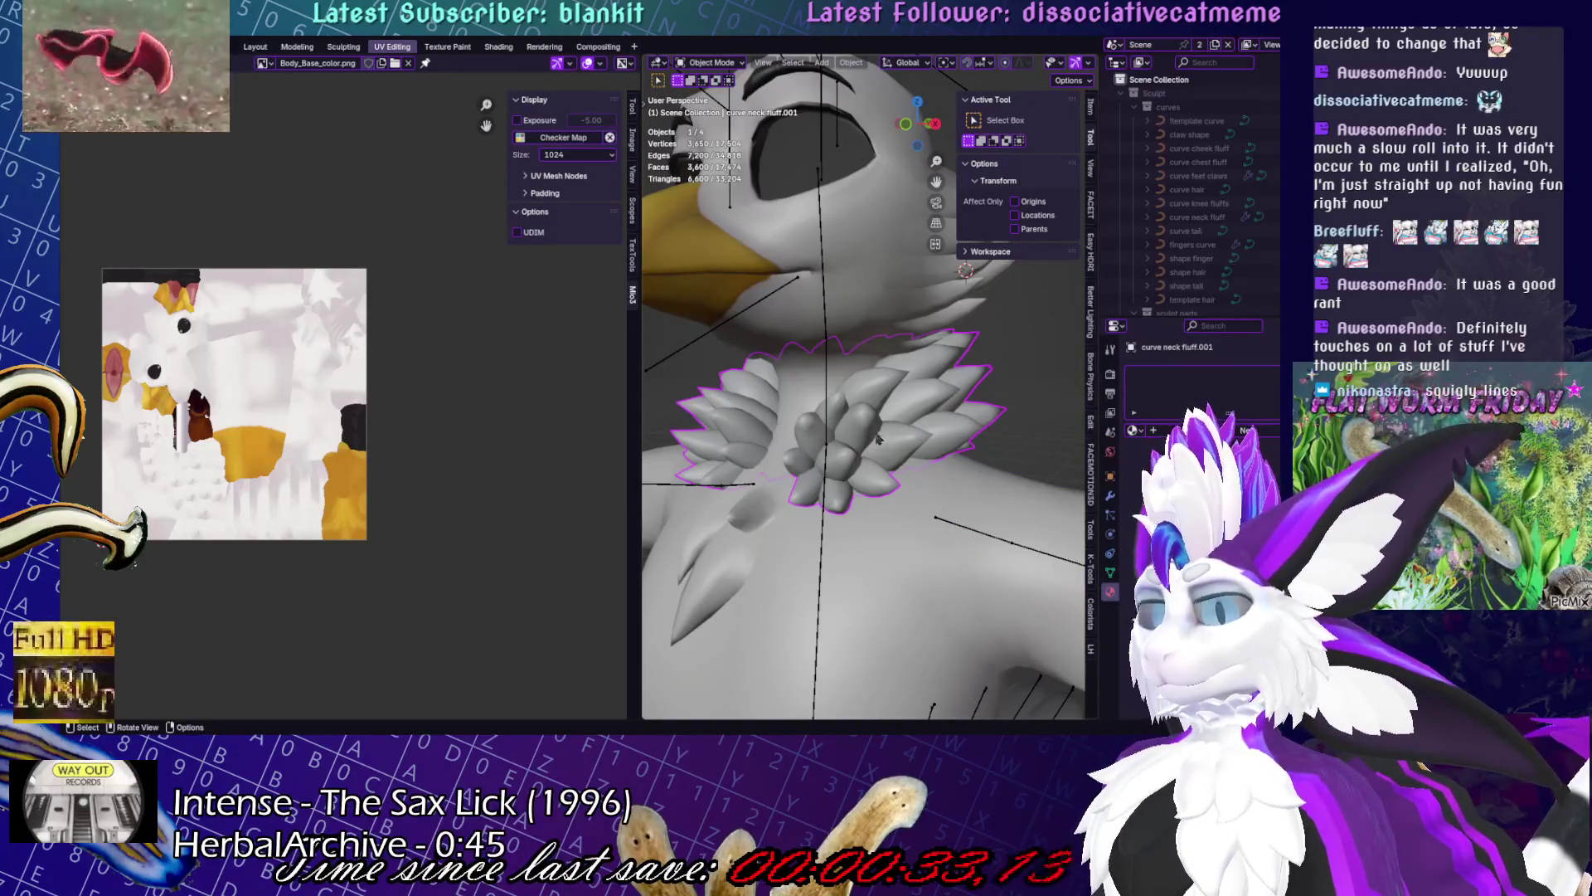
{"action": "left_click", "coordinate": [827, 399], "text": "shift"}
{"action": "right_click", "coordinate": [954, 421]}
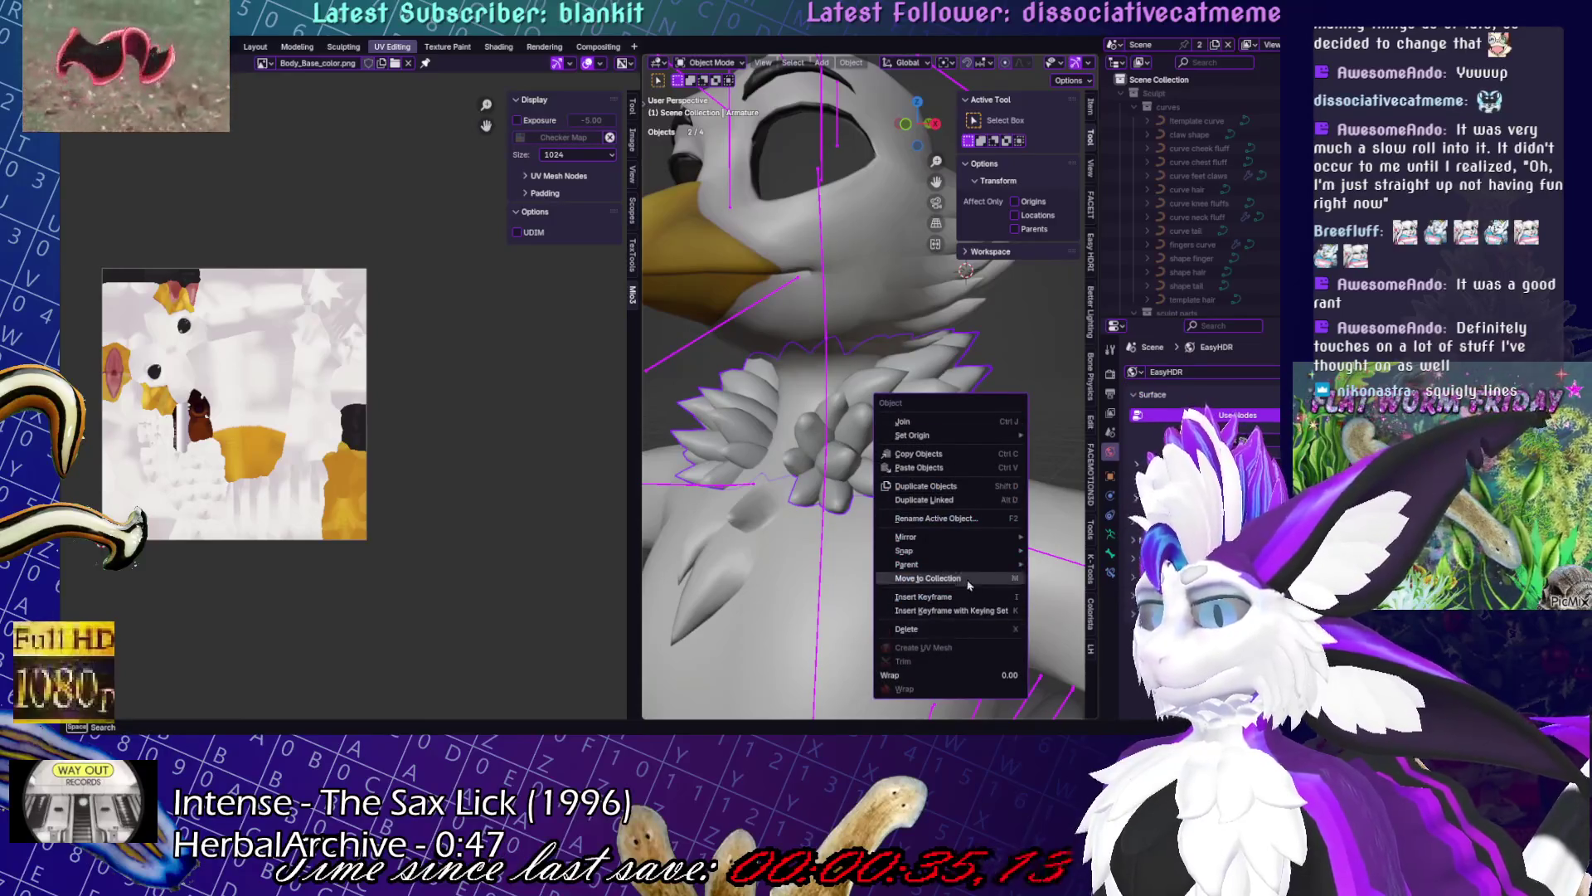
{"action": "mouse_move", "coordinate": [969, 564]}
{"action": "left_click", "coordinate": [1089, 332]}
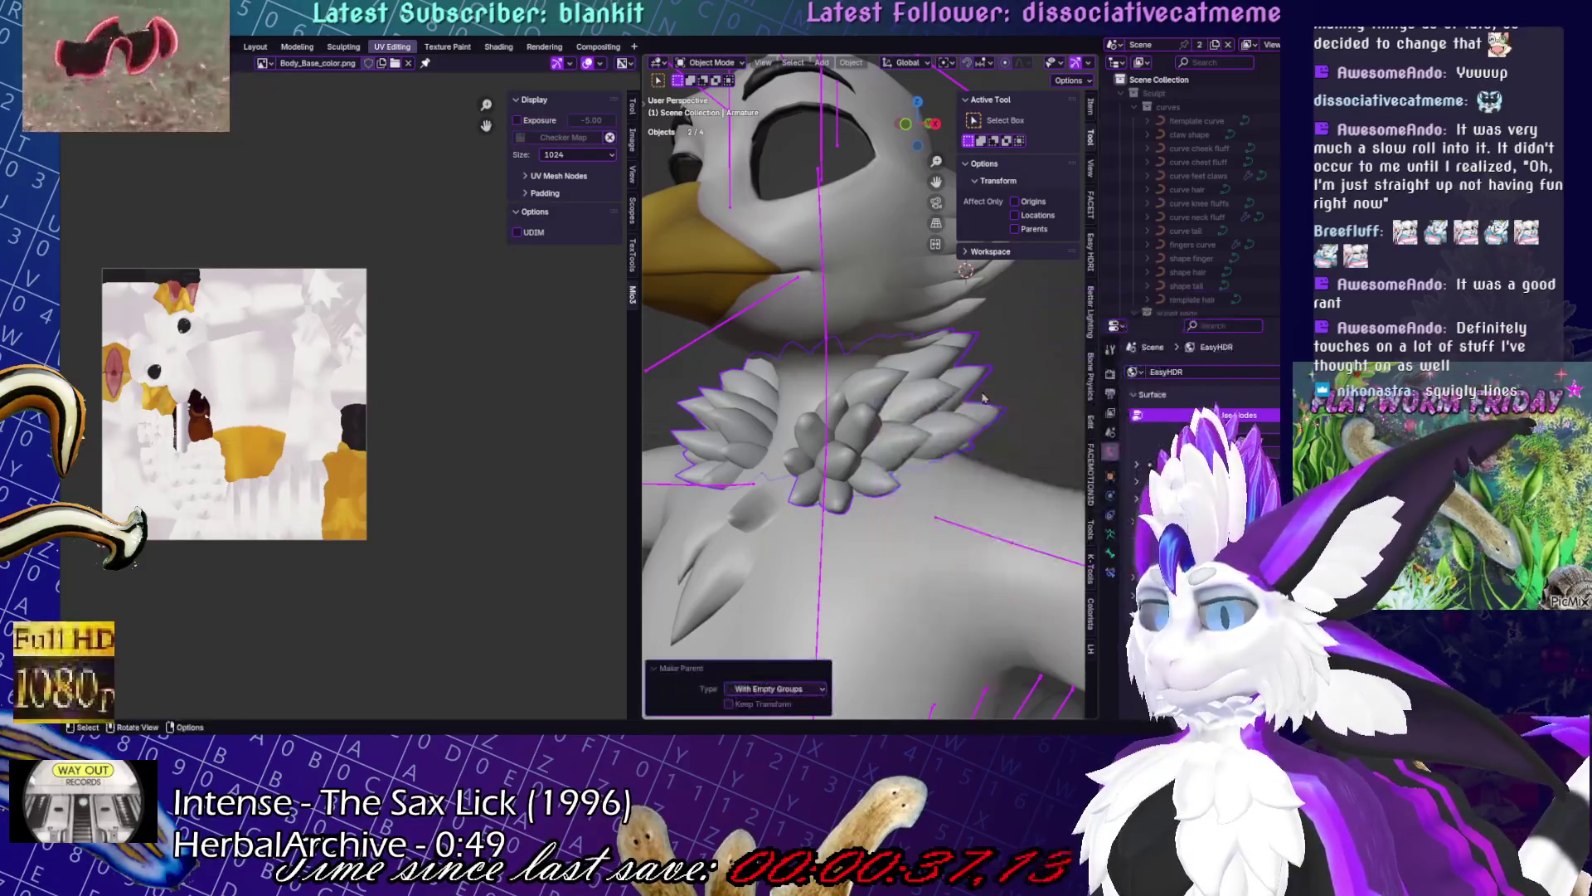
- Reselect only the neck fluff and frame the whole rigged bird in view
{"action": "left_click", "coordinate": [966, 394]}
{"action": "middle_click_drag", "start_coordinate": [967, 394], "coordinate": [908, 365]}
{"action": "key", "text": "ctrl+Tab"}
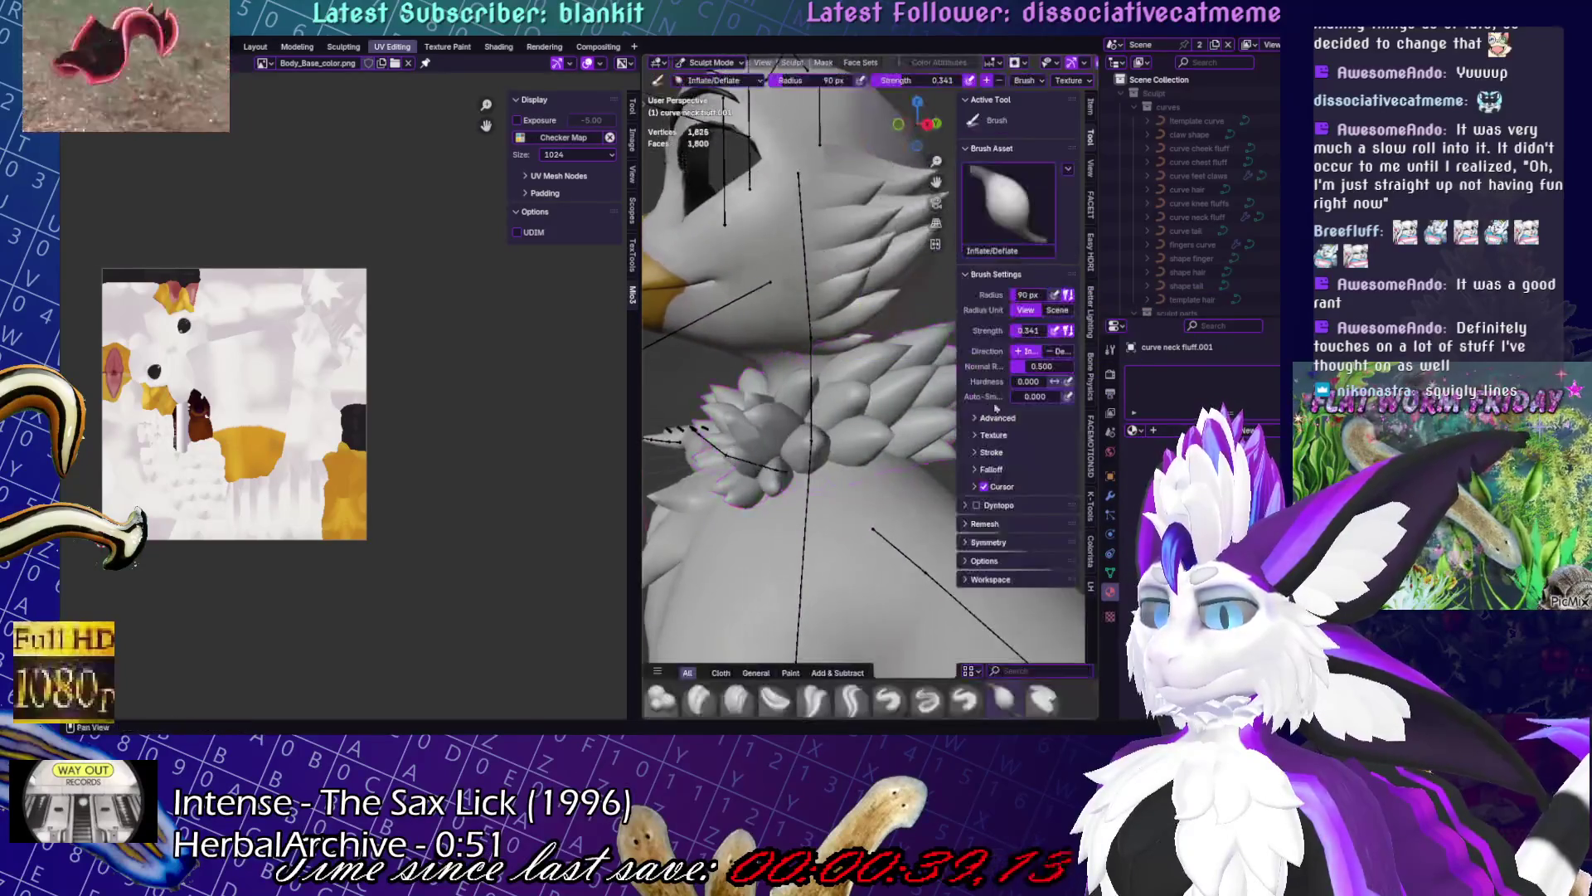
{"action": "key", "text": "ctrl+Tab"}
{"action": "key", "text": "Home"}
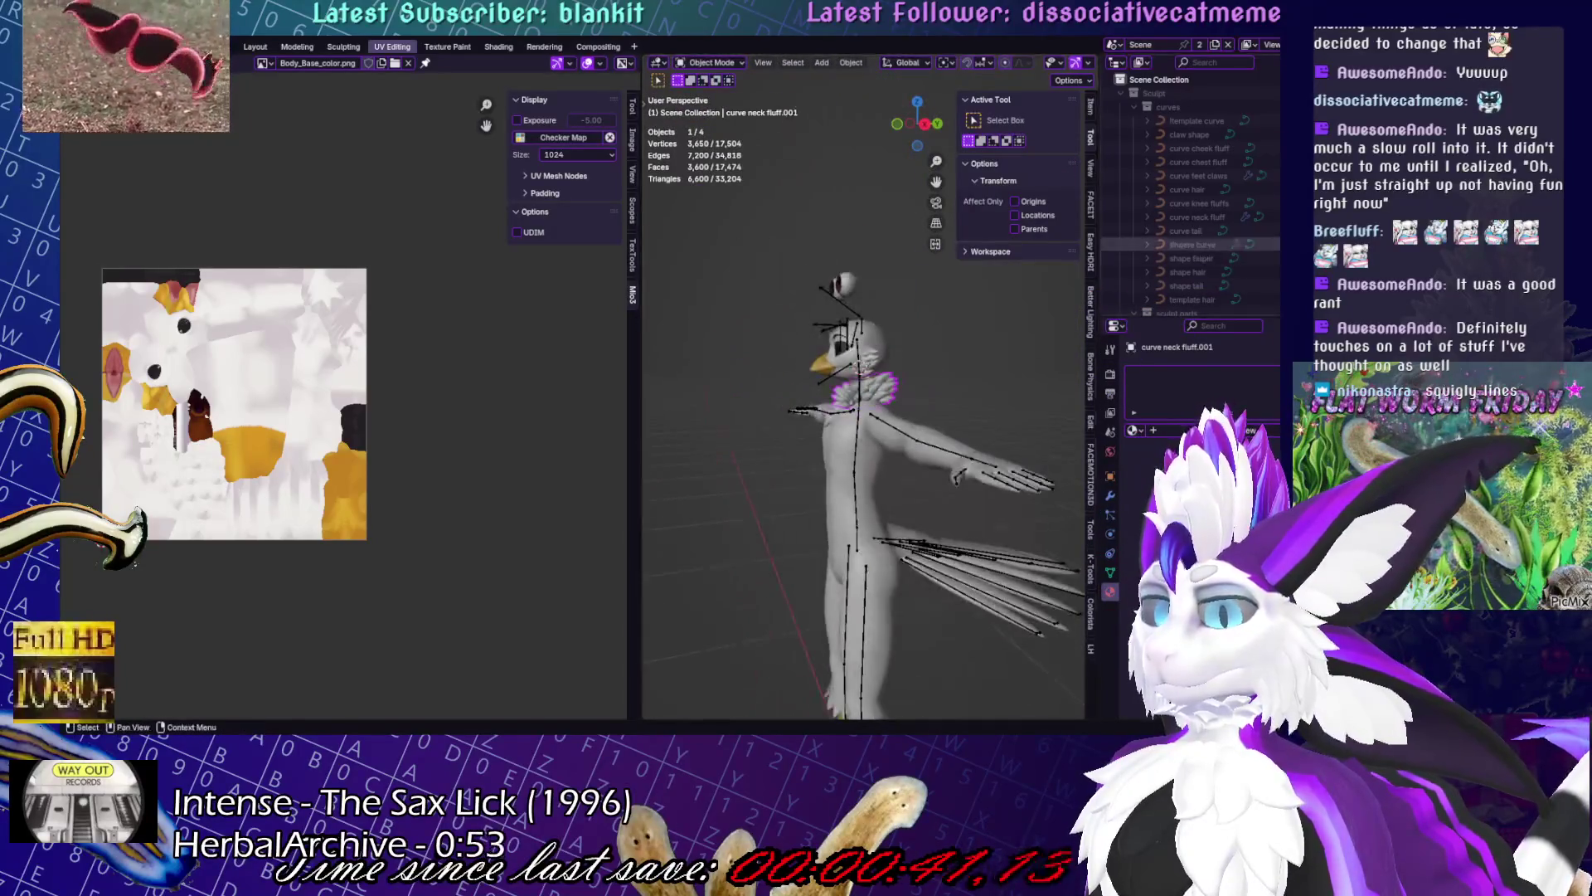
- Rename the fluff object to neckfluff and make the Hair object visible again
{"action": "key", "text": "KP_Decimal"}
{"action": "type", "text": "neckfl"}
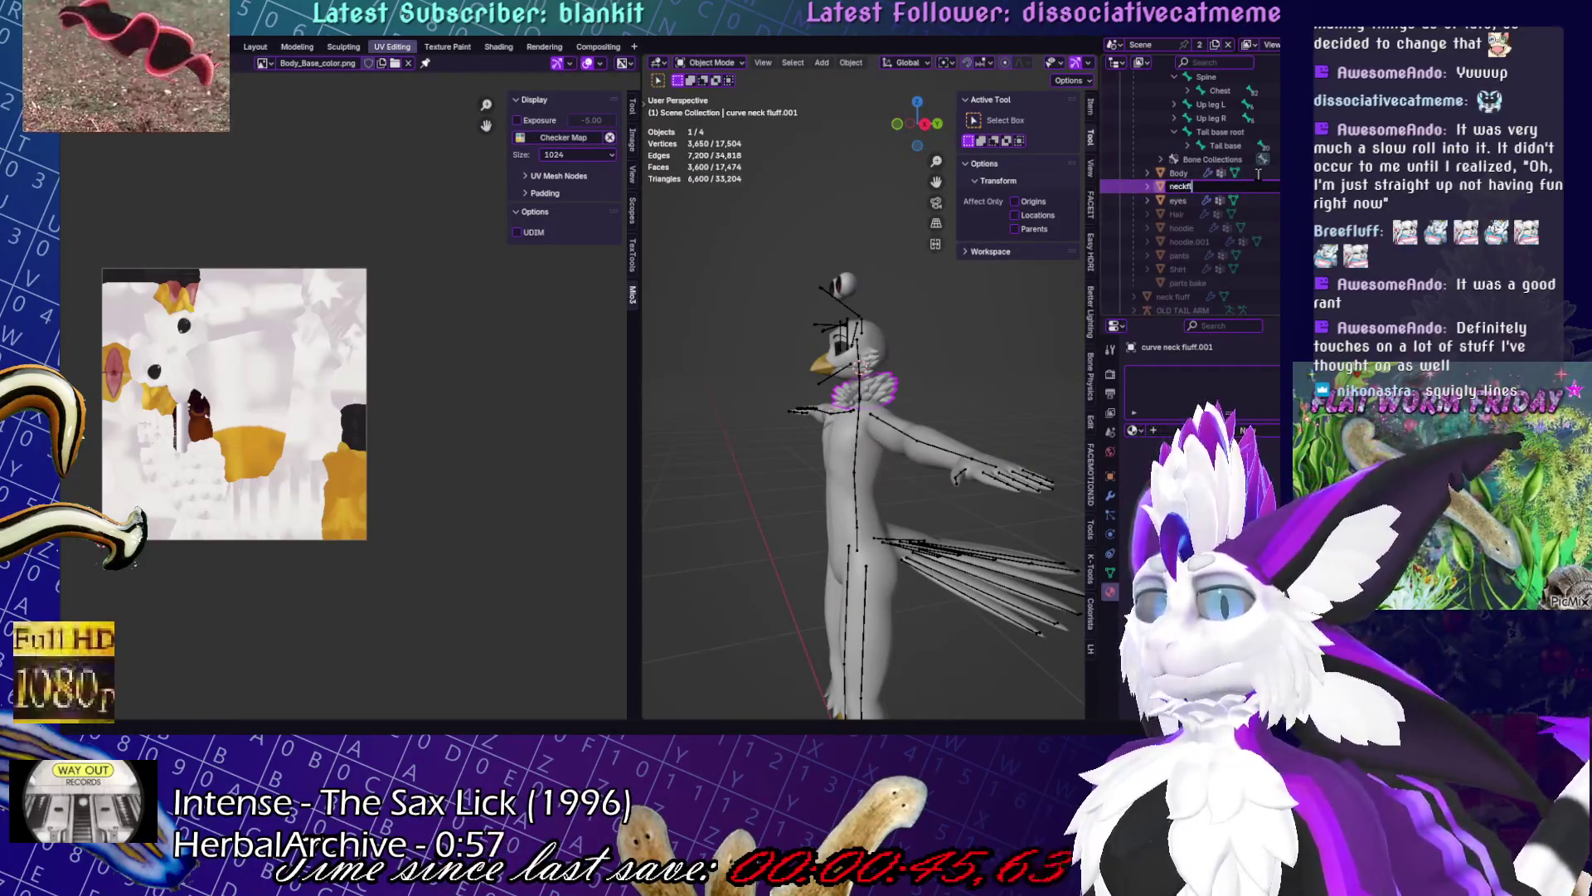
{"action": "type", "text": "uff"}
{"action": "key", "text": "Return"}
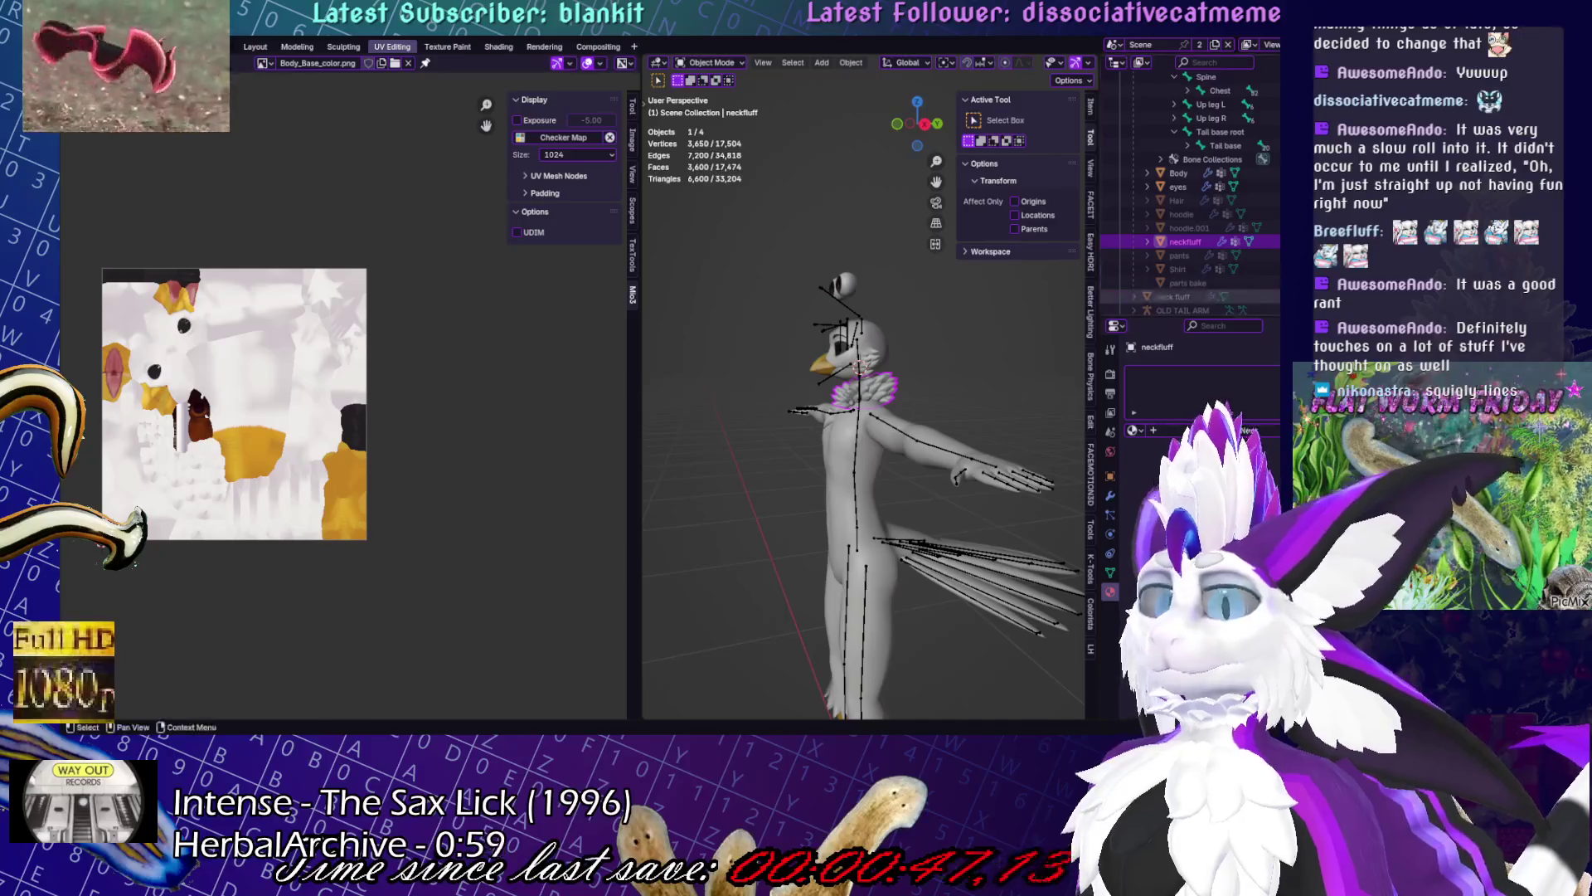
{"action": "left_click", "coordinate": [1265, 200]}
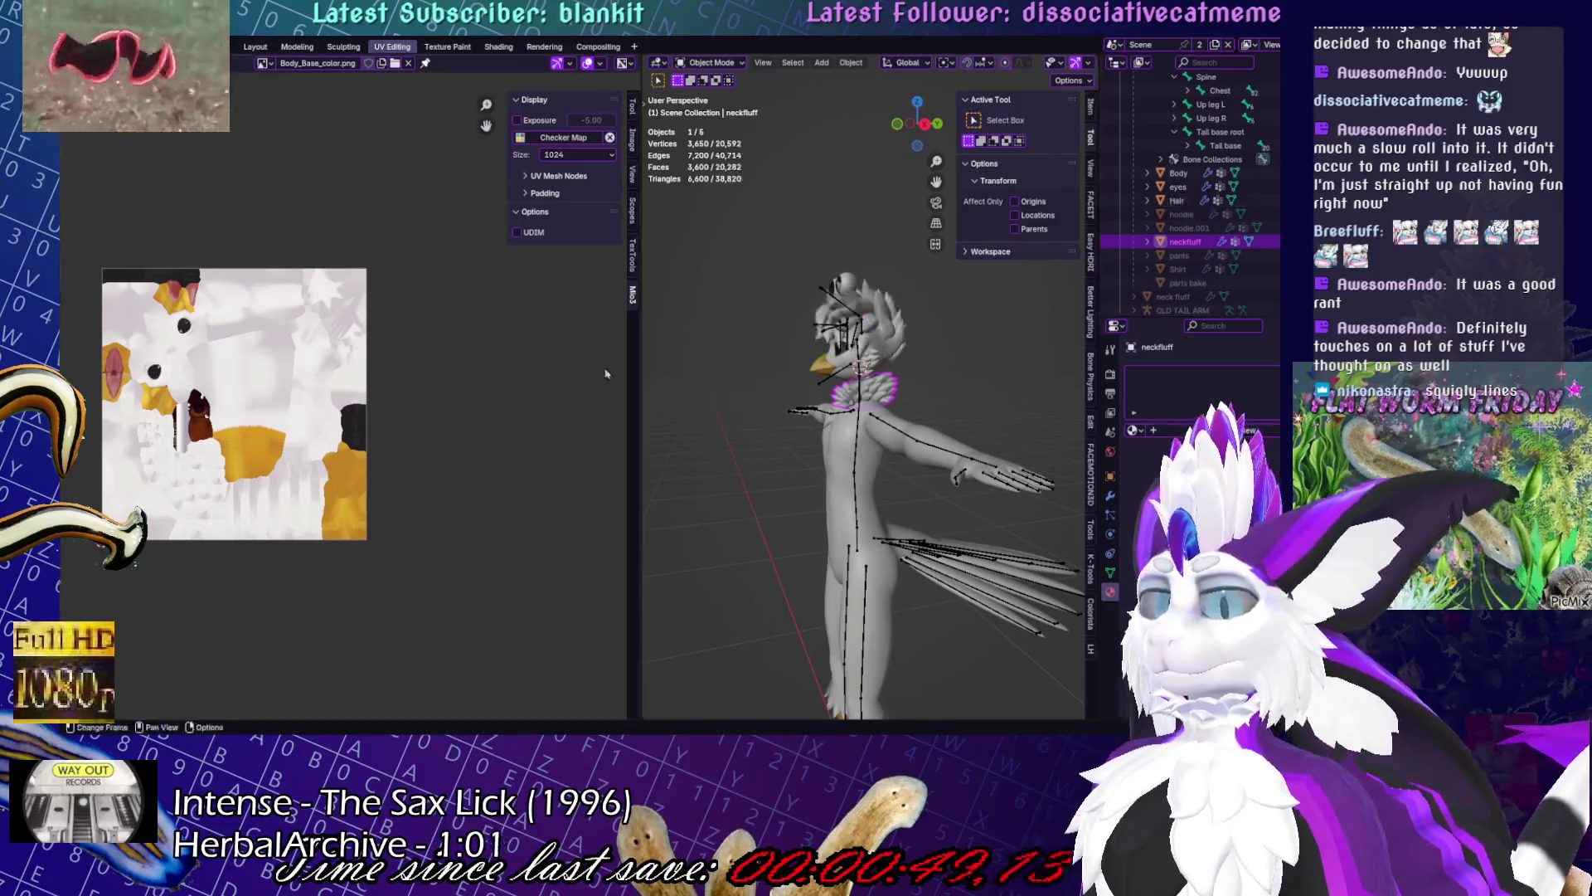
{"action": "scroll", "coordinate": [974, 464], "scroll_direction": "up", "scroll_amount": 6}
{"action": "key", "text": "alt+a"}
- Isolate neckfluff in Local view and open it in Weight Paint with its vertex groups shown
{"action": "mouse_move", "coordinate": [1008, 538]}
{"action": "middle_mouse_down"}
{"action": "mouse_move", "coordinate": [913, 523]}
{"action": "mouse_move", "coordinate": [776, 415]}
{"action": "middle_mouse_up"}
{"action": "left_click", "coordinate": [892, 398]}
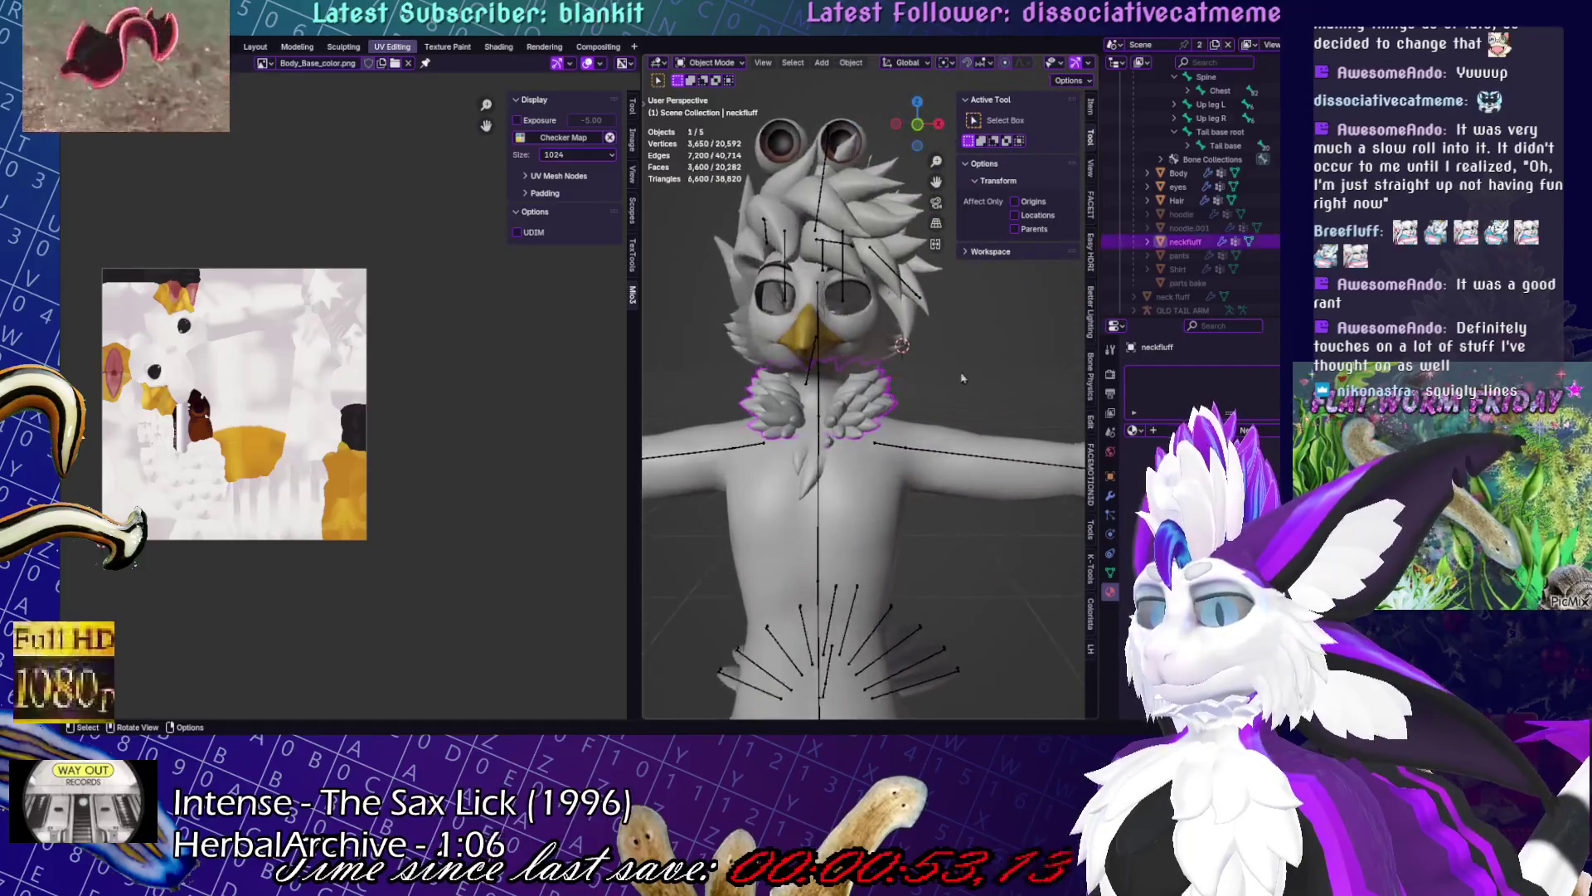
{"action": "key", "text": "Tab"}
{"action": "scroll", "coordinate": [1007, 410], "scroll_direction": "up", "scroll_amount": 5}
{"action": "middle_click_drag", "start_coordinate": [1020, 409], "coordinate": [1068, 465]}
{"action": "key", "text": "Tab"}
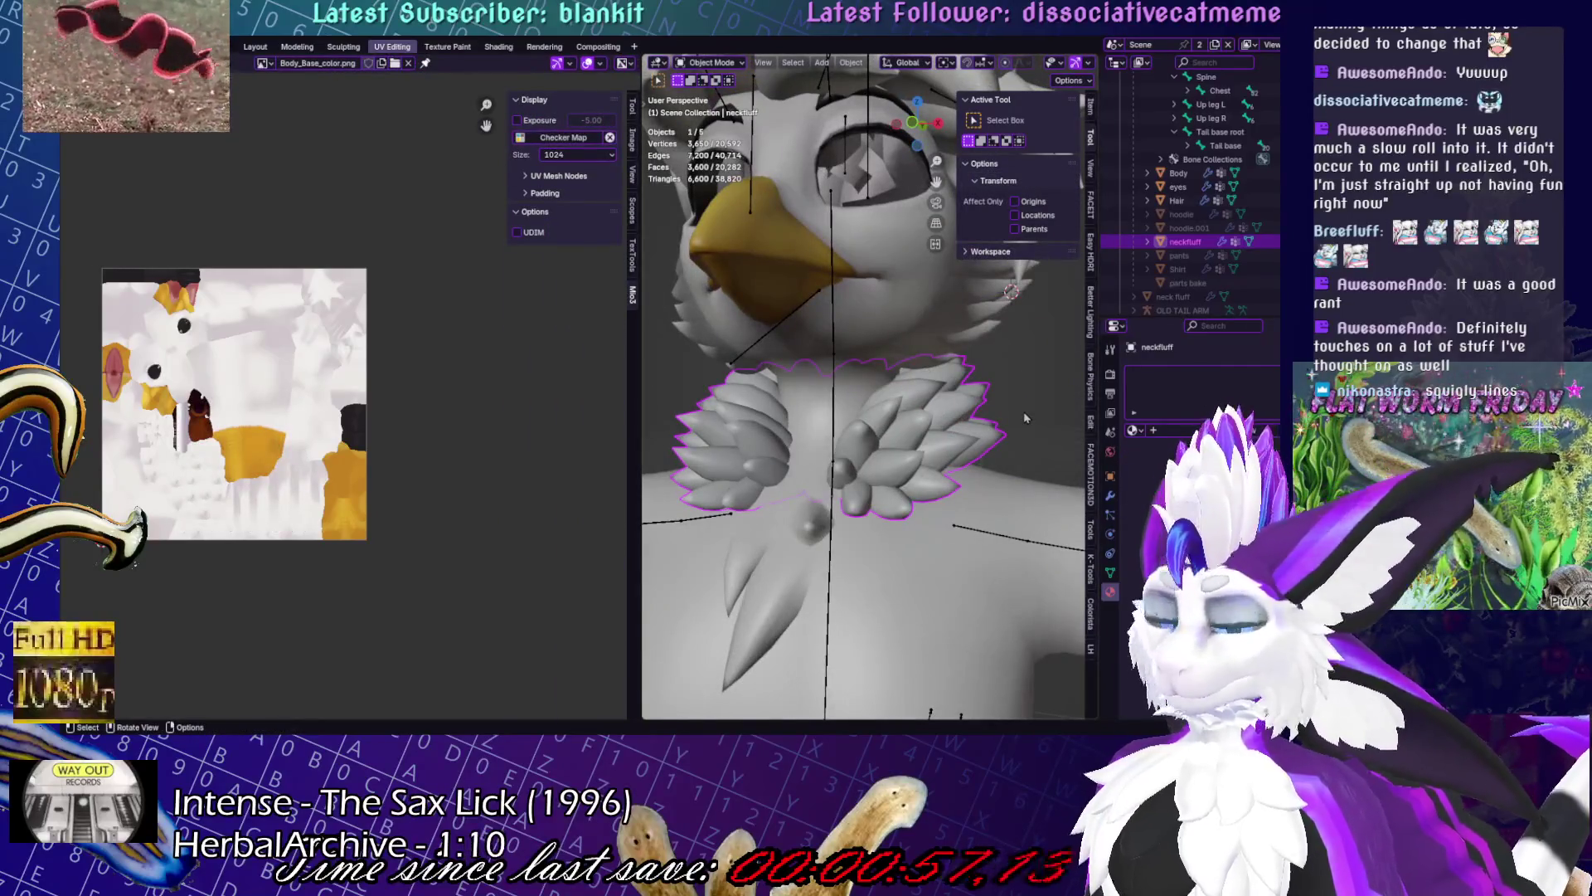
{"action": "key", "text": "KP_Divide"}
{"action": "key", "text": "ctrl+Tab"}
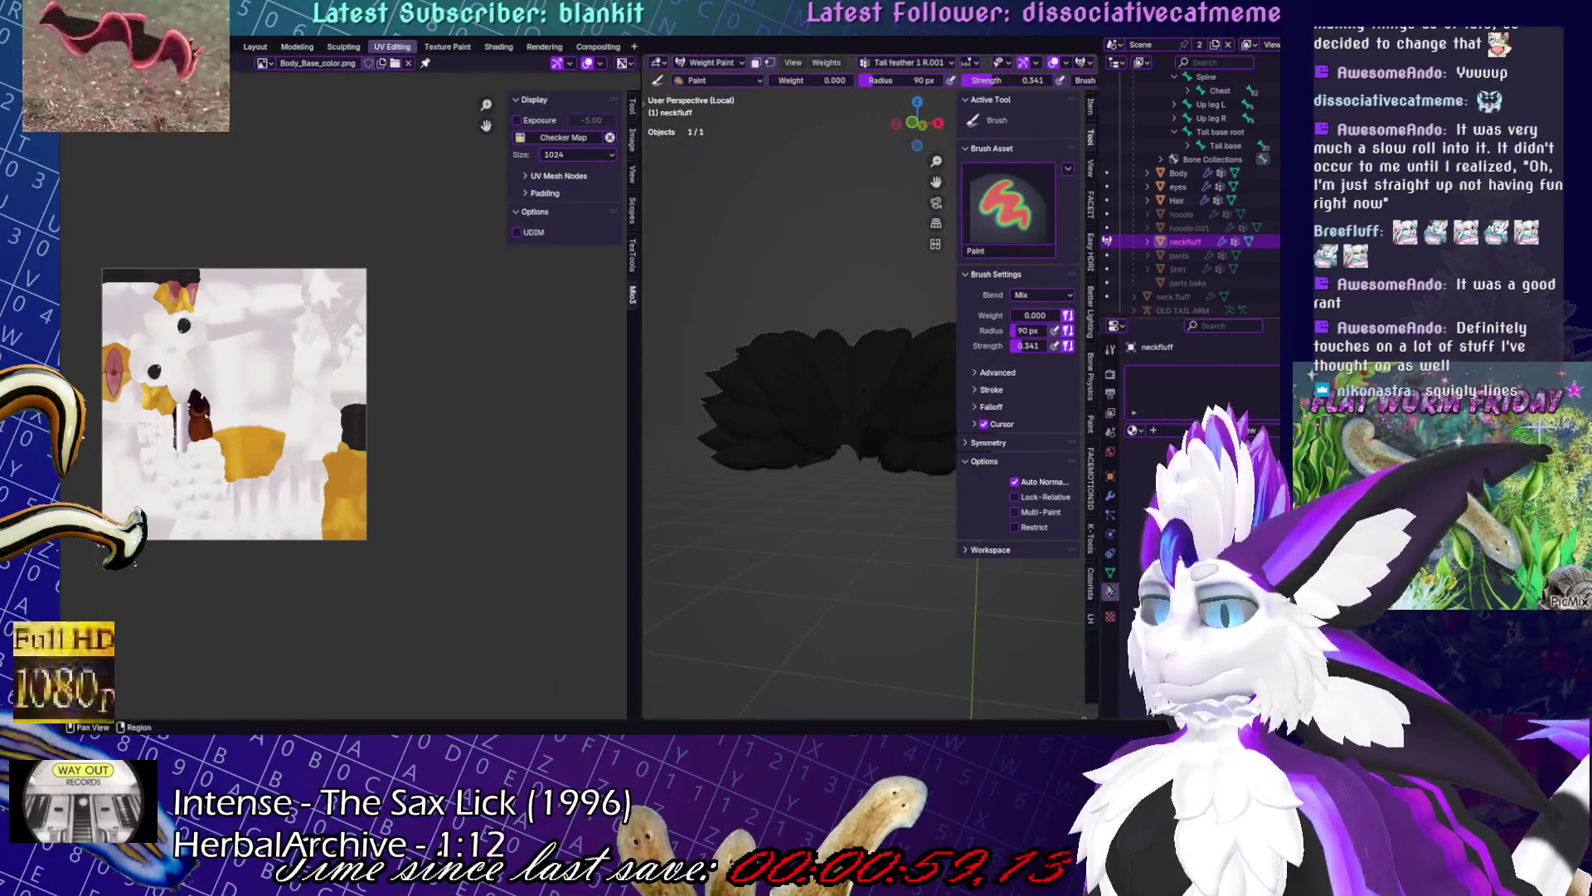
{"action": "left_click", "coordinate": [1111, 572]}
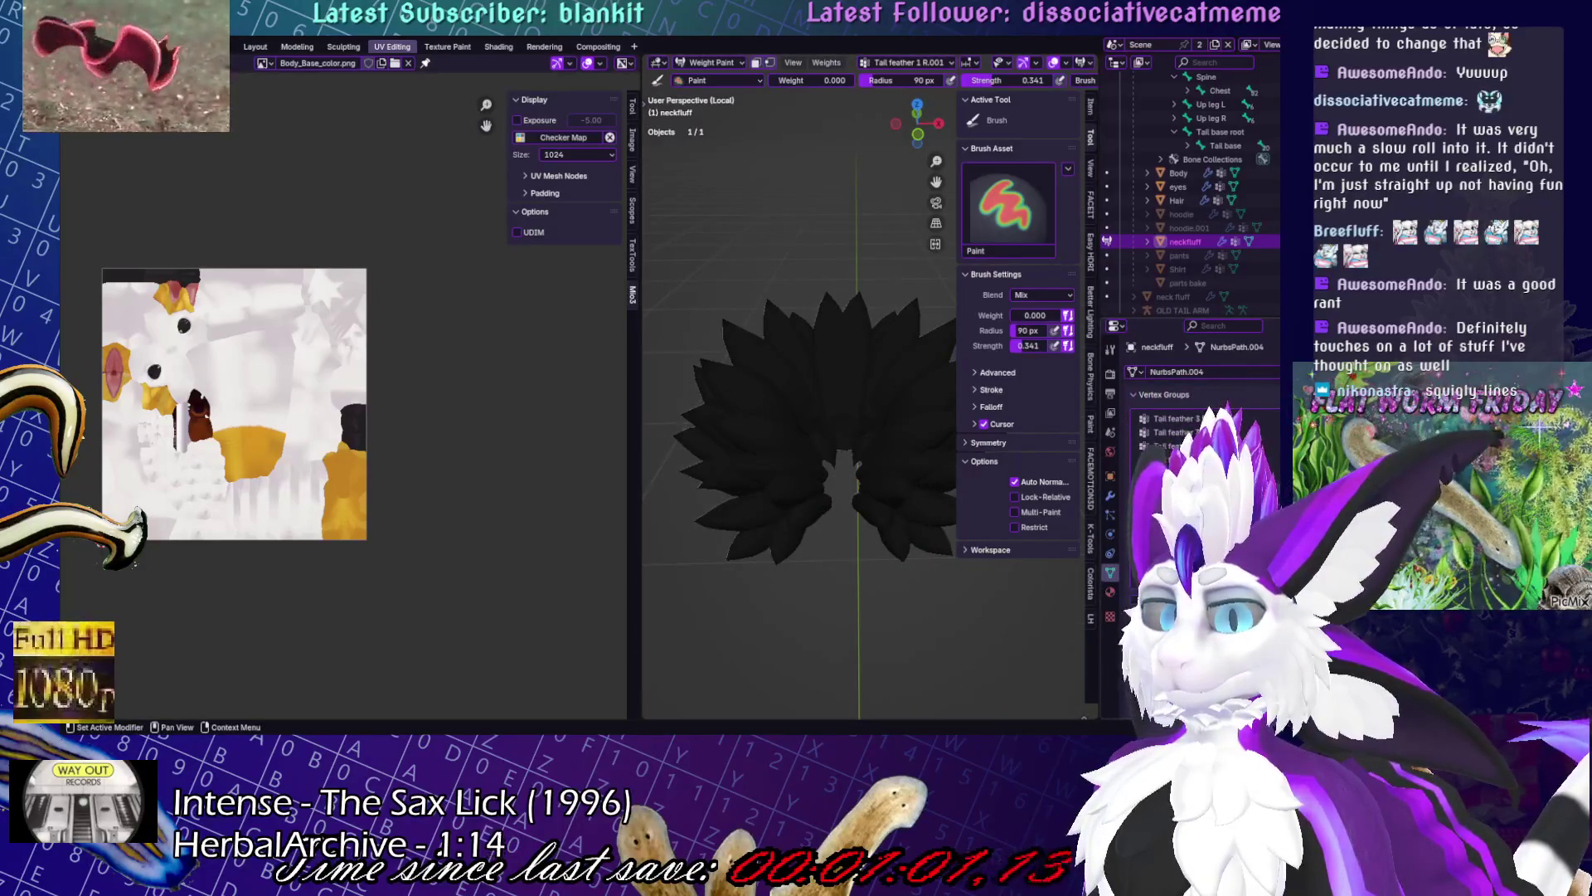
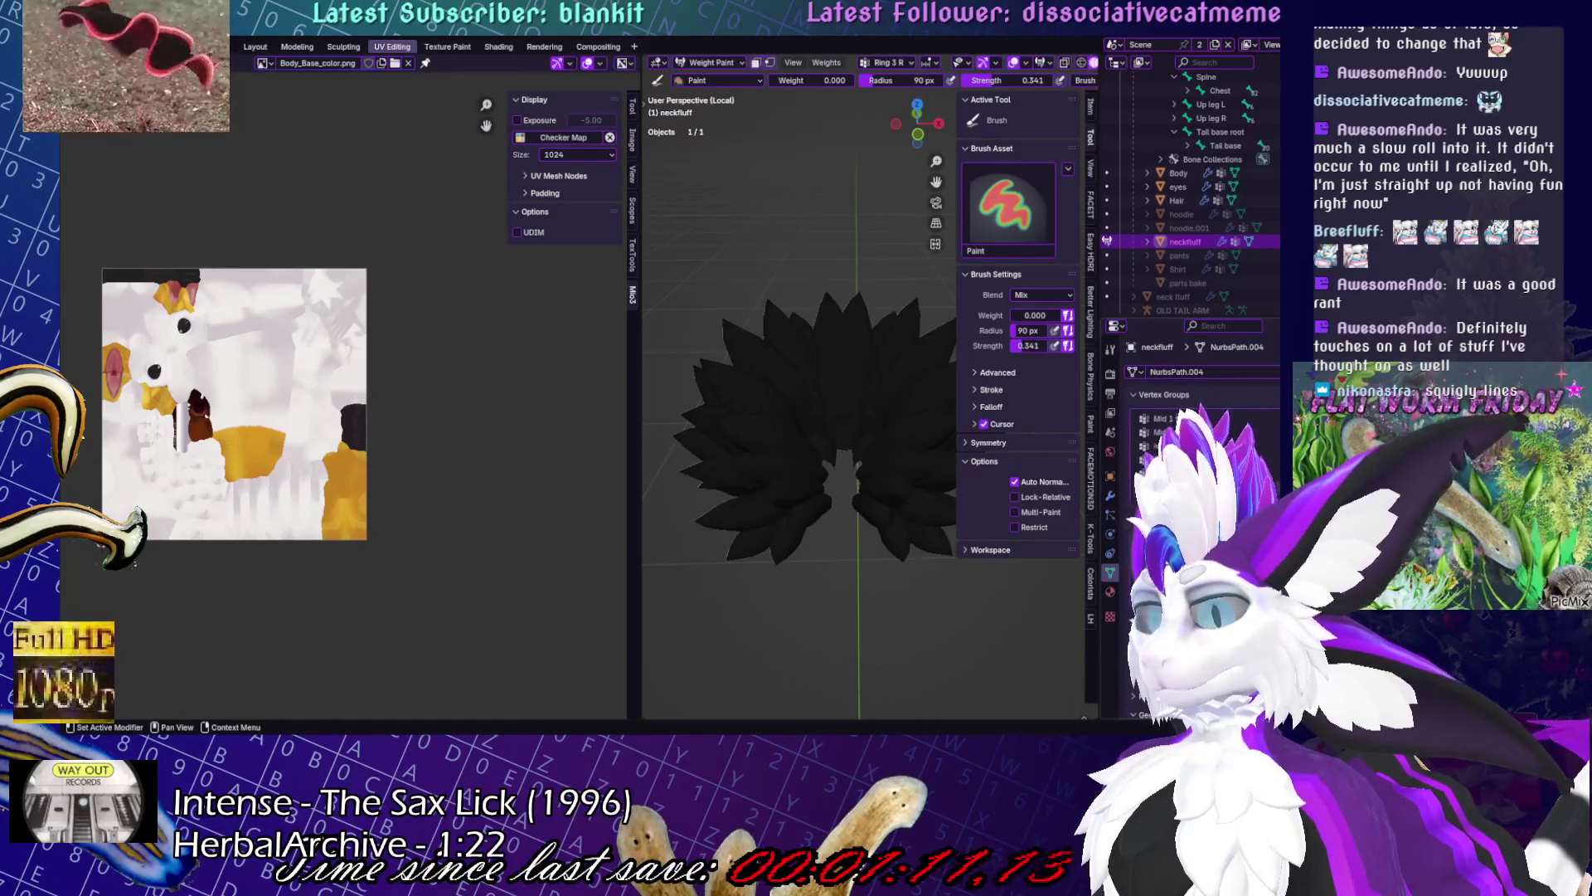
- Browse the vertex groups, passing Head and Eye L, to show the fluff's Neck weights
{"action": "left_click", "coordinate": [1178, 431]}
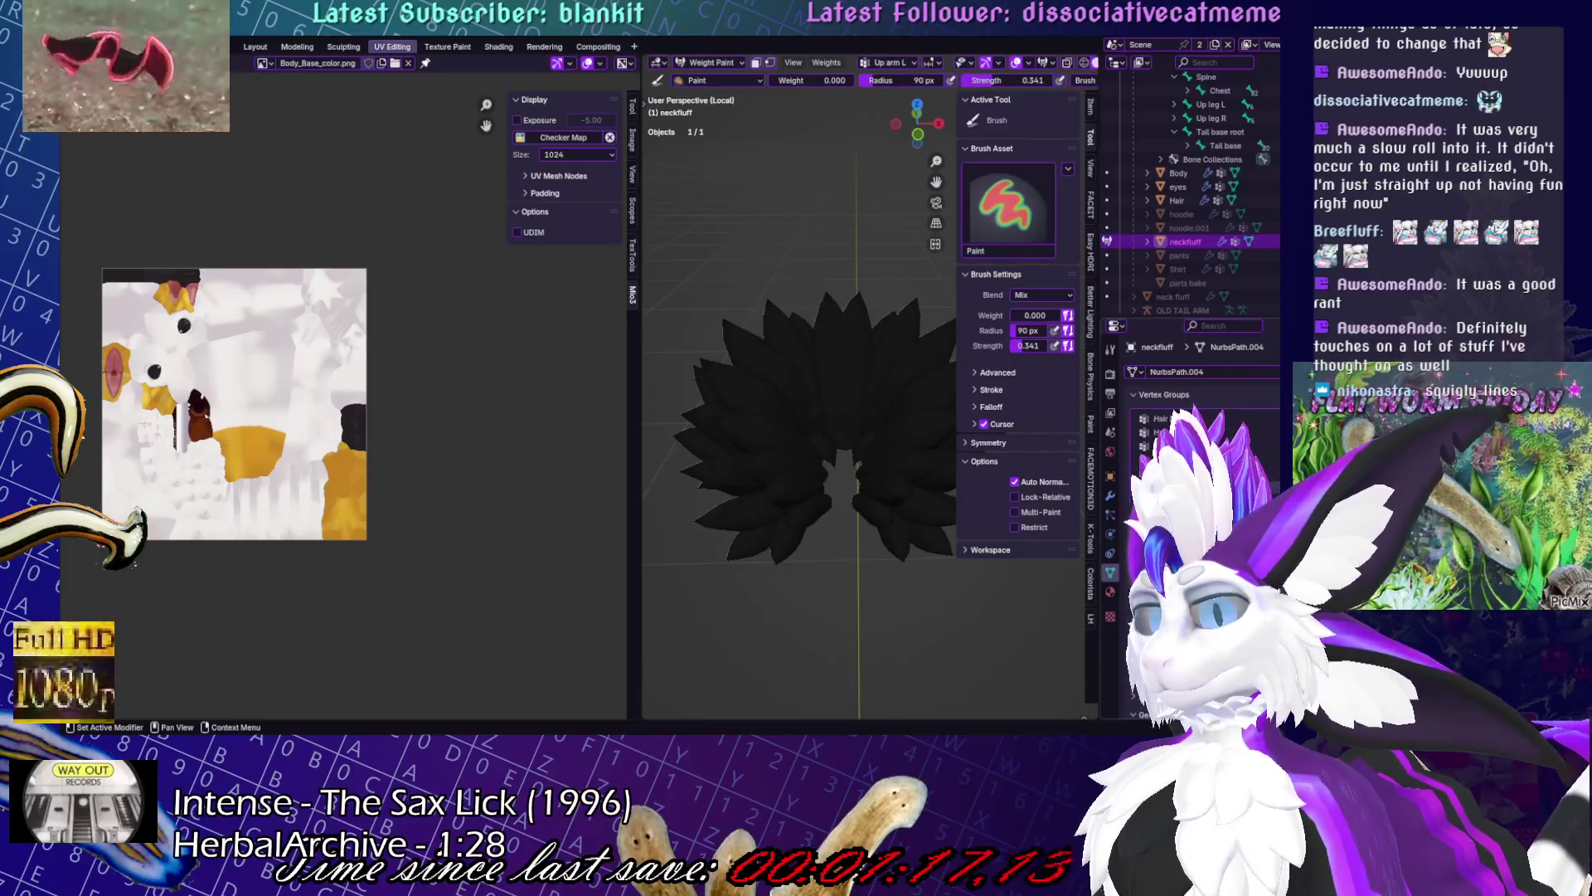
{"action": "left_click", "coordinate": [1157, 418]}
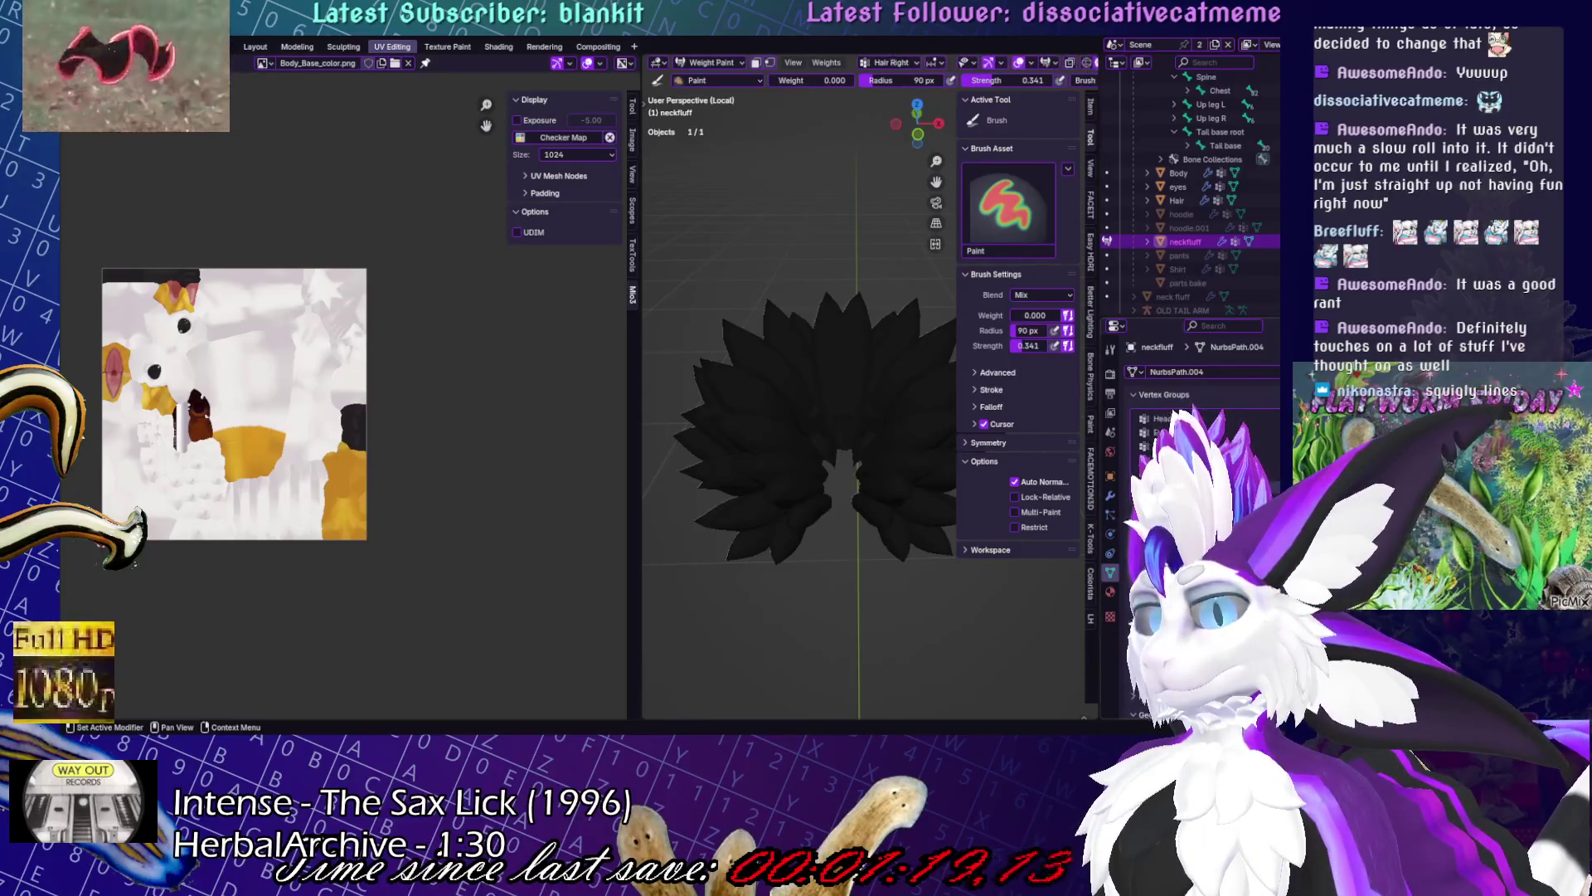
{"action": "left_click", "coordinate": [1157, 418]}
{"action": "left_click", "coordinate": [1161, 460]}
- Orbit around the neck fluff to inspect its weights, then reselect the vertex group
{"action": "middle_click_drag", "start_coordinate": [821, 498], "coordinate": [879, 477]}
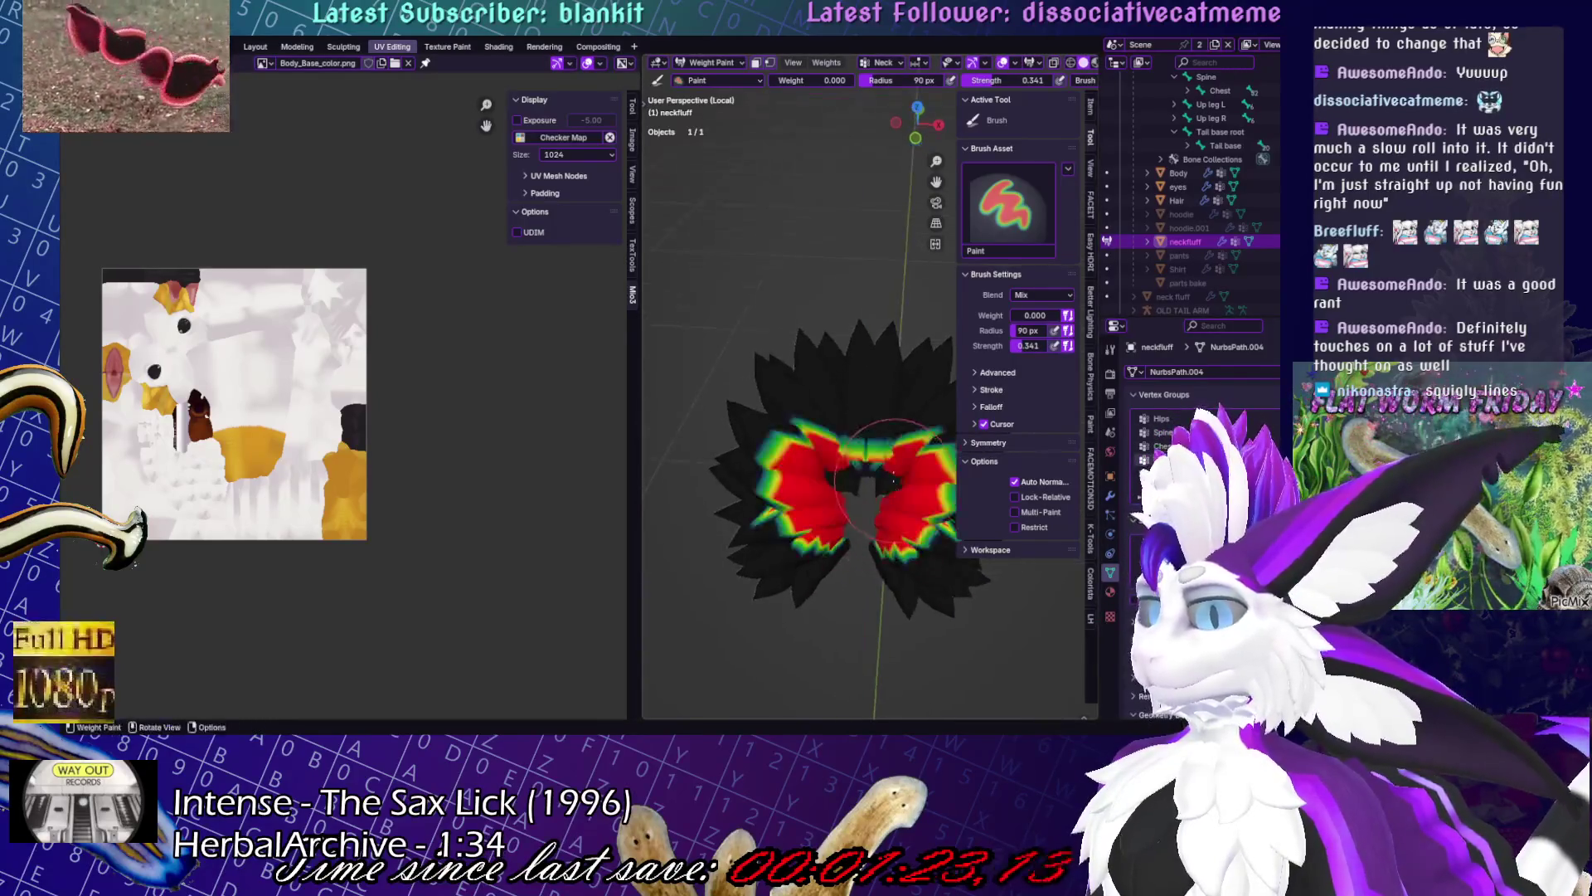
{"action": "scroll", "coordinate": [1178, 419], "scroll_direction": "down", "scroll_amount": 1, "text": "ctrl"}
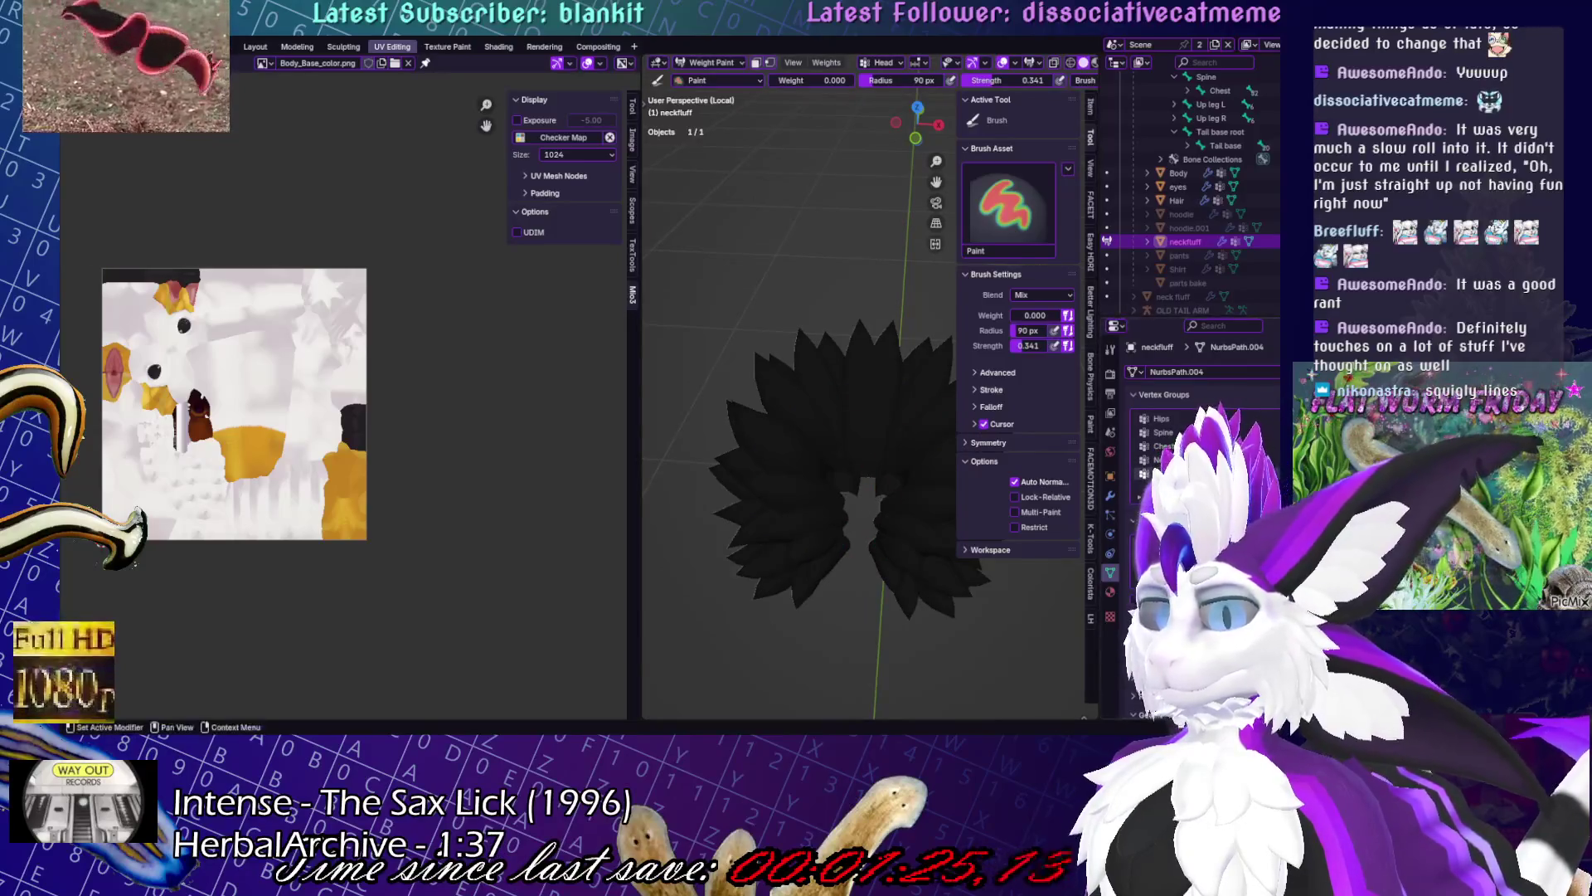
{"action": "scroll", "coordinate": [1178, 419], "scroll_direction": "down", "scroll_amount": 1, "text": "ctrl"}
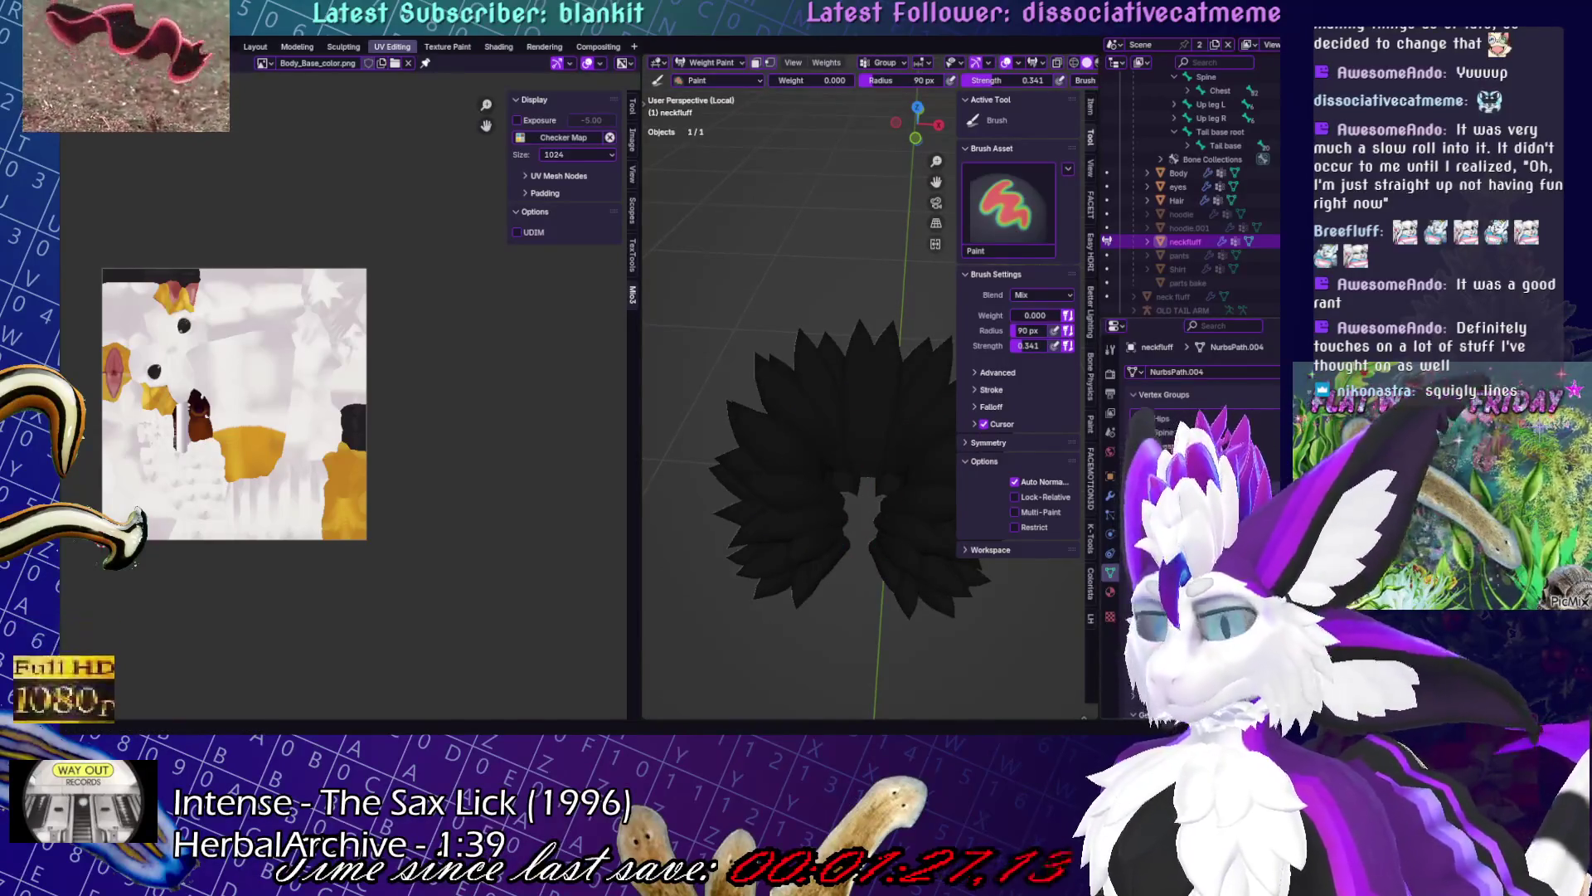
{"action": "scroll", "coordinate": [1178, 418], "scroll_direction": "down", "scroll_amount": 1, "text": "ctrl"}
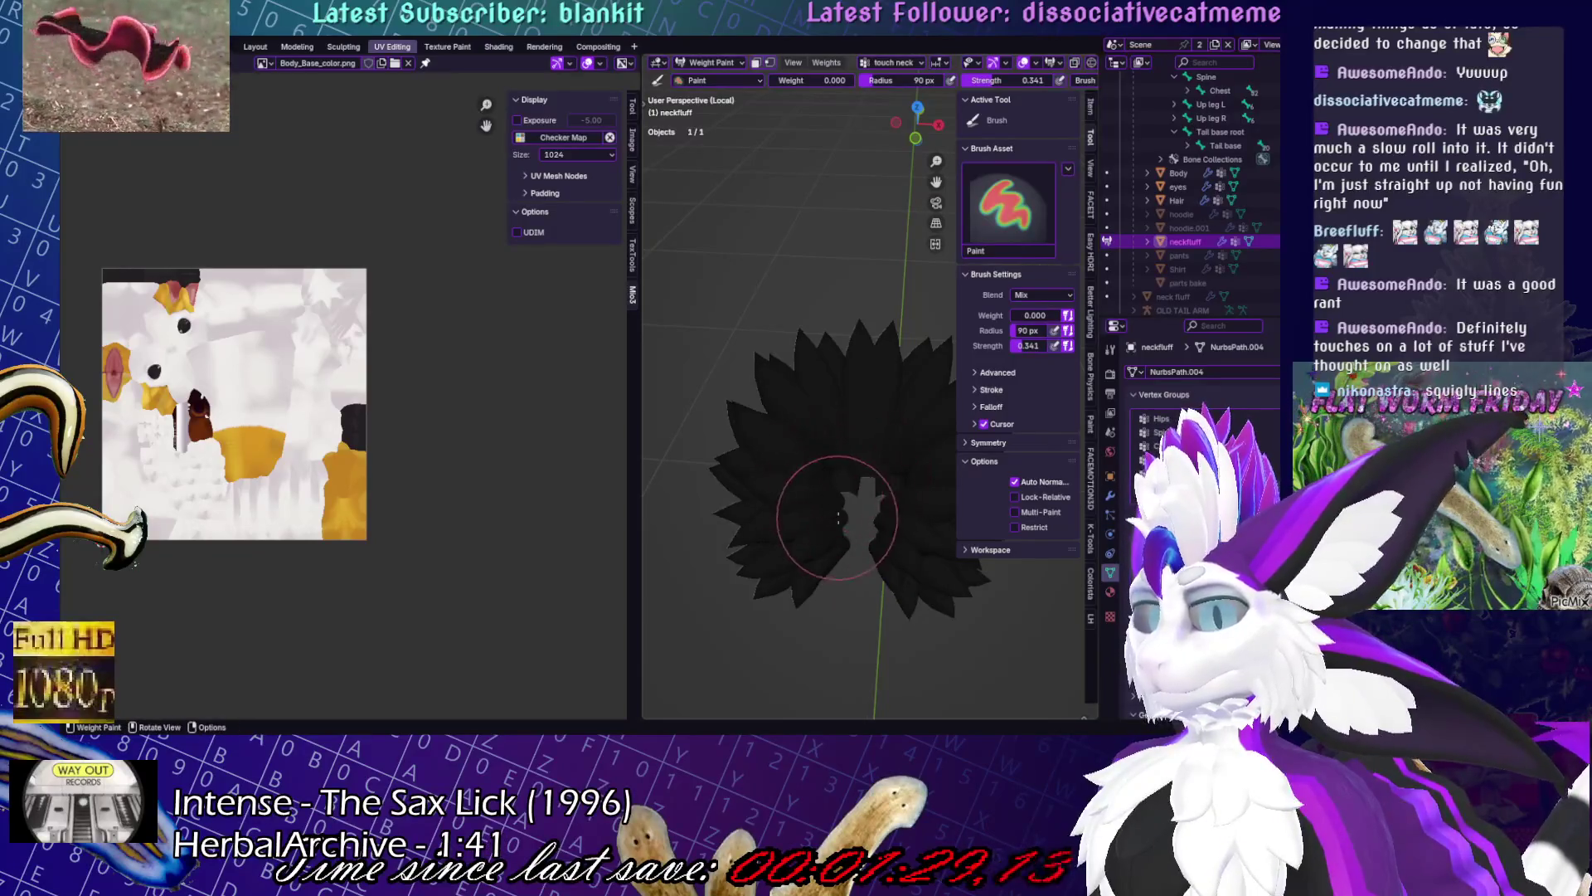
{"action": "middle_click_drag", "start_coordinate": [837, 481], "coordinate": [800, 337]}
{"action": "left_click_drag", "start_coordinate": [640, 384], "coordinate": [496, 382]}
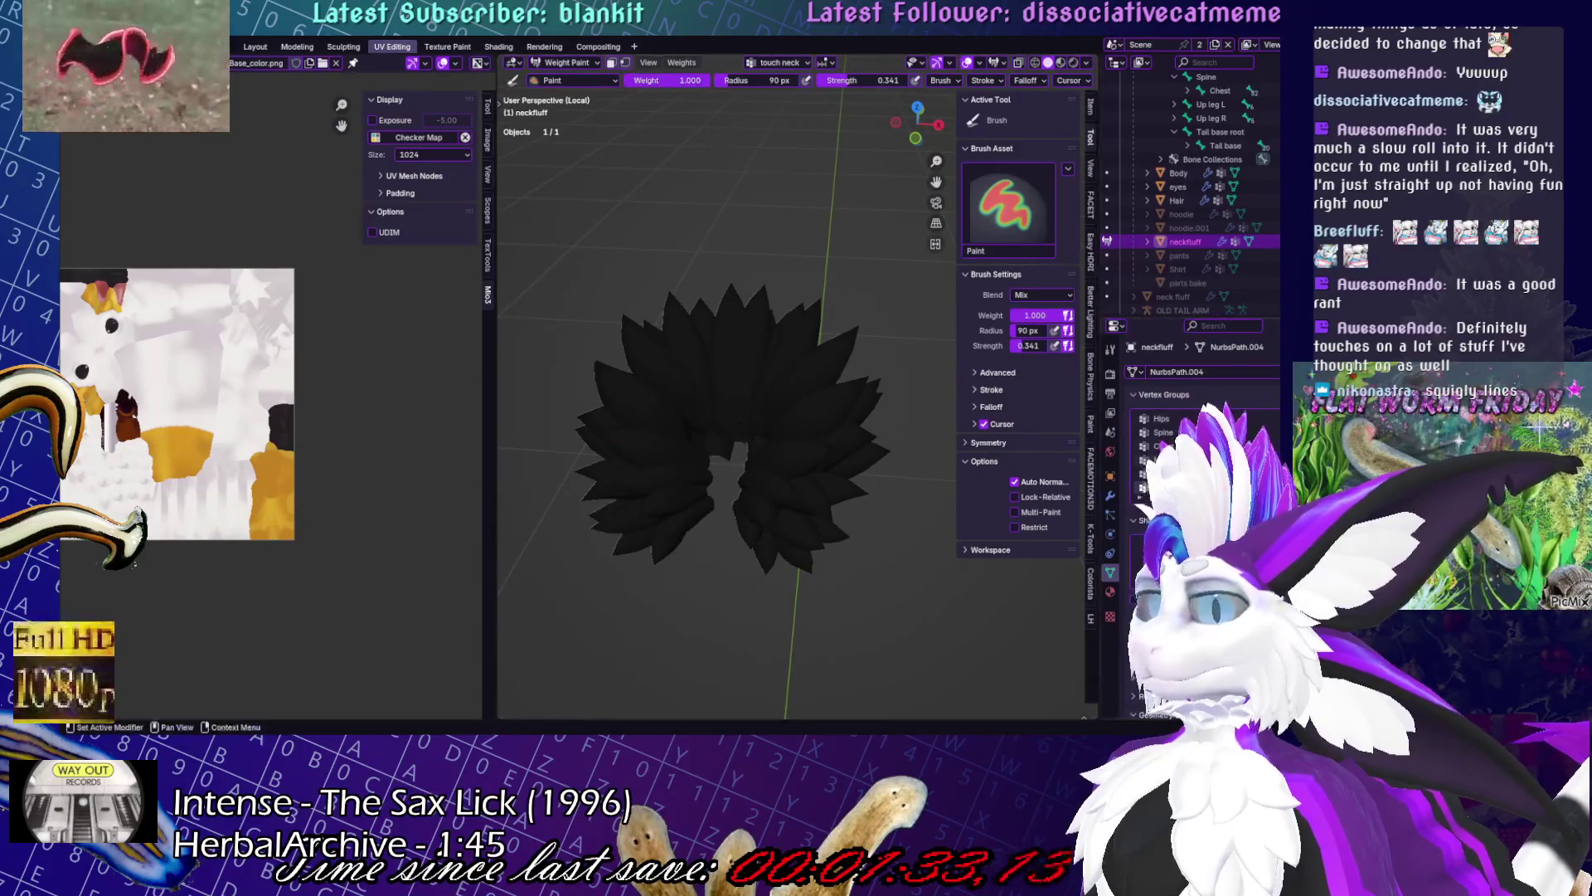
{"action": "left_click", "coordinate": [1186, 460]}
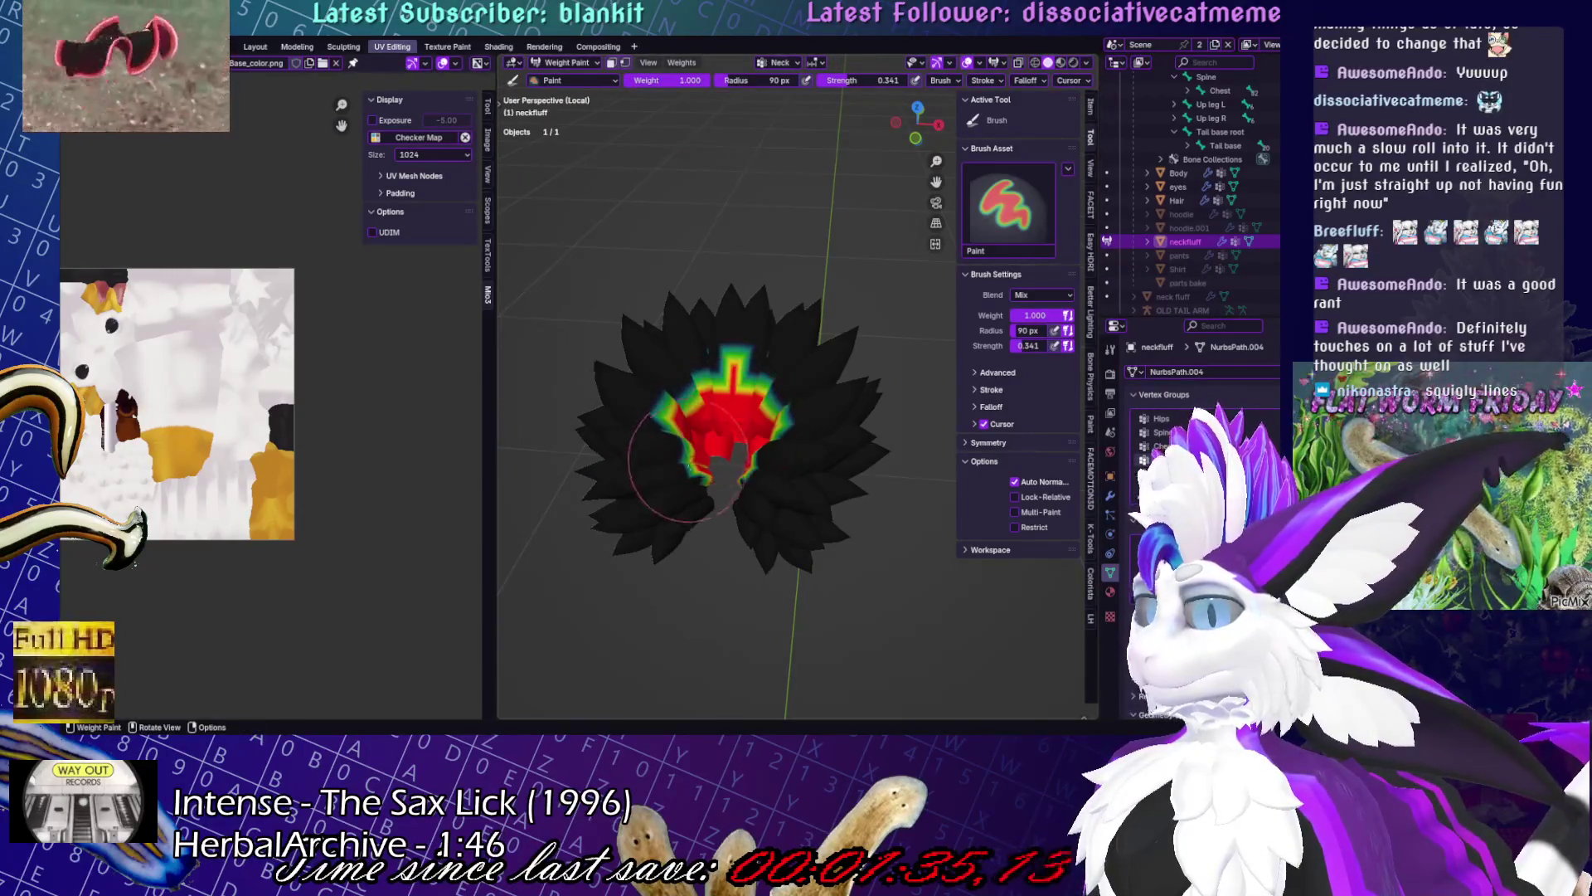
- Blur the dark patch on the fluff into the surrounding red Neck weights
{"action": "middle_click_drag", "start_coordinate": [749, 473], "coordinate": [944, 541]}
{"action": "key", "text": "shift"}
{"action": "scroll", "coordinate": [829, 531], "scroll_direction": "down", "scroll_amount": 3}
{"action": "mouse_move", "coordinate": [829, 531]}
{"action": "middle_mouse_down"}
{"action": "mouse_move", "coordinate": [747, 444]}
{"action": "mouse_move", "coordinate": [788, 374]}
{"action": "middle_mouse_up"}
{"action": "left_click_drag", "start_coordinate": [788, 372], "coordinate": [839, 445], "text": "shift"}
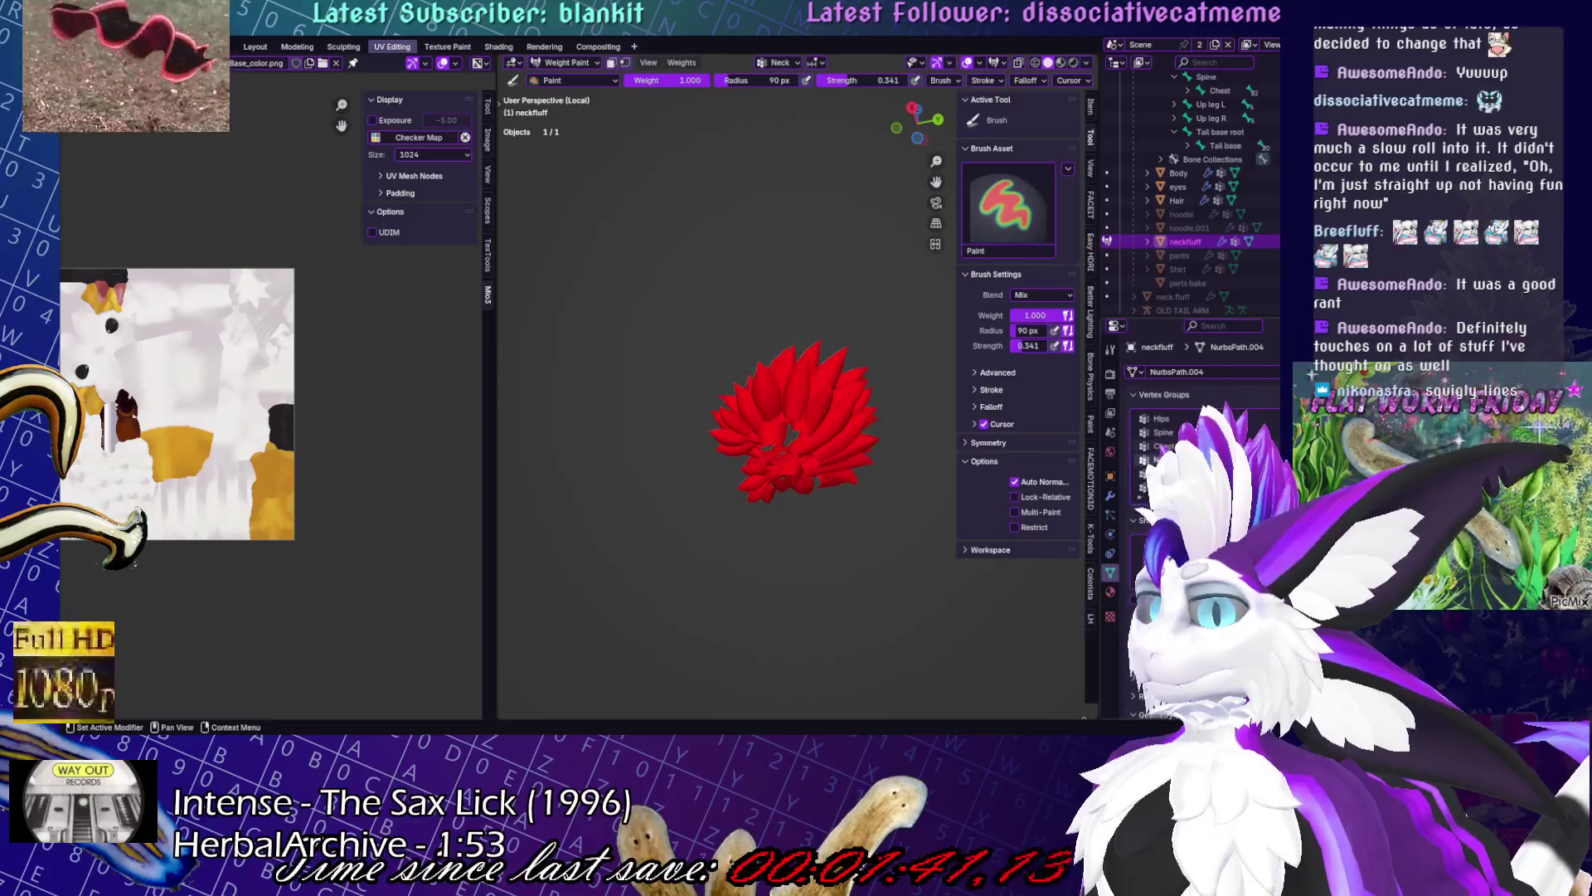
- Switch to the Chest group, inspect its light weights, and select the Average tool
{"action": "left_click", "coordinate": [1164, 446]}
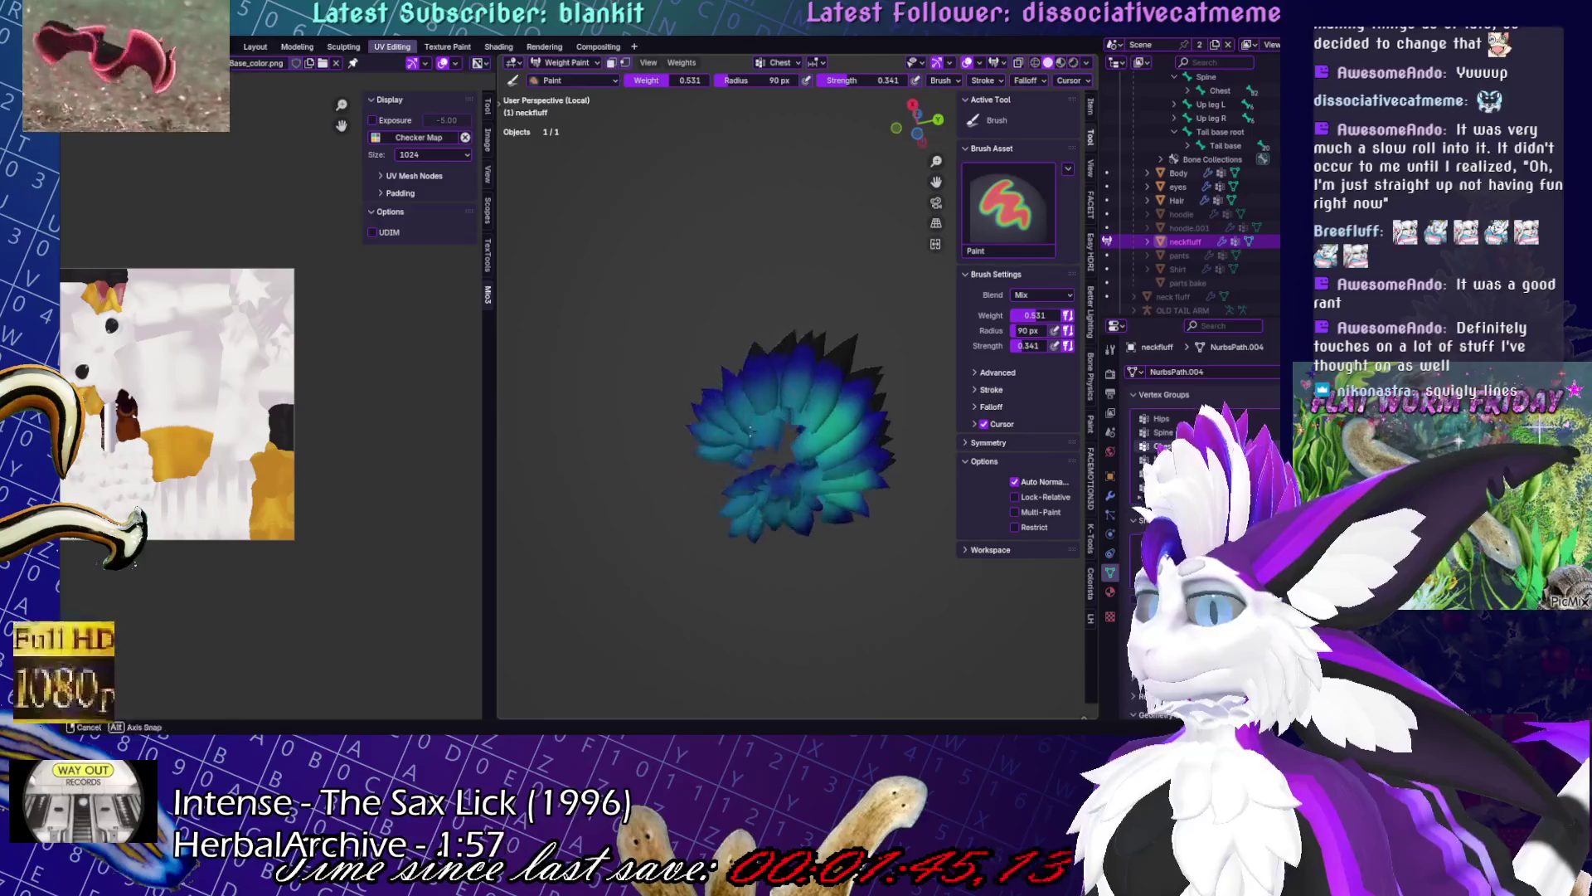
{"action": "mouse_move", "coordinate": [813, 423]}
{"action": "middle_mouse_down"}
{"action": "mouse_move", "coordinate": [773, 400]}
{"action": "mouse_move", "coordinate": [835, 396]}
{"action": "mouse_move", "coordinate": [759, 431]}
{"action": "middle_mouse_up"}
{"action": "mouse_move", "coordinate": [795, 492]}
{"action": "middle_mouse_down"}
{"action": "mouse_move", "coordinate": [754, 445]}
{"action": "mouse_move", "coordinate": [862, 370]}
{"action": "mouse_move", "coordinate": [713, 400]}
{"action": "middle_mouse_up"}
{"action": "left_click", "coordinate": [497, 99]}
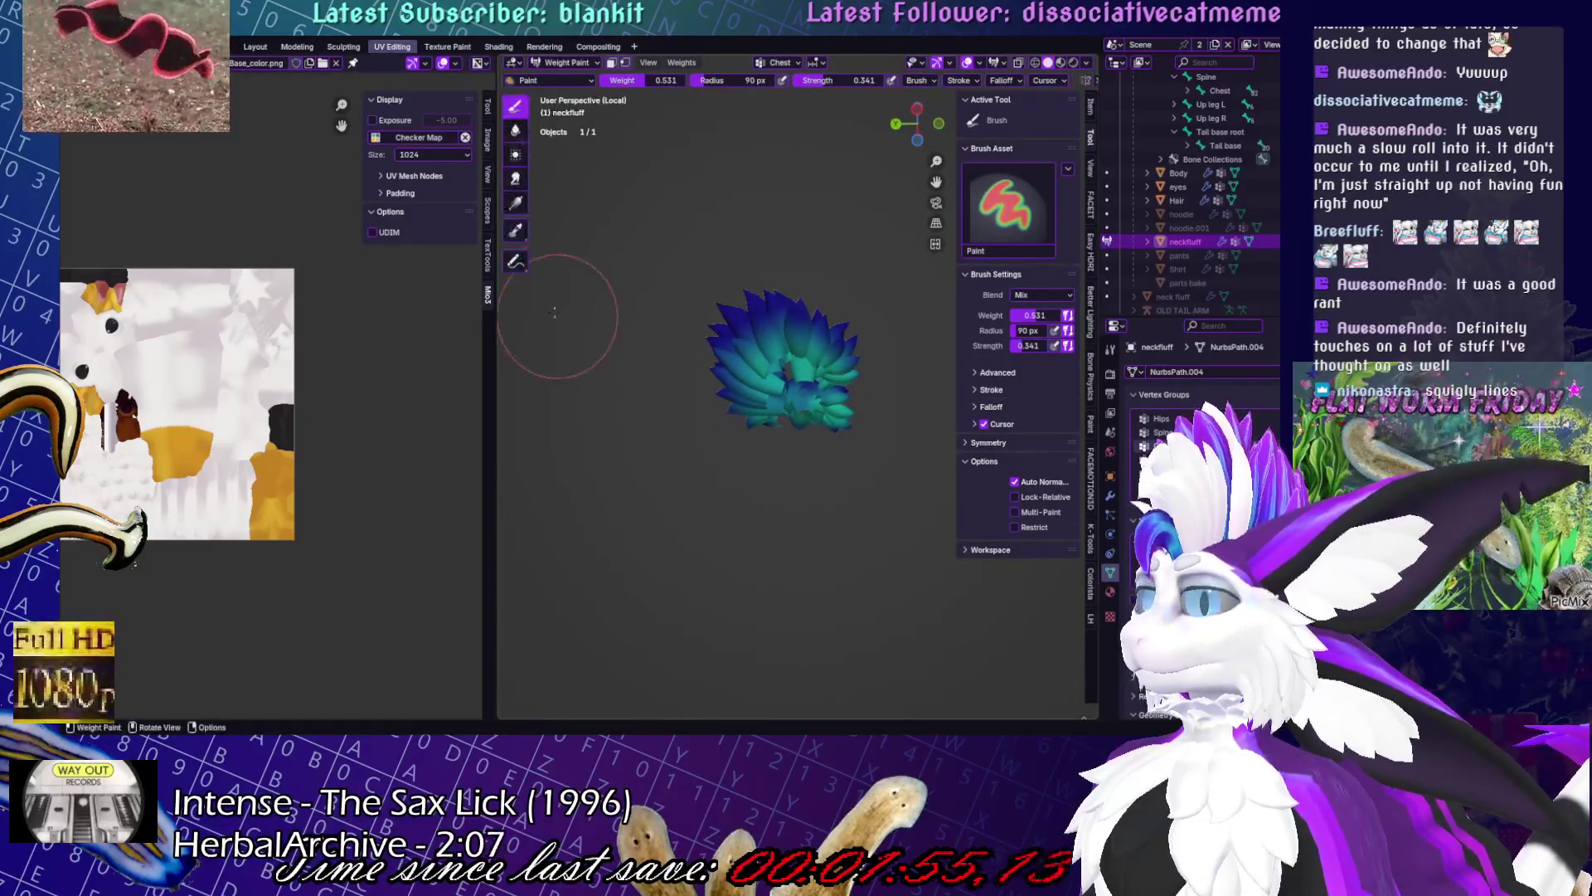
{"action": "left_click", "coordinate": [515, 155]}
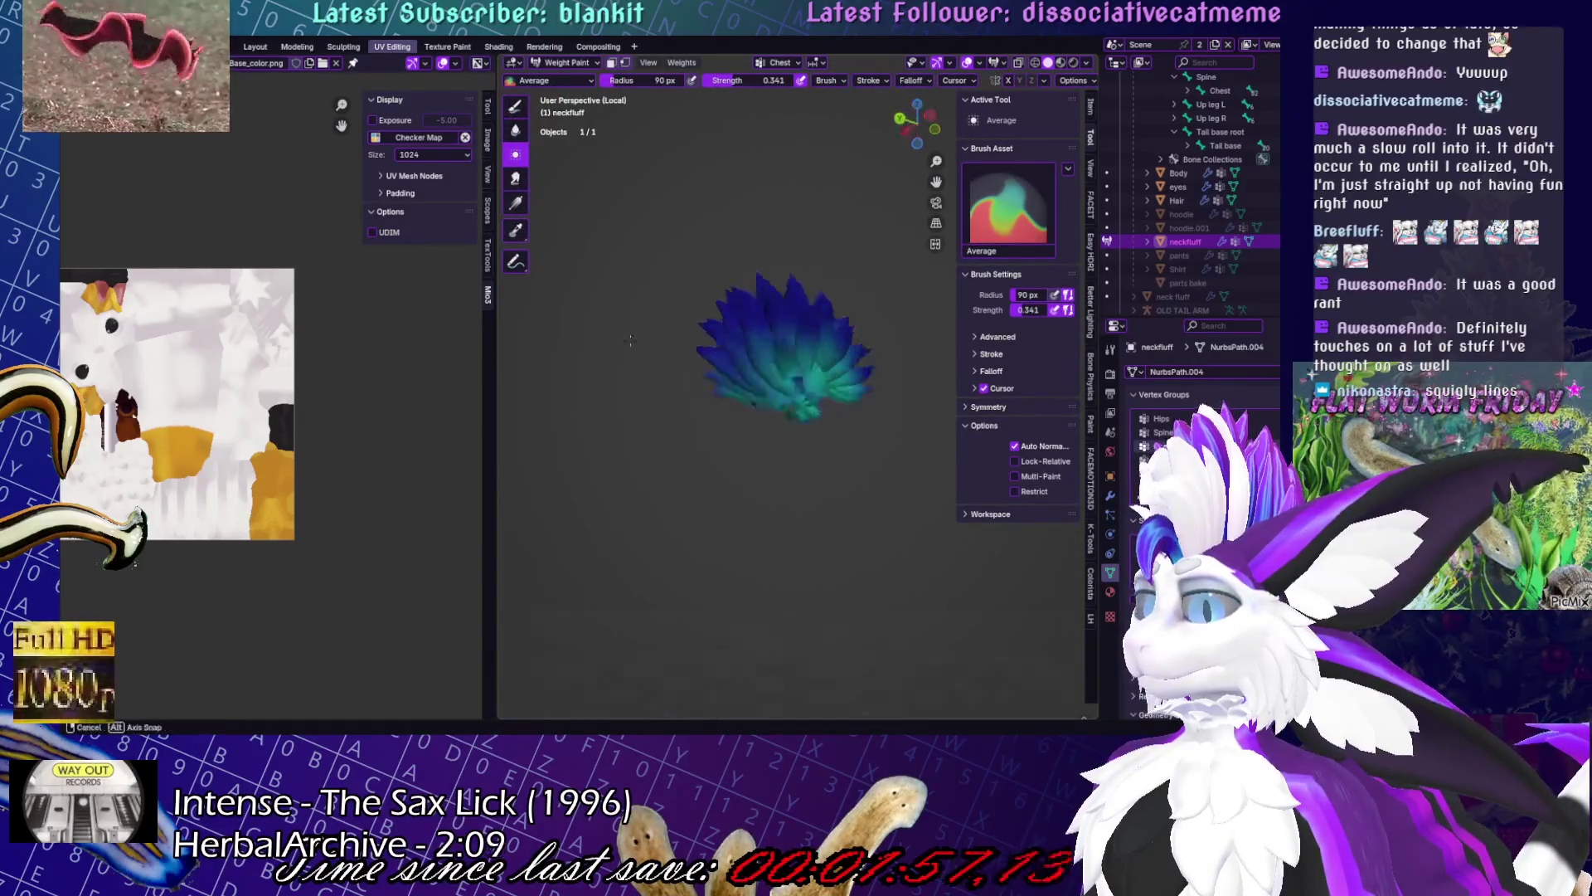
- With the regular weight brush, paint full weight 1.0 into the fluff's centre
{"action": "mouse_move", "coordinate": [789, 407]}
{"action": "middle_mouse_down"}
{"action": "mouse_move", "coordinate": [746, 427]}
{"action": "mouse_move", "coordinate": [877, 471]}
{"action": "middle_mouse_up"}
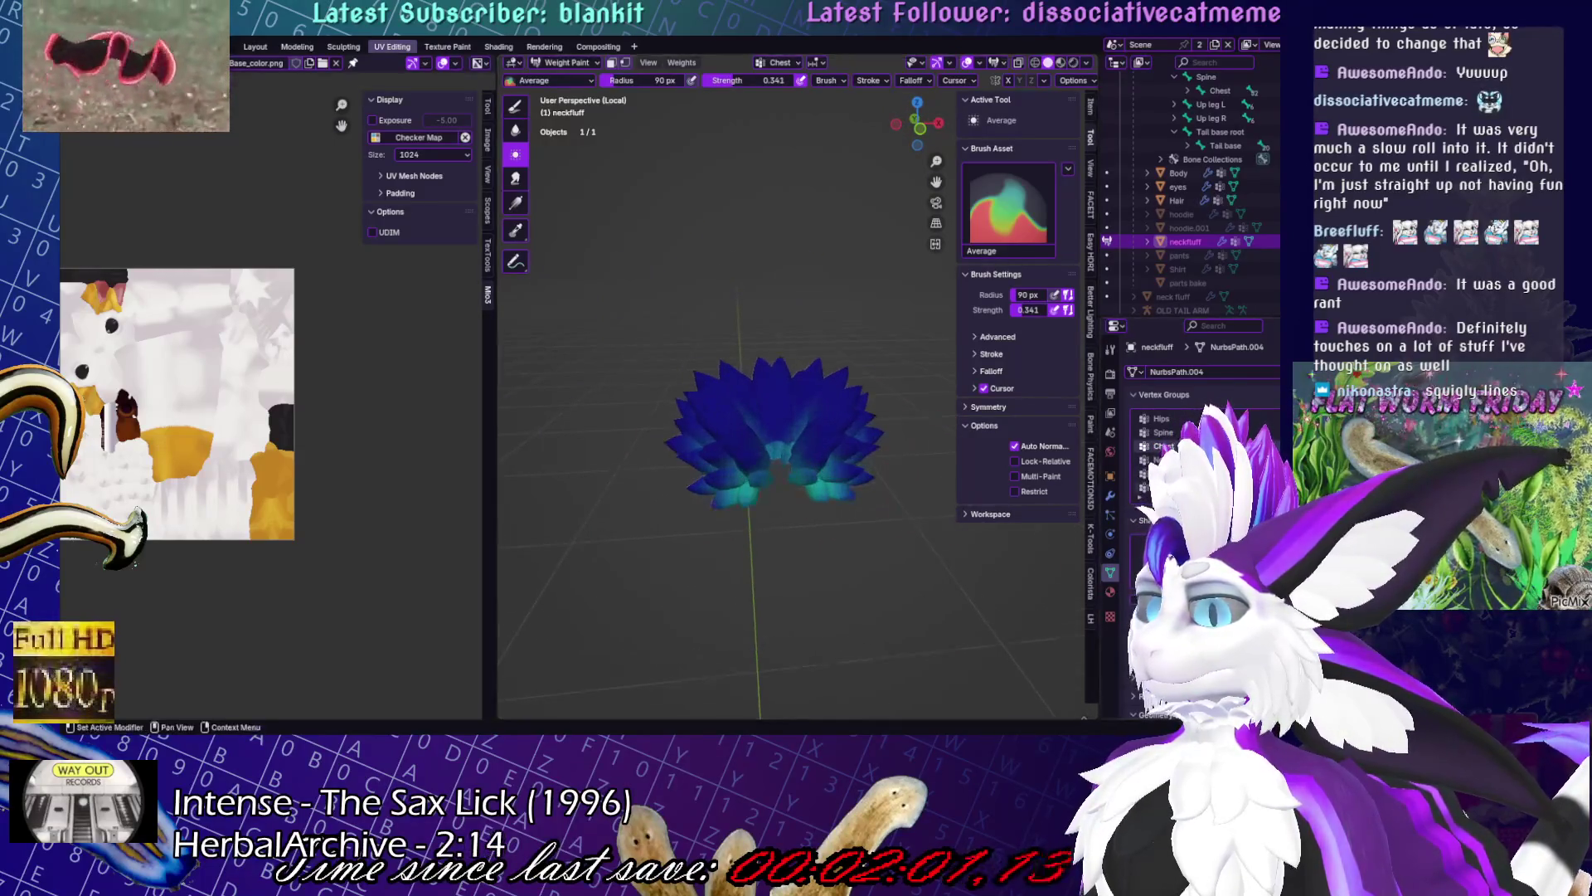
{"action": "left_click", "coordinate": [515, 106]}
{"action": "middle_click_drag", "start_coordinate": [663, 290], "coordinate": [804, 413]}
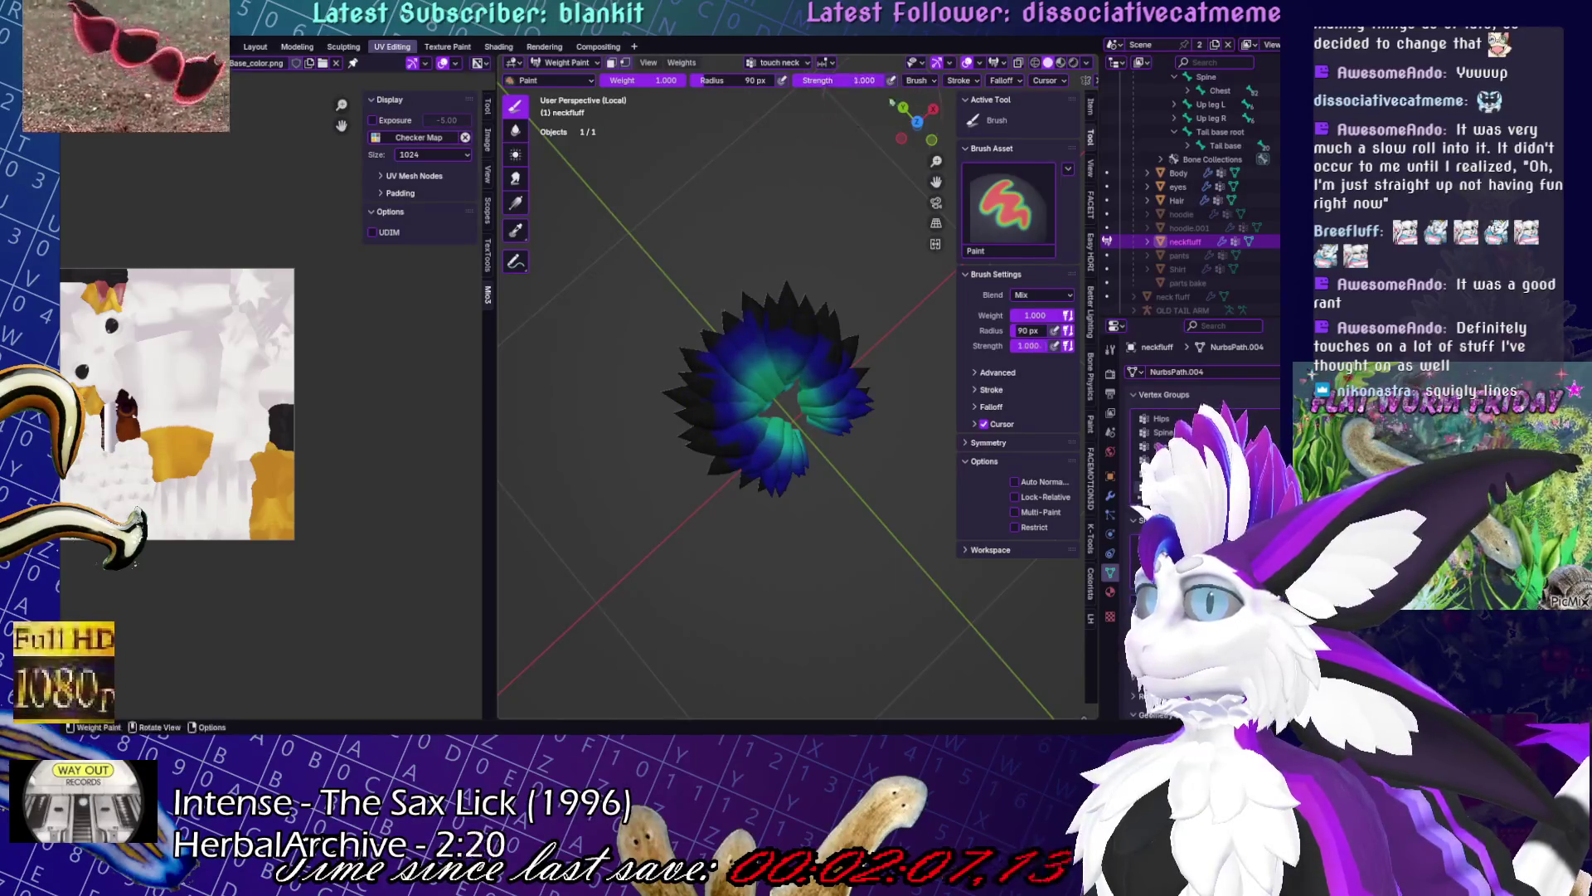
{"action": "scroll", "coordinate": [785, 334], "scroll_direction": "up", "scroll_amount": 2}
{"action": "middle_click_drag", "start_coordinate": [758, 388], "coordinate": [868, 444]}
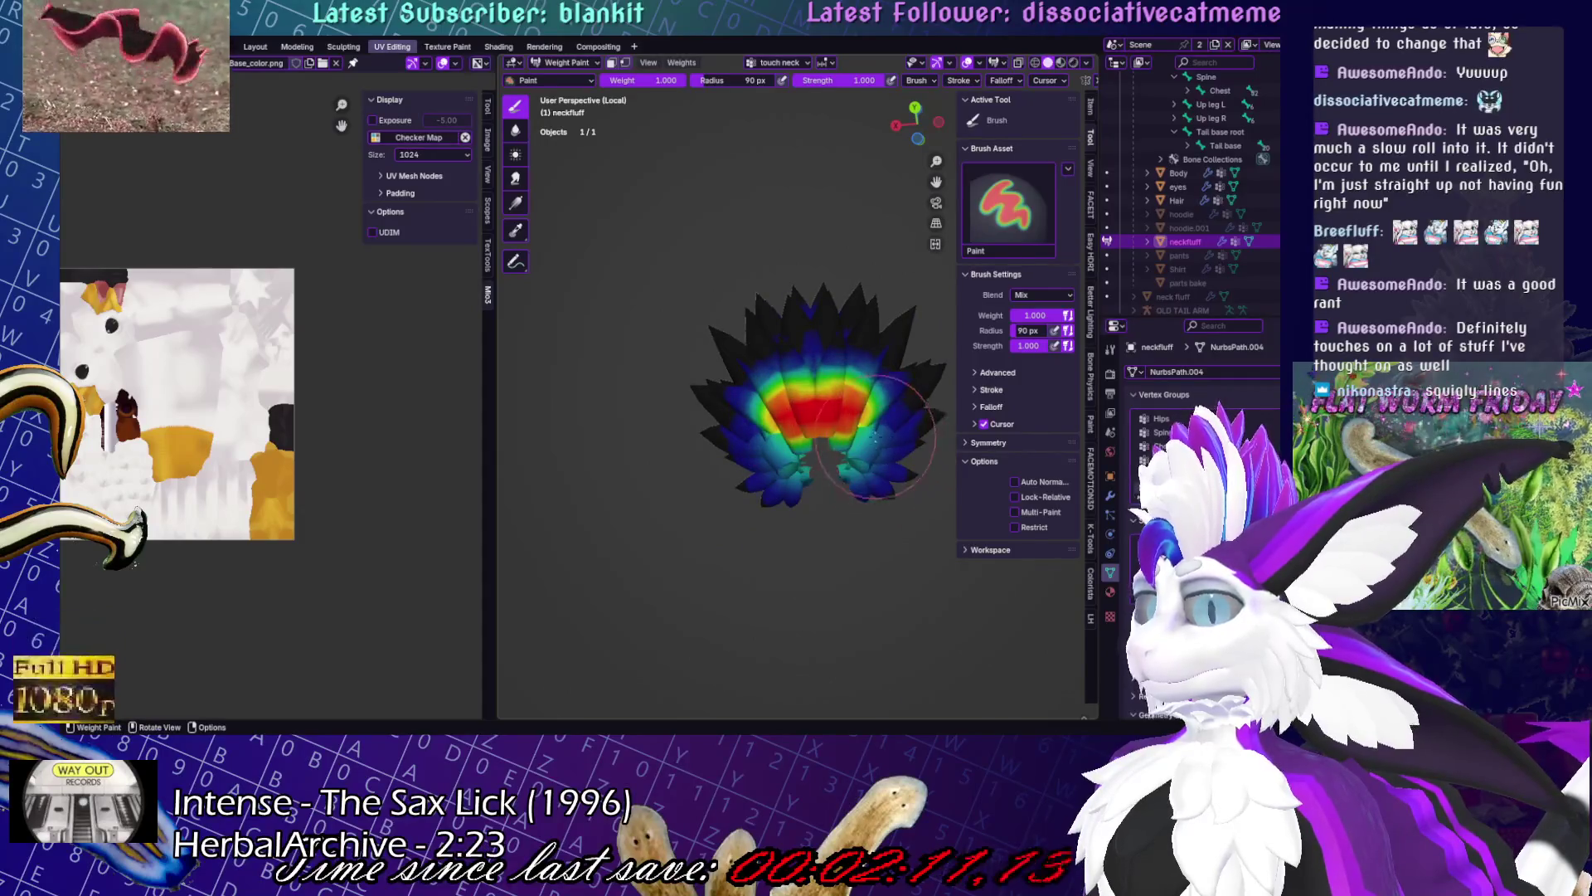
{"action": "mouse_move", "coordinate": [693, 426]}
{"action": "middle_mouse_down"}
{"action": "mouse_move", "coordinate": [826, 446]}
{"action": "mouse_move", "coordinate": [784, 469]}
{"action": "middle_mouse_up"}
{"action": "key", "text": "shift"}
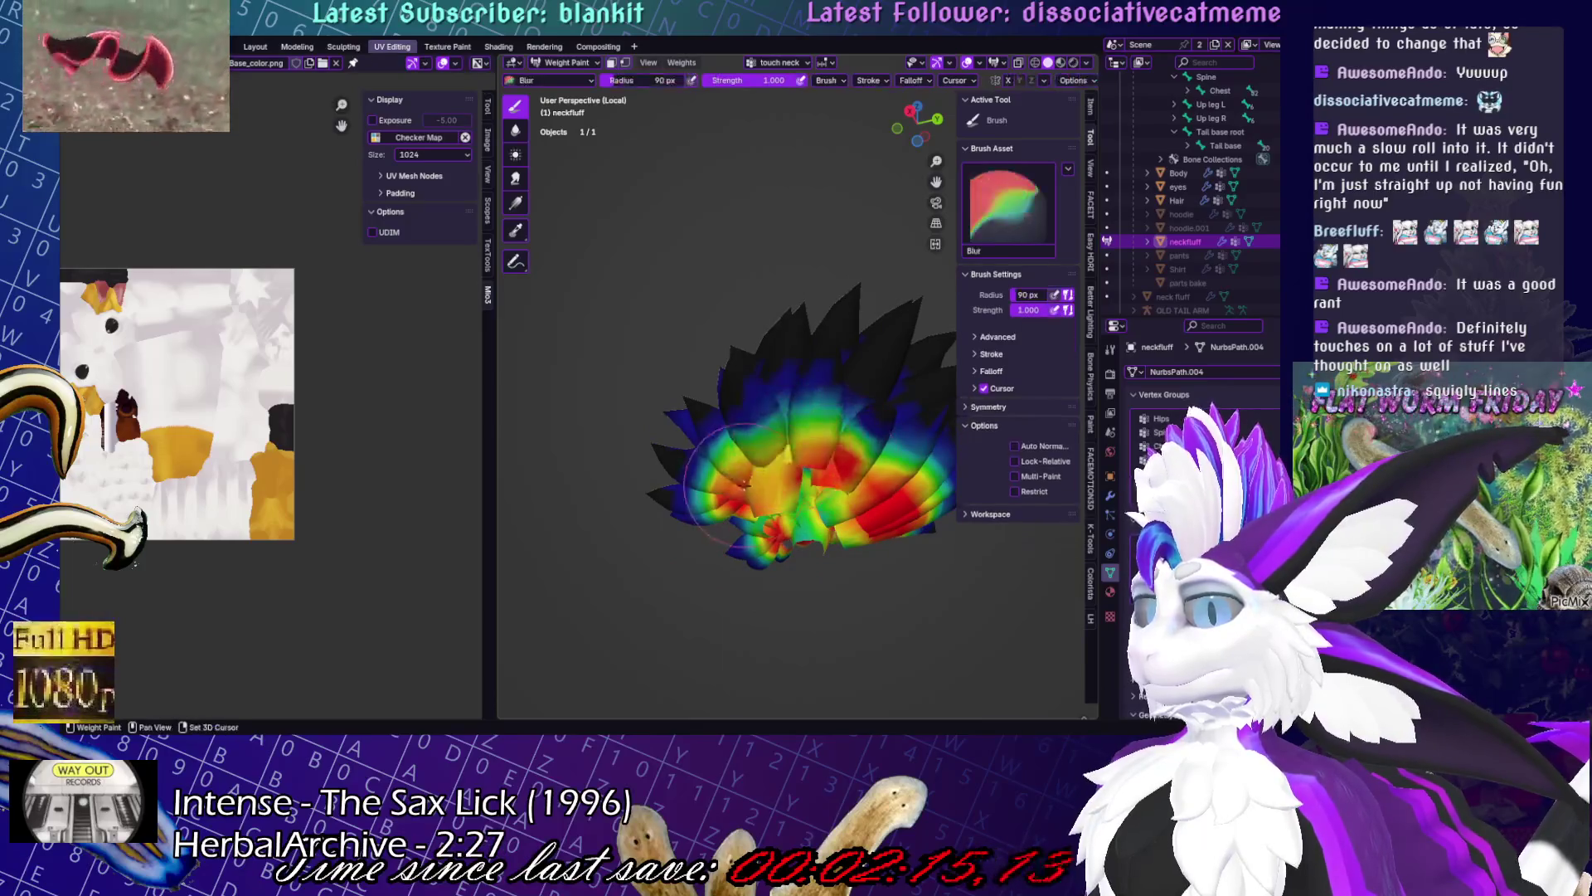
{"action": "left_click_drag", "start_coordinate": [902, 558], "coordinate": [759, 549]}
{"action": "middle_click_drag", "start_coordinate": [867, 452], "coordinate": [840, 440]}
{"action": "mouse_move", "coordinate": [742, 501]}
{"action": "middle_mouse_down"}
{"action": "mouse_move", "coordinate": [747, 539]}
{"action": "mouse_move", "coordinate": [700, 48]}
{"action": "middle_mouse_up"}
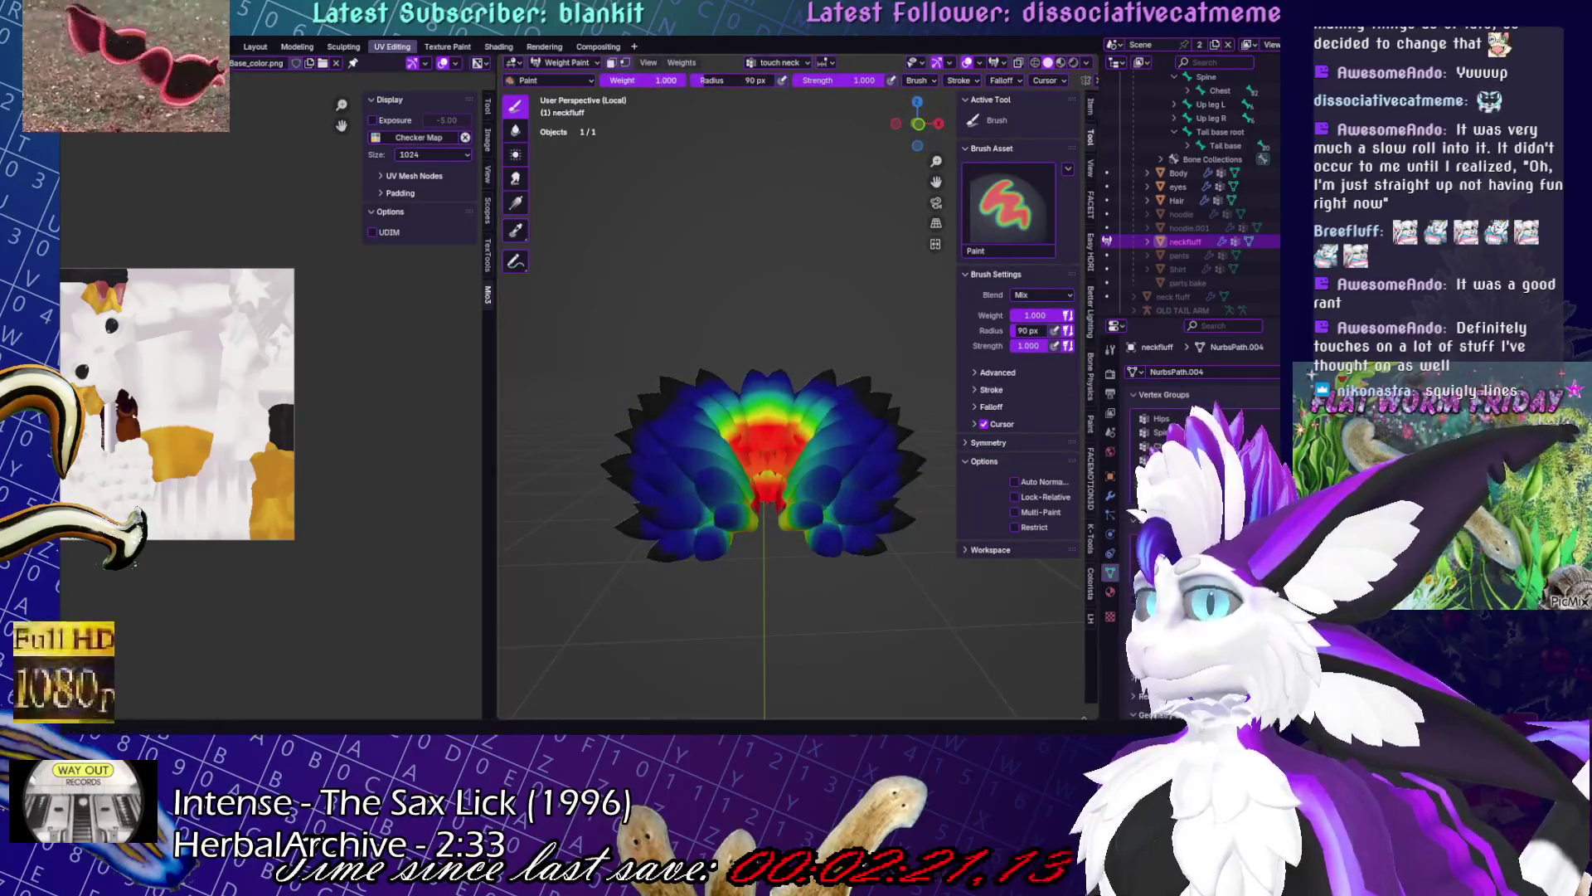
- Paint weight 0 to trim the lower right of the fluff, then return to Object Mode
{"action": "key", "text": "BackSpace"}
{"action": "middle_click_drag", "start_coordinate": [796, 473], "coordinate": [867, 485]}
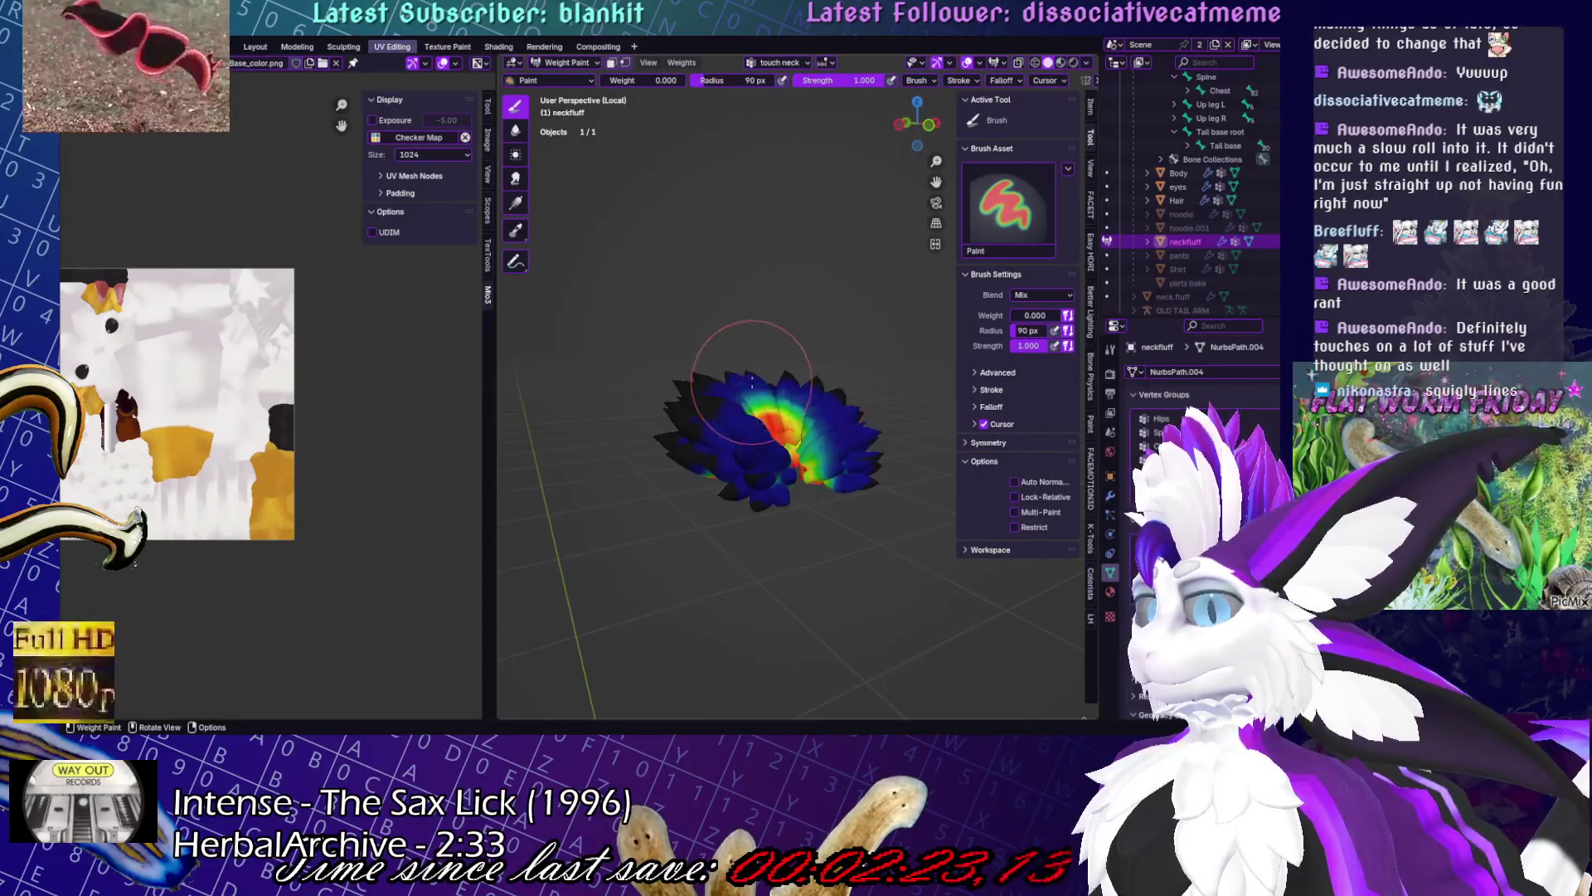
{"action": "left_click_drag", "start_coordinate": [812, 397], "coordinate": [827, 440]}
{"action": "middle_click_drag", "start_coordinate": [819, 448], "coordinate": [520, 401]}
{"action": "key", "text": "ctrl+Tab"}
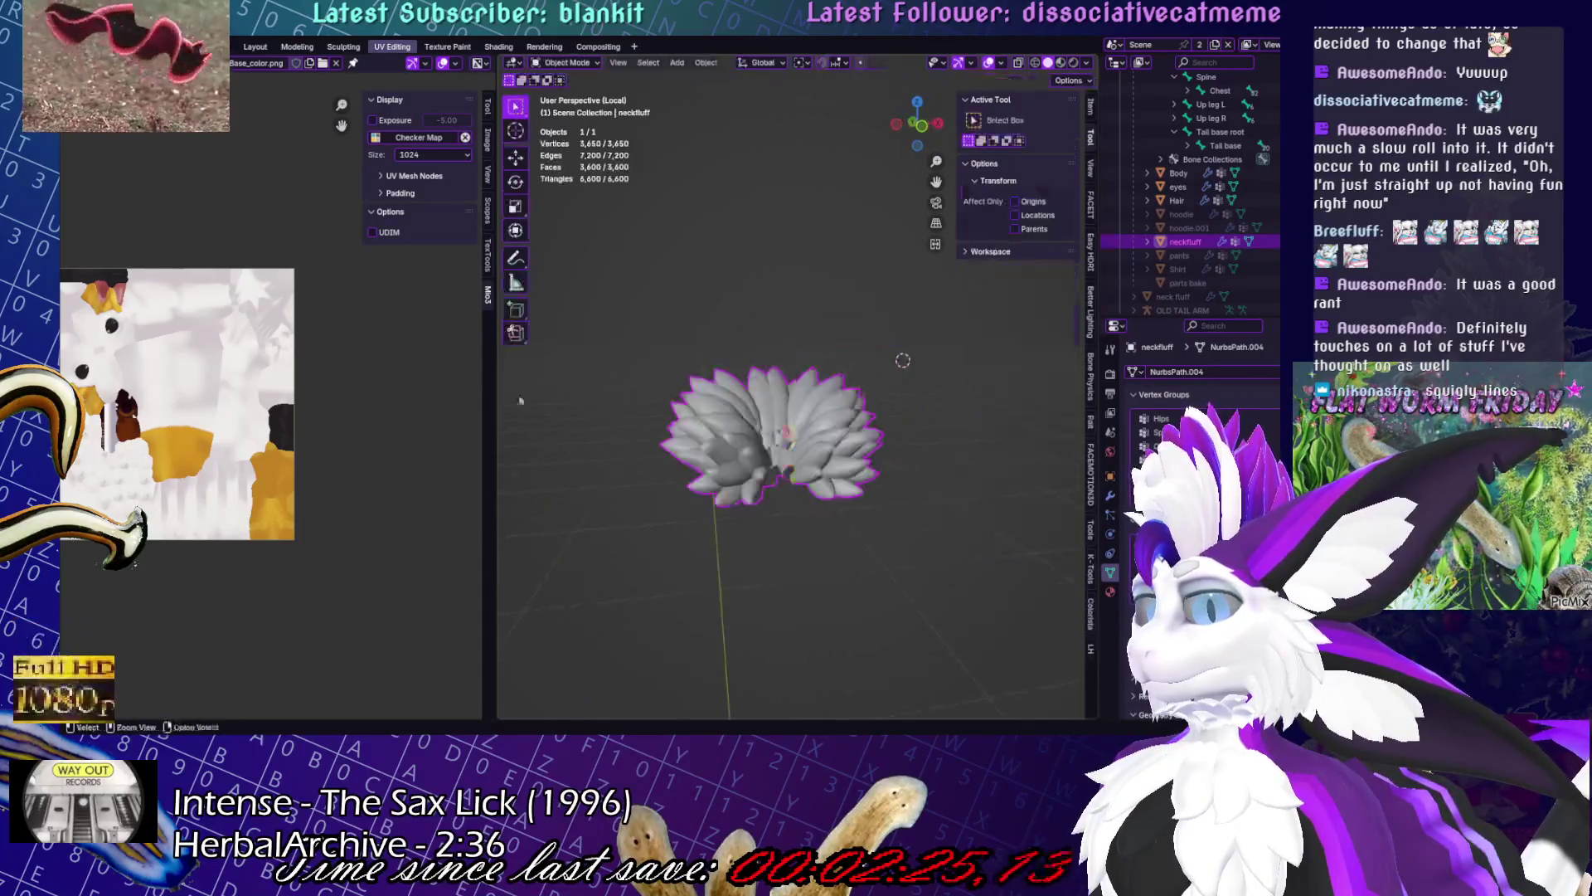
- Exit local view to show the whole avatar and toggle the armature into Pose Mode and back
{"action": "key", "text": "KP_Divide"}
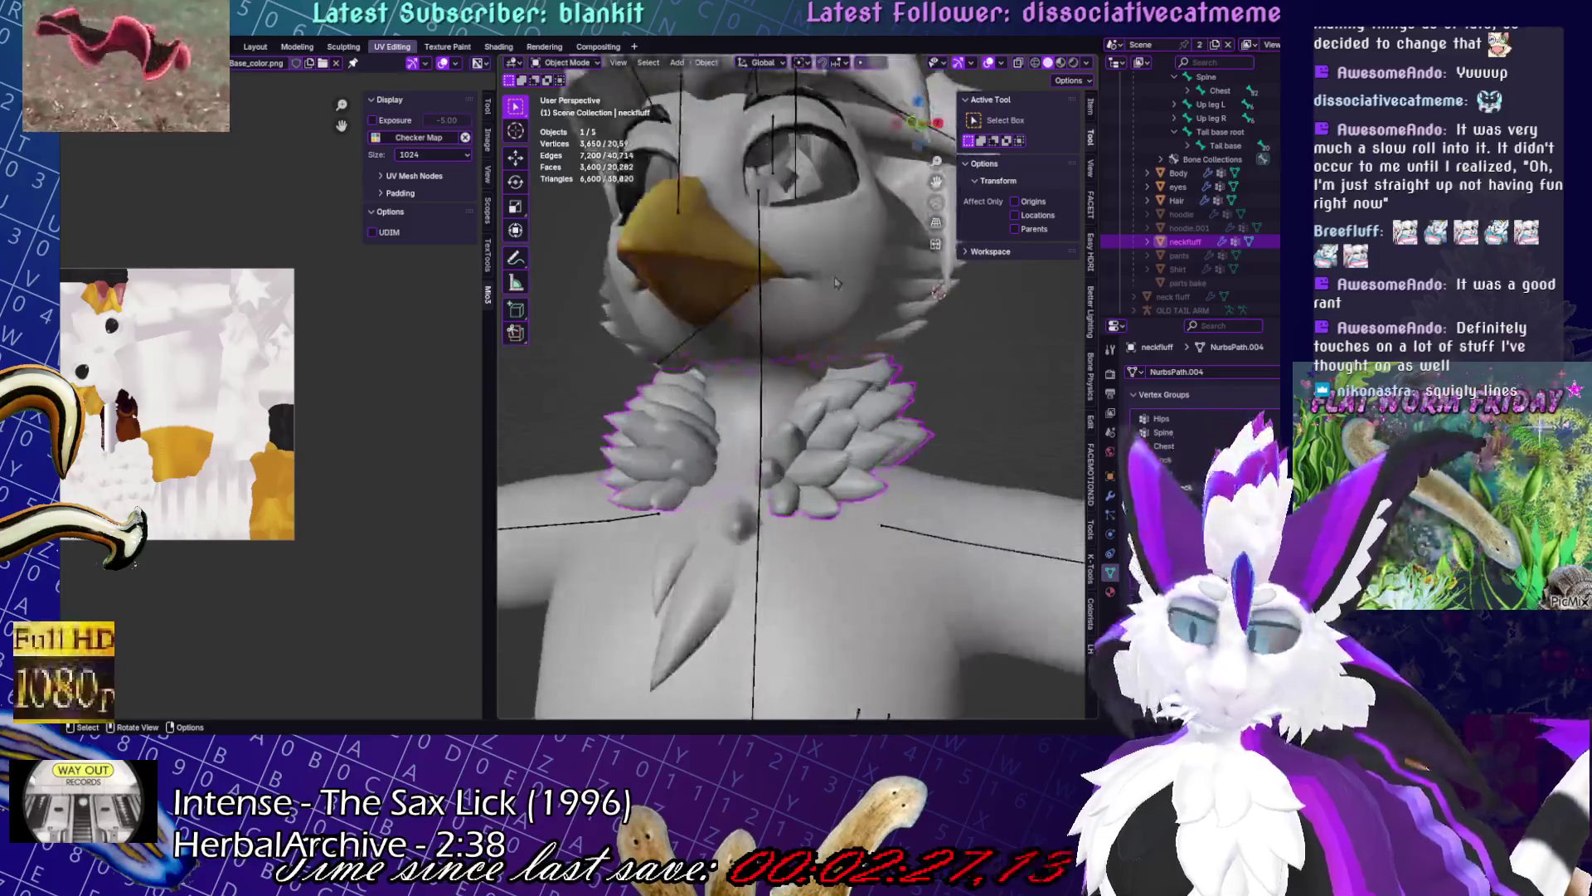
{"action": "scroll", "coordinate": [829, 406], "scroll_direction": "down", "scroll_amount": 3}
{"action": "left_click", "coordinate": [779, 394]}
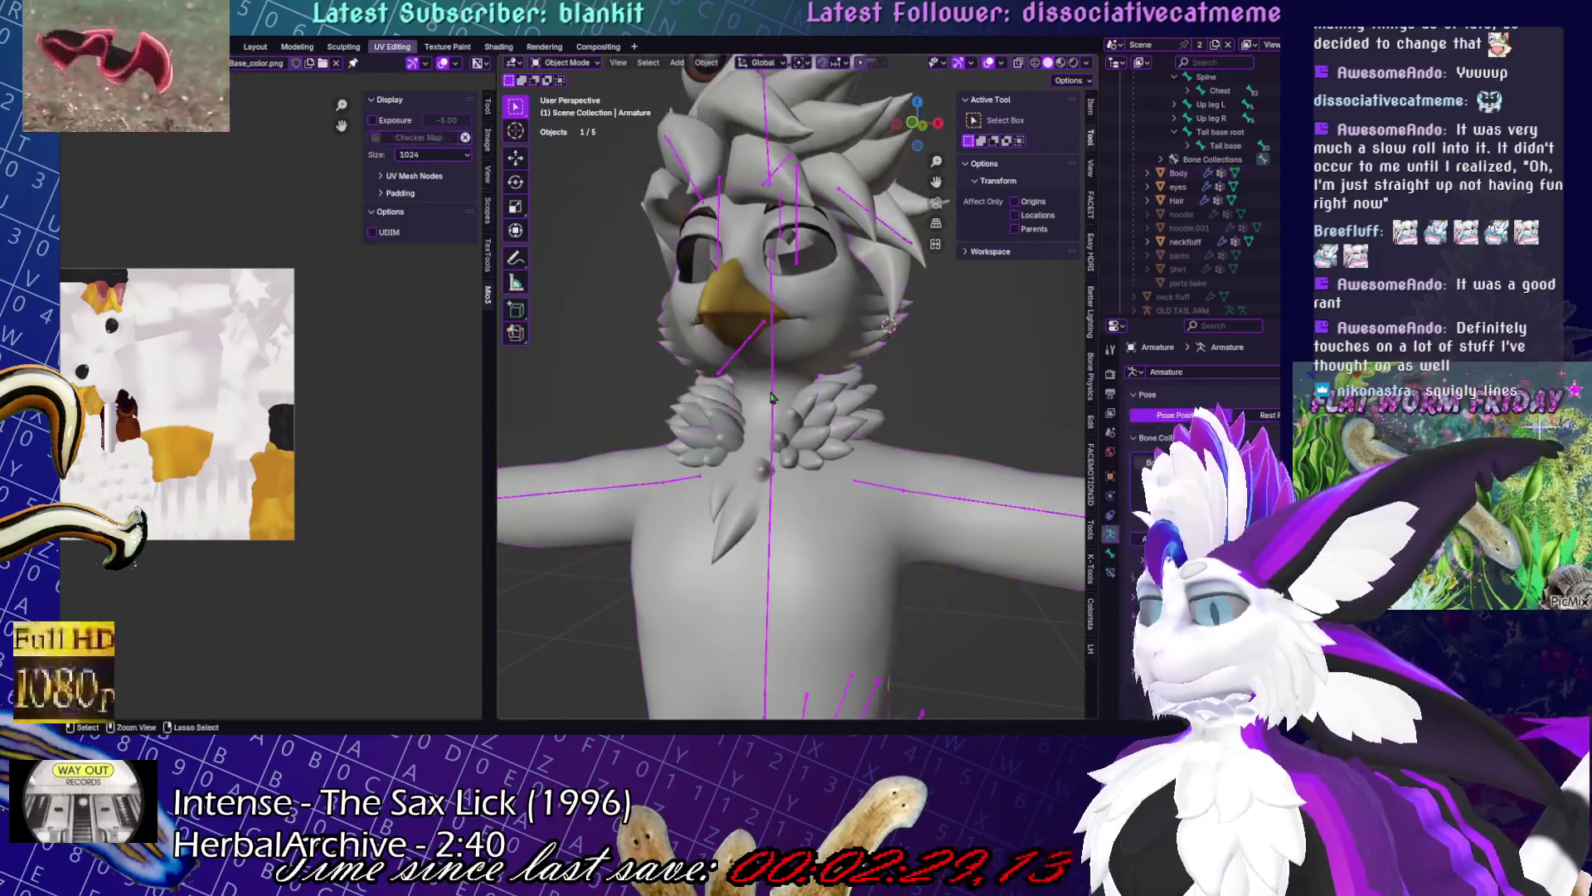
{"action": "key", "text": "ctrl+Tab"}
{"action": "mouse_move", "coordinate": [778, 395]}
{"action": "middle_mouse_down"}
{"action": "mouse_move", "coordinate": [912, 407]}
{"action": "mouse_move", "coordinate": [829, 415]}
{"action": "mouse_move", "coordinate": [862, 422]}
{"action": "middle_mouse_up"}
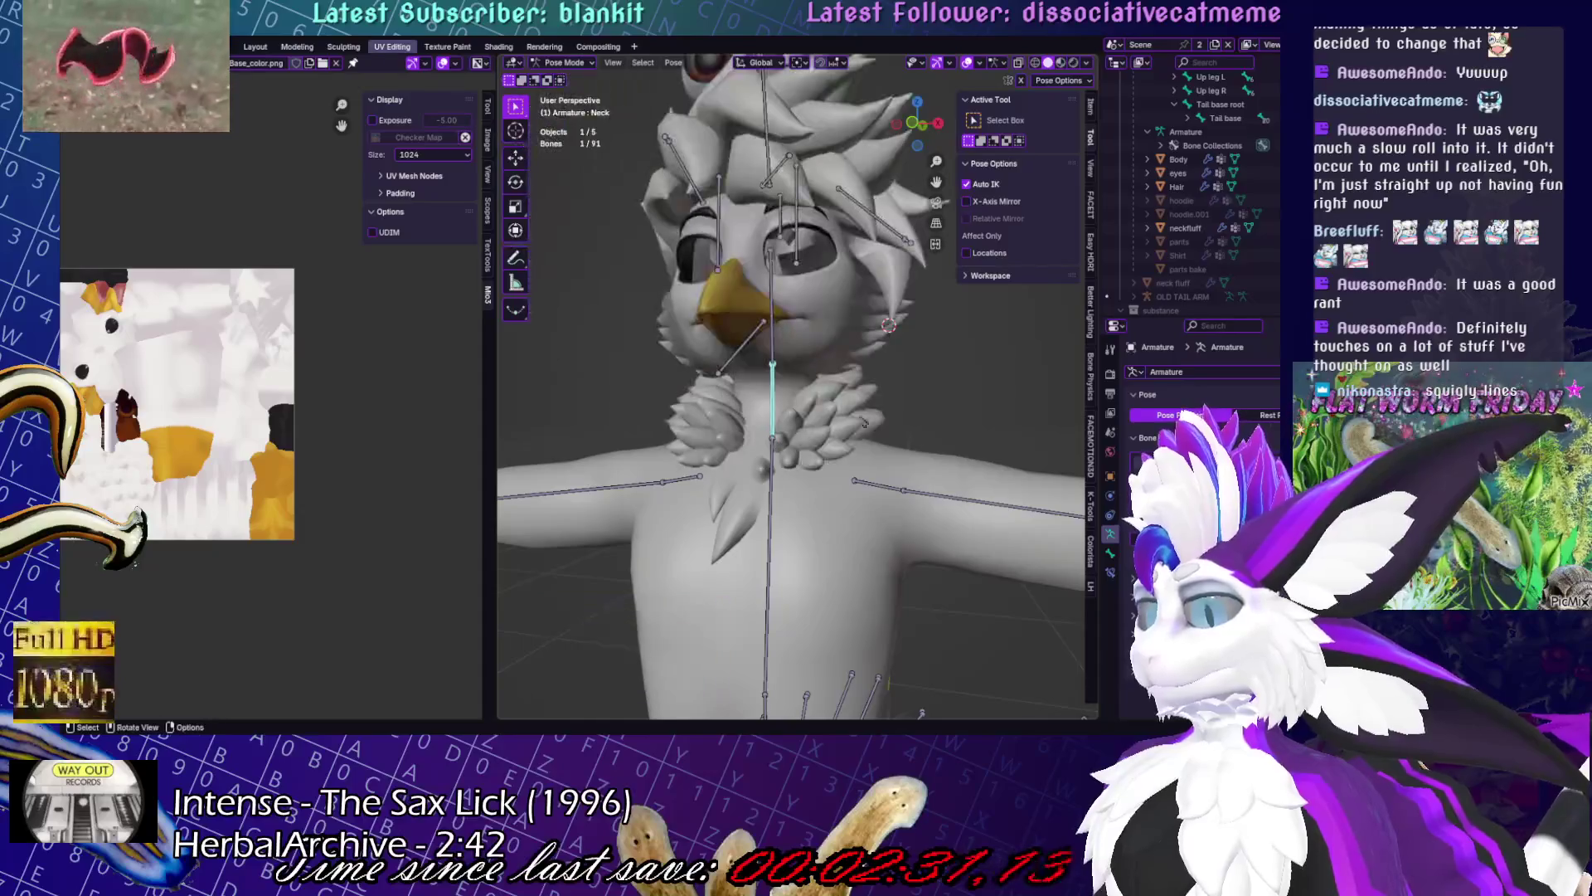
{"action": "key", "text": "ctrl+Tab"}
- Weight-paint the neckfluff with the Chest group active and open the Weights menu
{"action": "left_click", "coordinate": [863, 421], "text": "shift"}
{"action": "key", "text": "ctrl+Tab"}
{"action": "scroll", "coordinate": [862, 422], "scroll_direction": "up", "scroll_amount": 3}
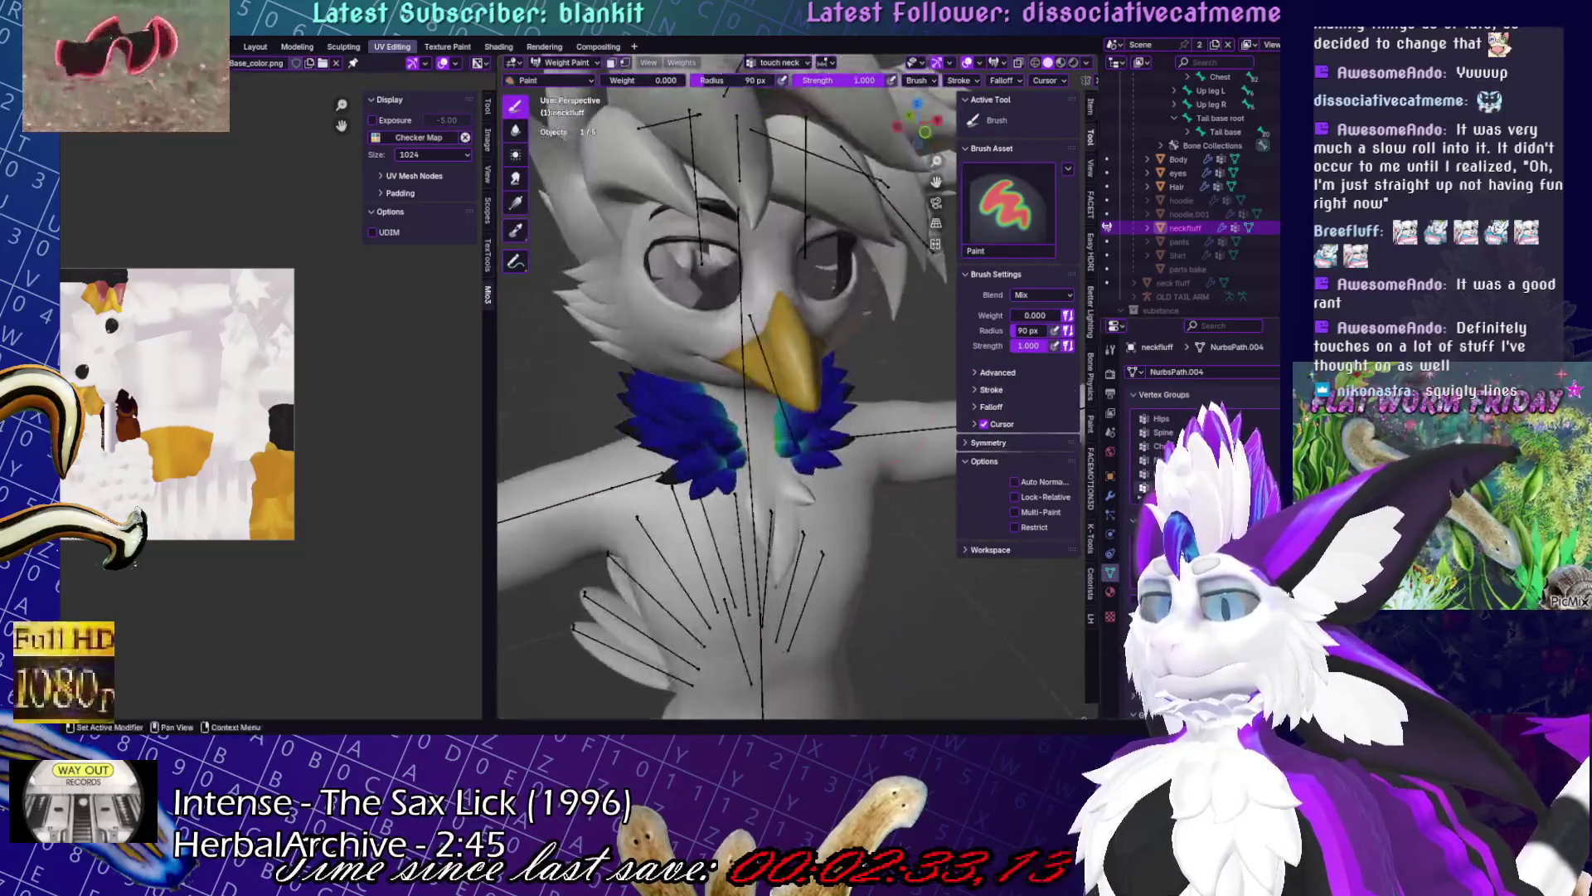
{"action": "middle_click_drag", "start_coordinate": [714, 266], "coordinate": [734, 278]}
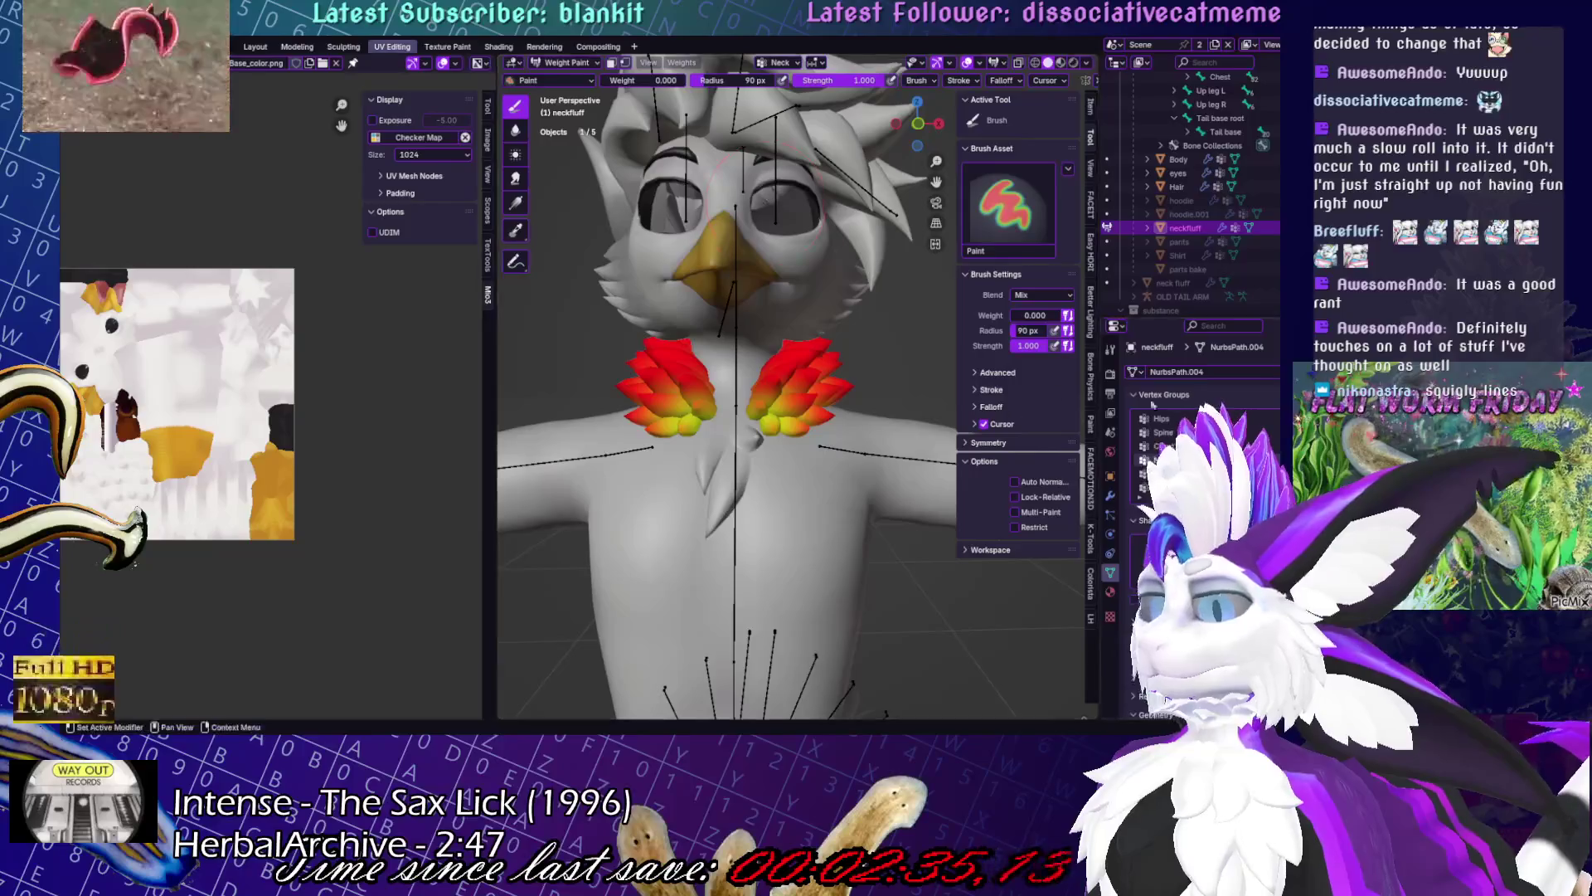
{"action": "left_click", "coordinate": [1162, 446]}
{"action": "left_click", "coordinate": [680, 62]}
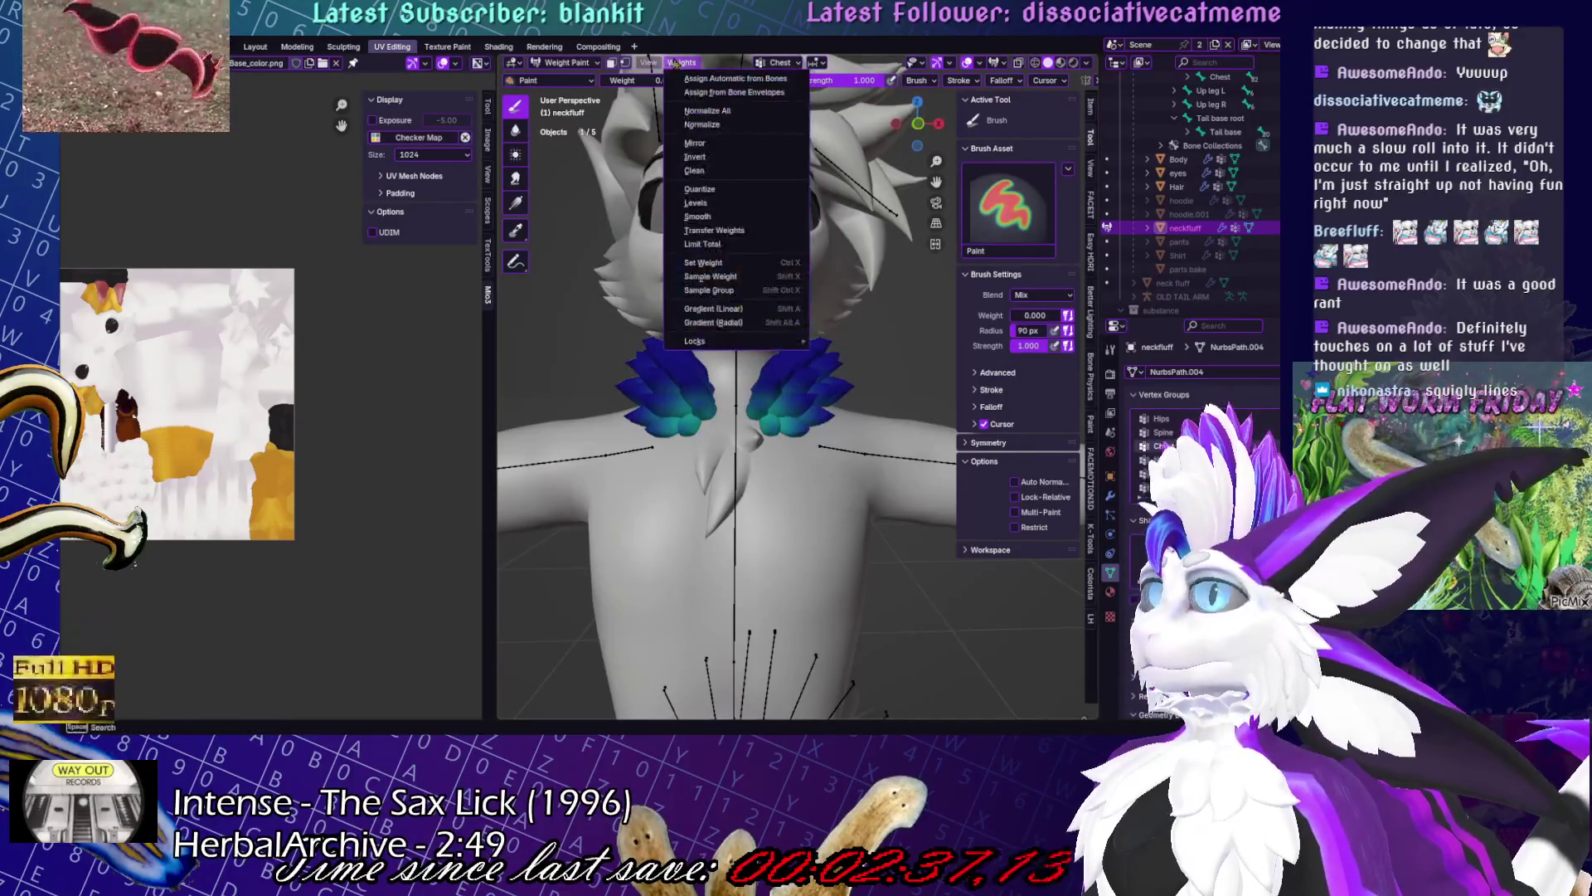
- Boost the Chest group's weights with Weights > Levels, raising the gain to about 3.29
{"action": "left_click", "coordinate": [713, 202]}
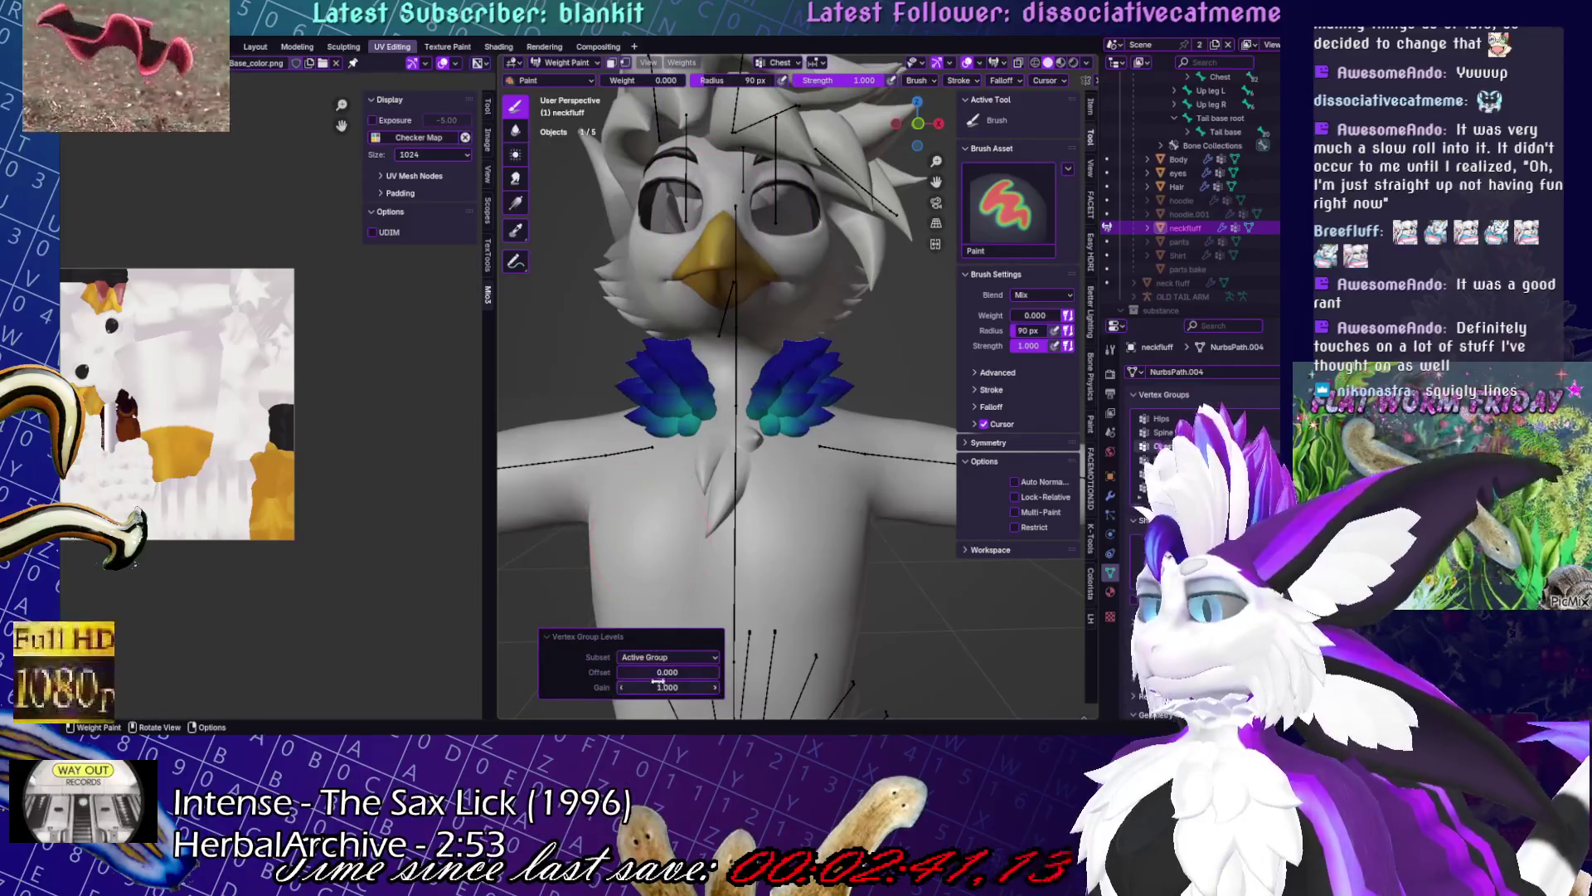
{"action": "left_click_drag", "start_coordinate": [668, 687], "coordinate": [679, 687]}
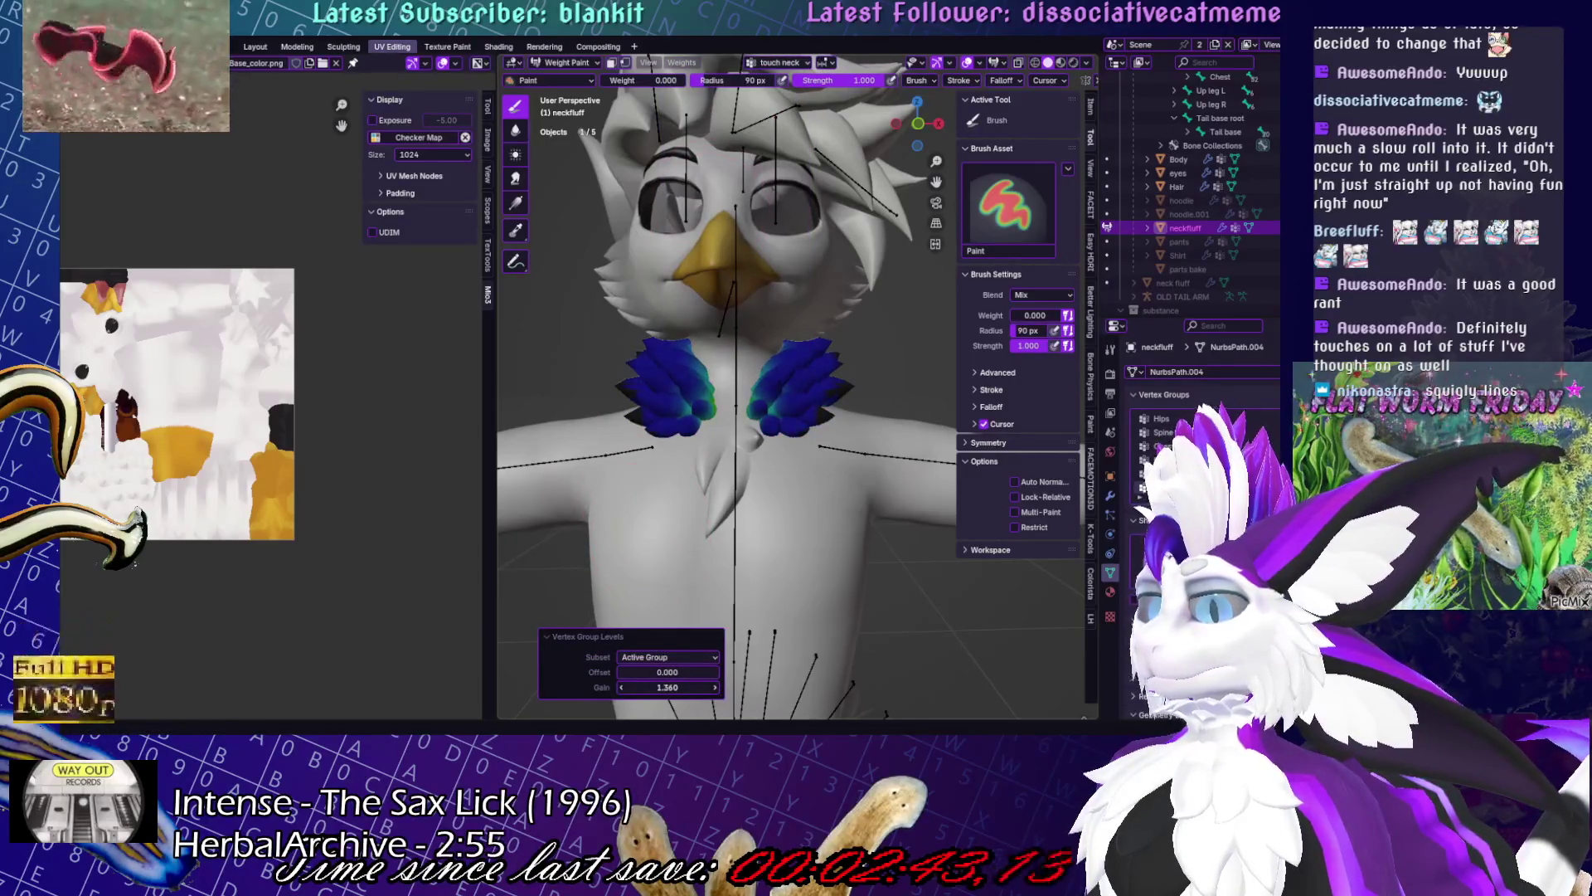
{"action": "left_click", "coordinate": [802, 498]}
{"action": "left_click", "coordinate": [1161, 445]}
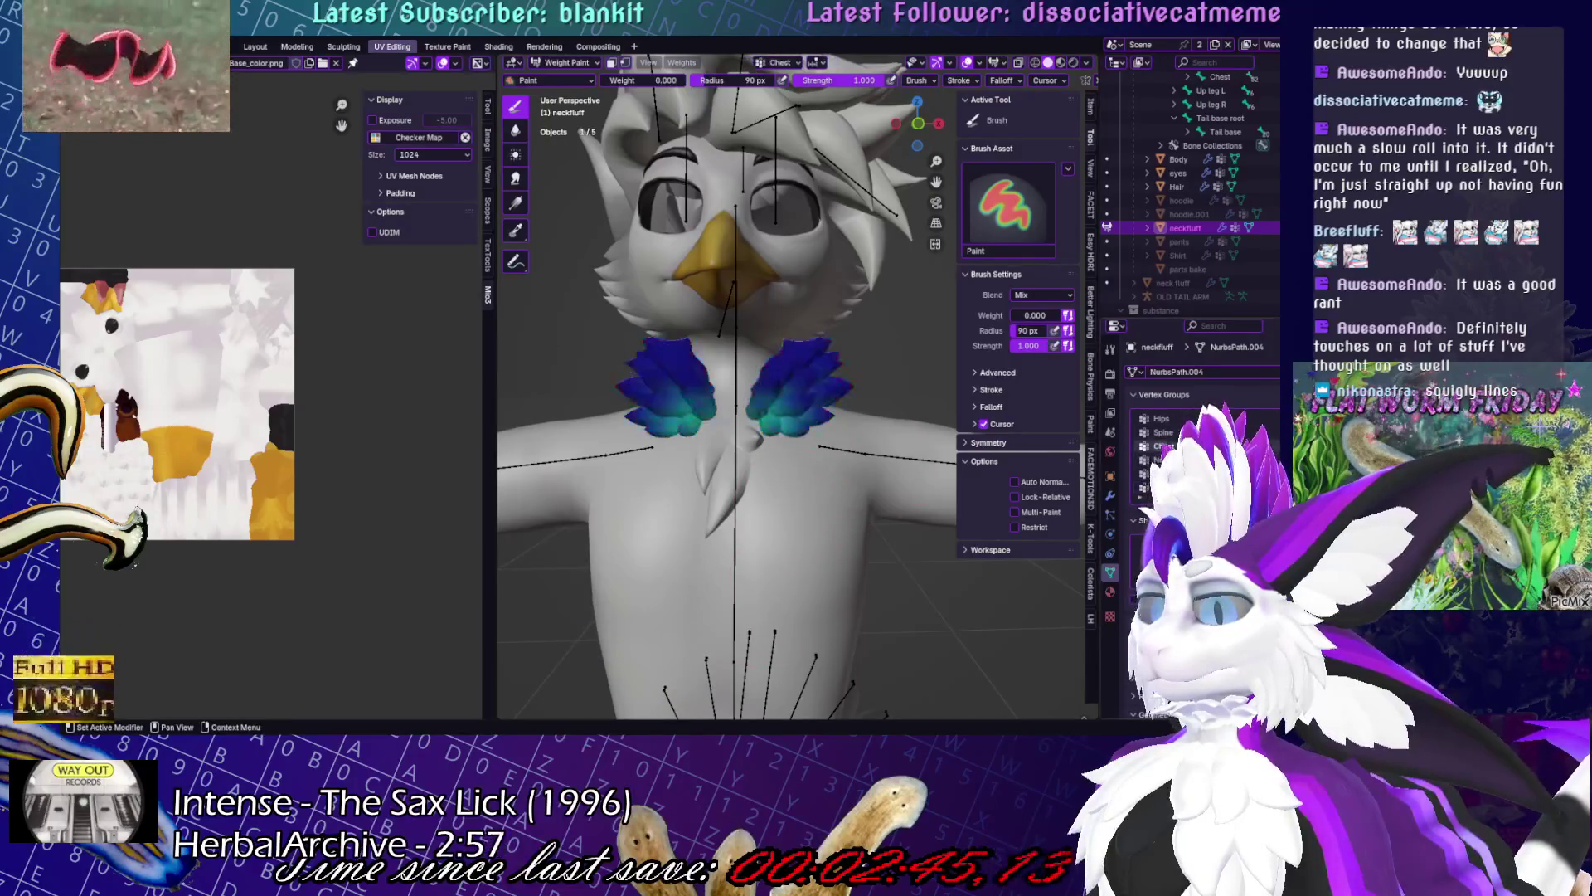
{"action": "left_click", "coordinate": [682, 63]}
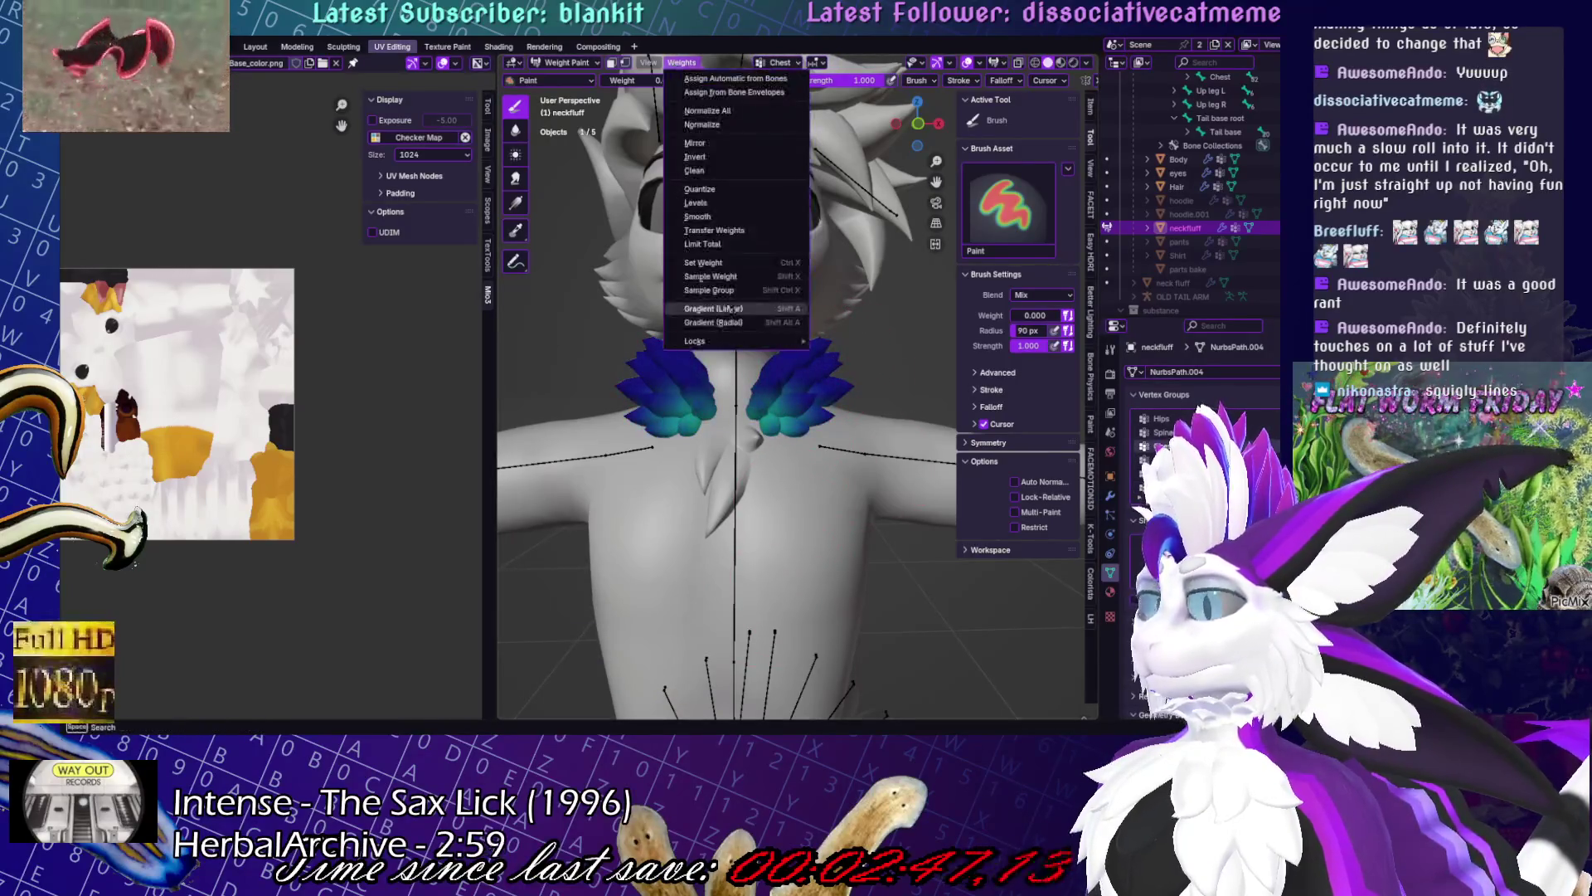
{"action": "left_click", "coordinate": [697, 203]}
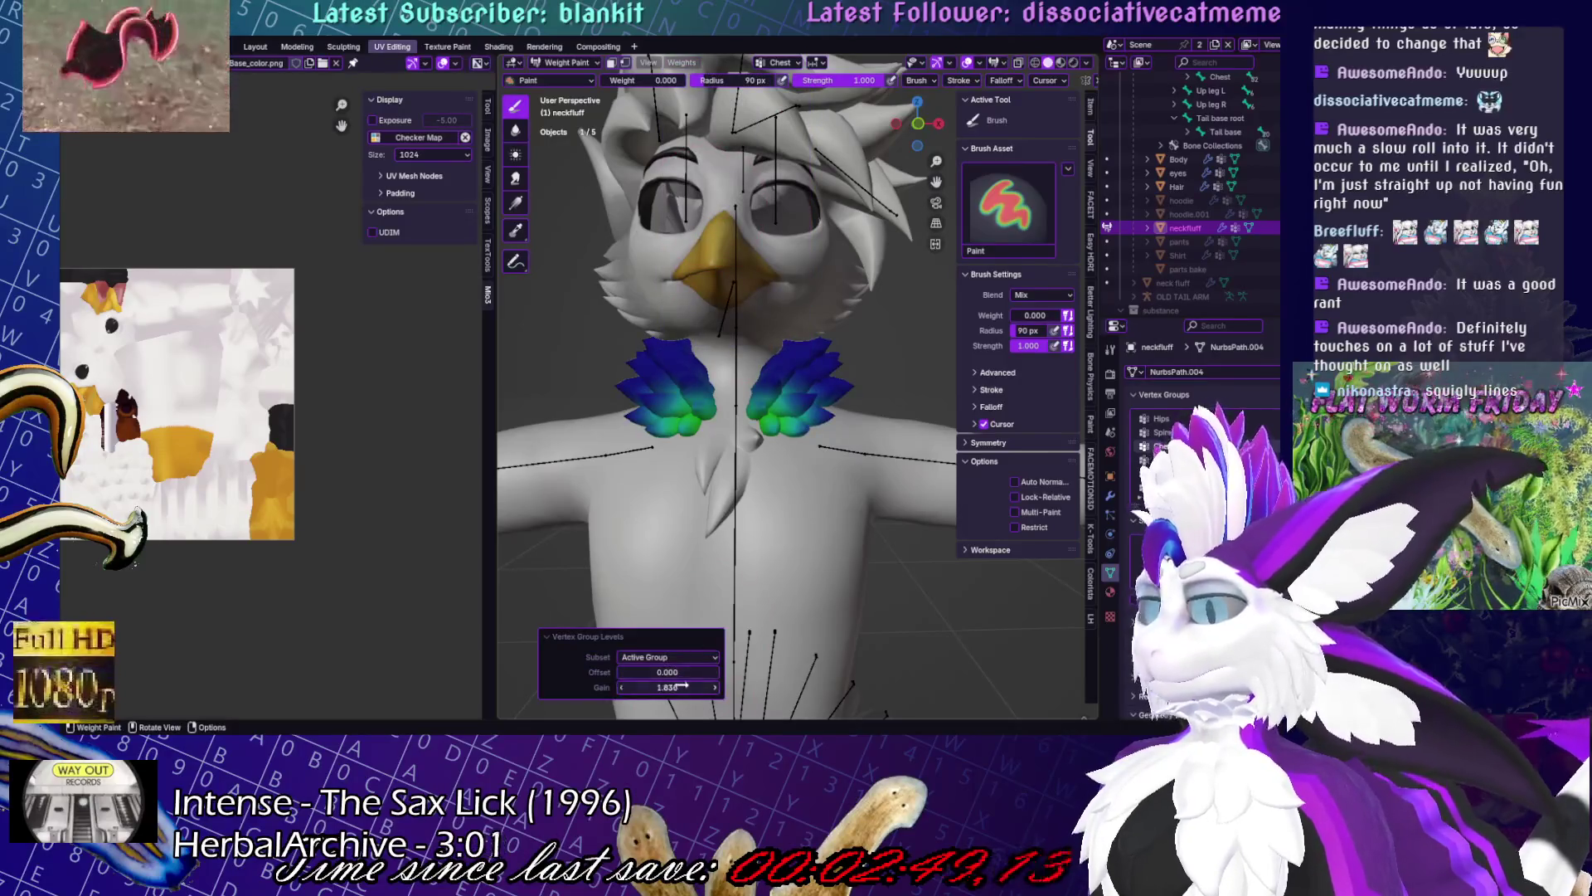
{"action": "left_click_drag", "start_coordinate": [668, 688], "coordinate": [713, 687]}
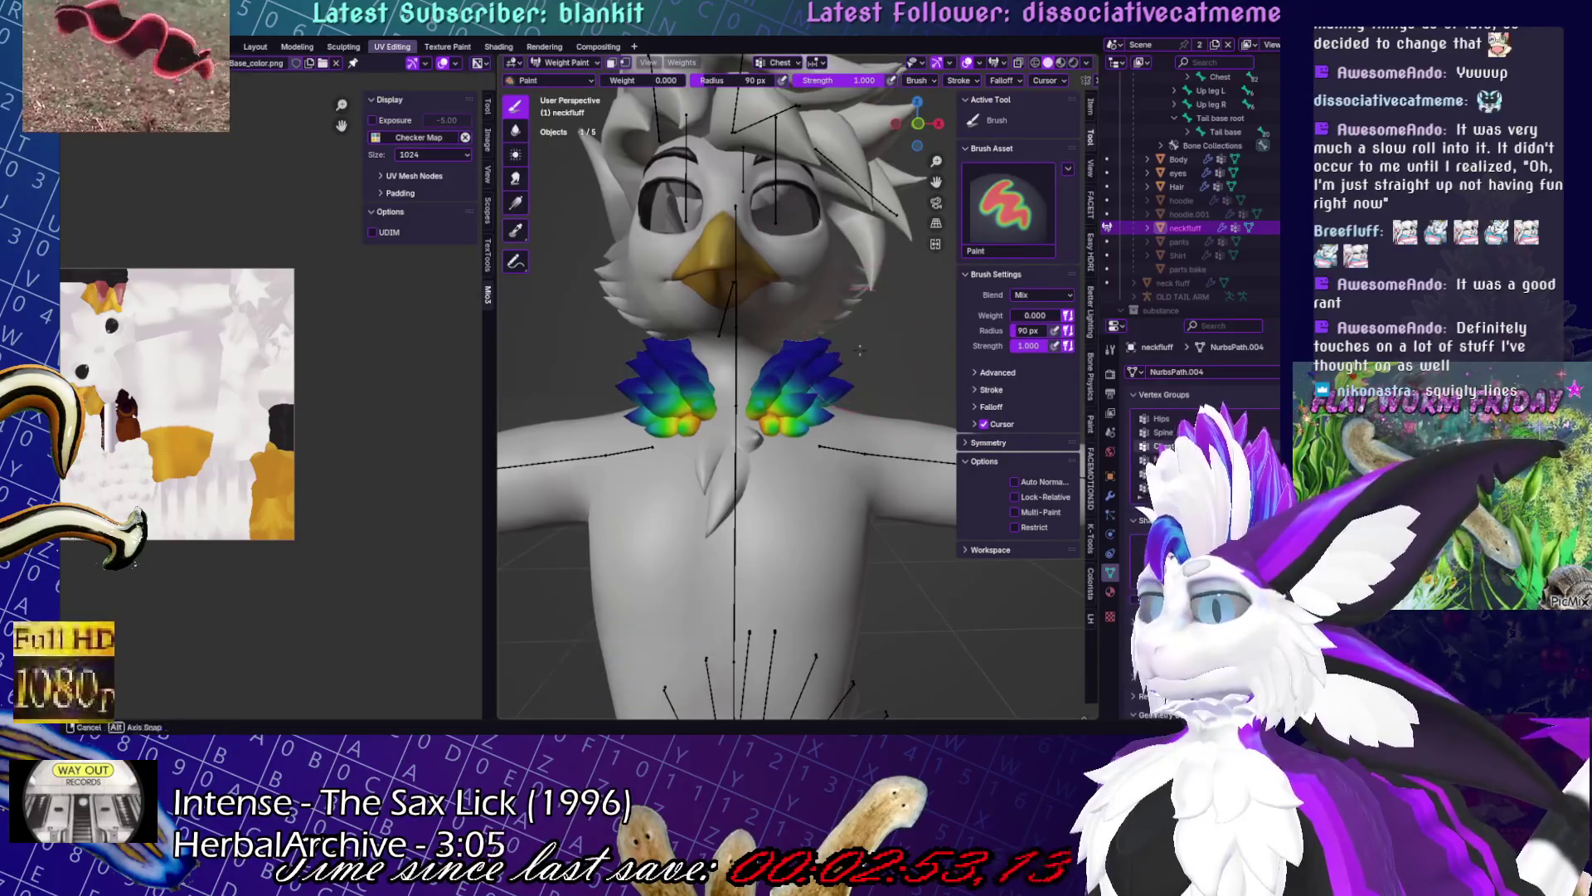
- Turn on Auto Normalize for weight painting
{"action": "middle_click_drag", "start_coordinate": [830, 373], "coordinate": [763, 381]}
{"action": "left_click", "coordinate": [1015, 482]}
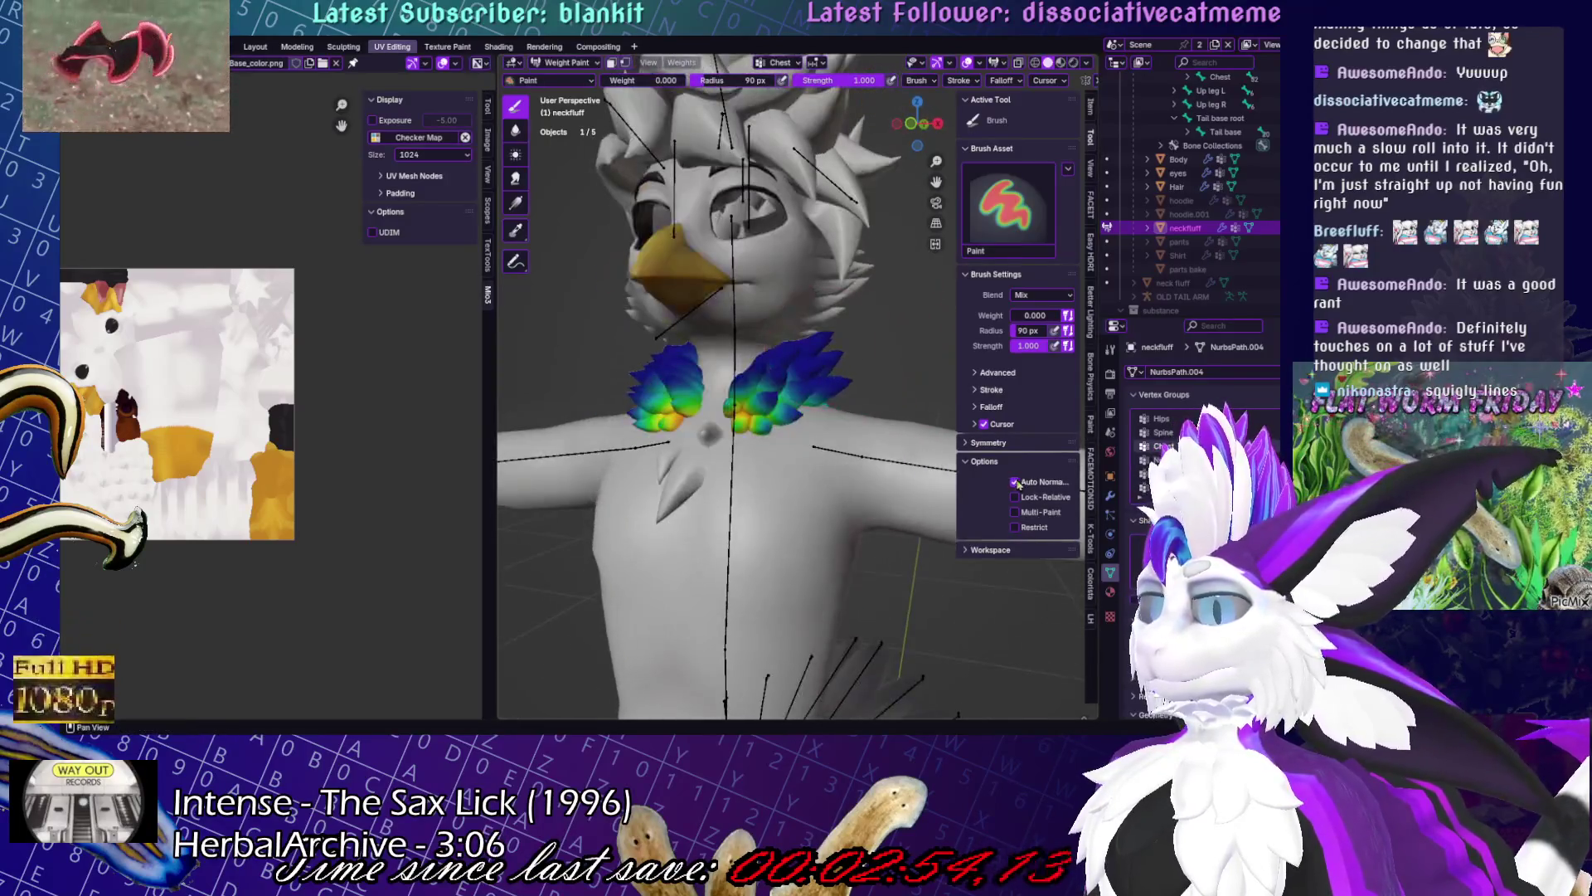
{"action": "left_click", "coordinate": [682, 62]}
{"action": "mouse_move", "coordinate": [710, 191]}
{"action": "middle_mouse_down"}
{"action": "mouse_move", "coordinate": [688, 196]}
{"action": "mouse_move", "coordinate": [705, 199]}
{"action": "middle_mouse_up"}
- Rotate the neck bone in Pose Mode to test the deformation, undo it, and reselect neckfluff
{"action": "key", "text": "ctrl+Tab"}
{"action": "left_click", "coordinate": [738, 368]}
{"action": "mouse_move", "coordinate": [738, 369]}
{"action": "middle_mouse_down"}
{"action": "mouse_move", "coordinate": [882, 341]}
{"action": "mouse_move", "coordinate": [883, 374]}
{"action": "mouse_move", "coordinate": [699, 387]}
{"action": "middle_mouse_up"}
{"action": "key", "text": "r"}
{"action": "left_click", "coordinate": [838, 348]}
{"action": "key", "text": "ctrl+z"}
{"action": "key", "text": "ctrl+Tab"}
{"action": "left_click", "coordinate": [862, 365]}
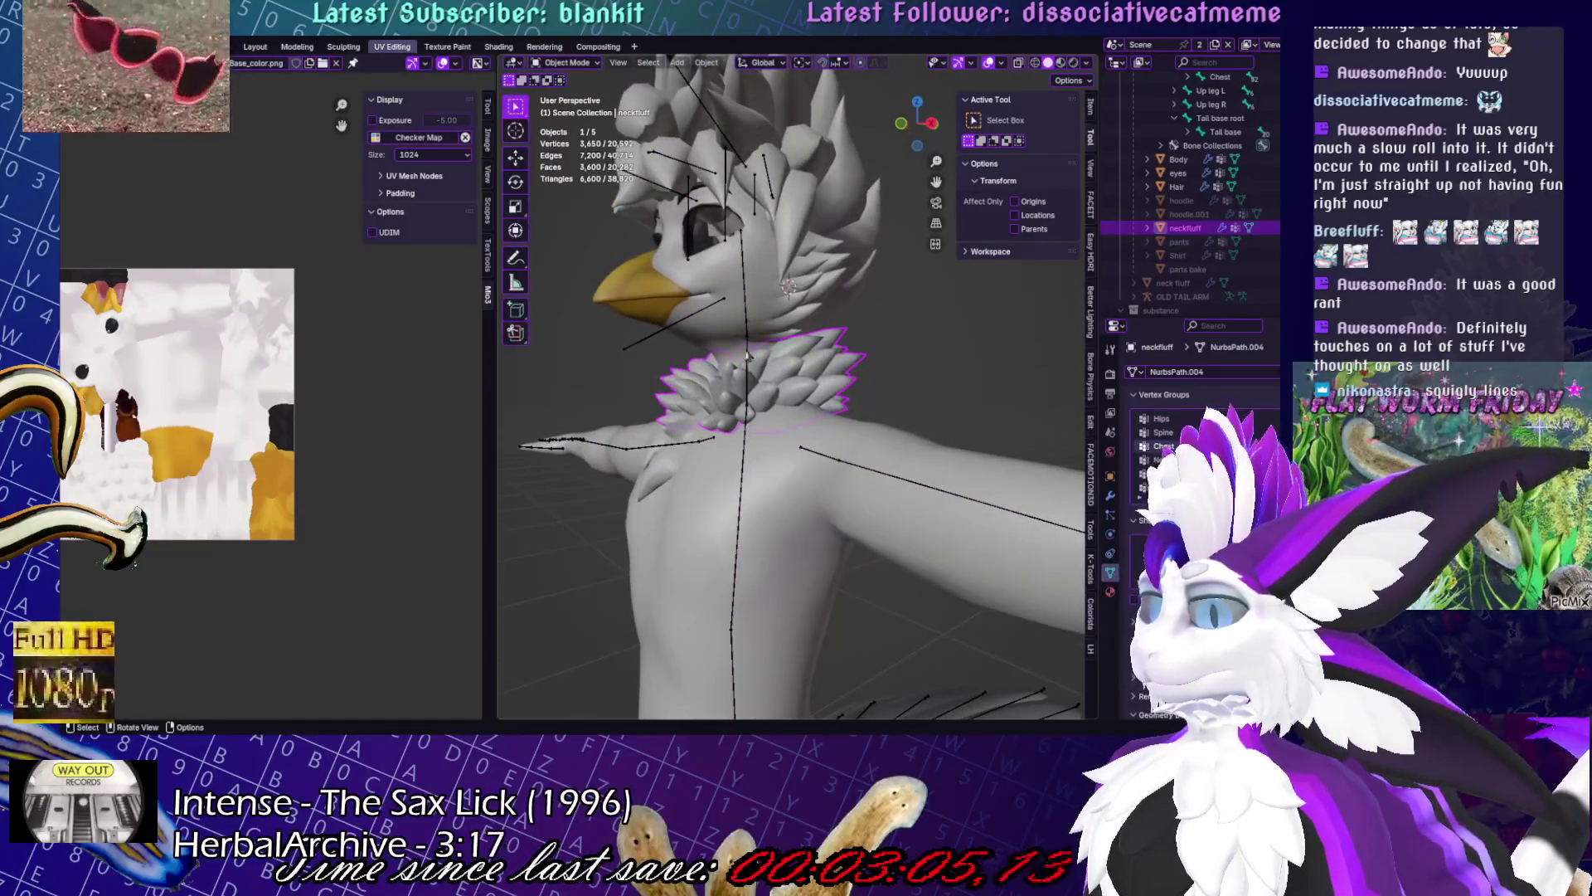
- Review the neckfluff's Mirror and Armature modifier settings in the Modifier Properties
{"action": "left_click", "coordinate": [1111, 495]}
{"action": "left_click", "coordinate": [1227, 373]}
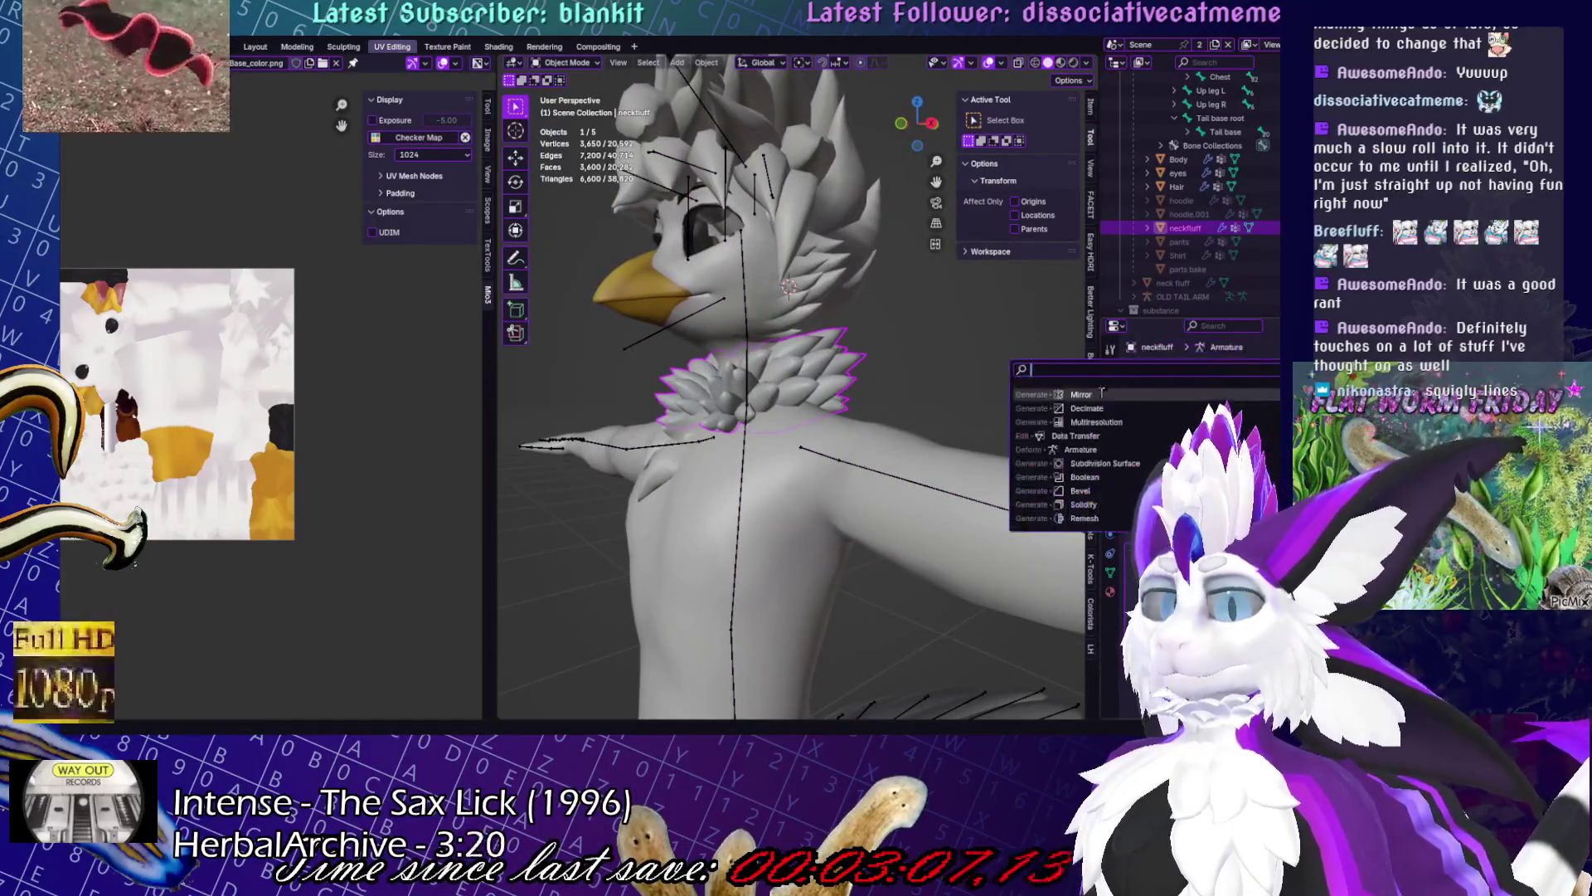
{"action": "left_click", "coordinate": [1110, 432]}
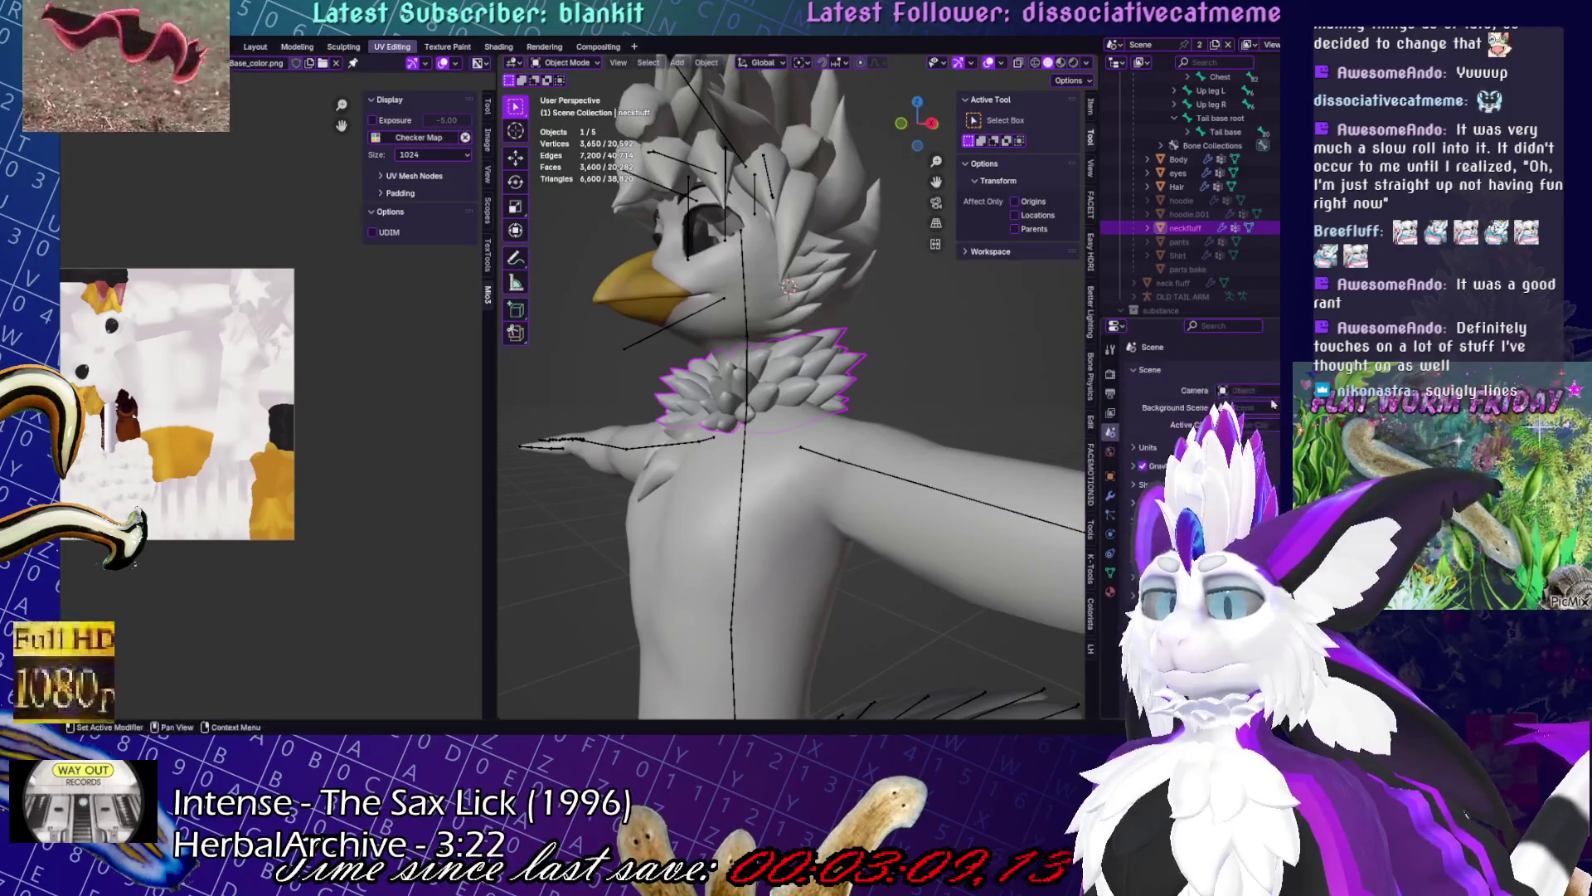
{"action": "left_click", "coordinate": [1111, 496]}
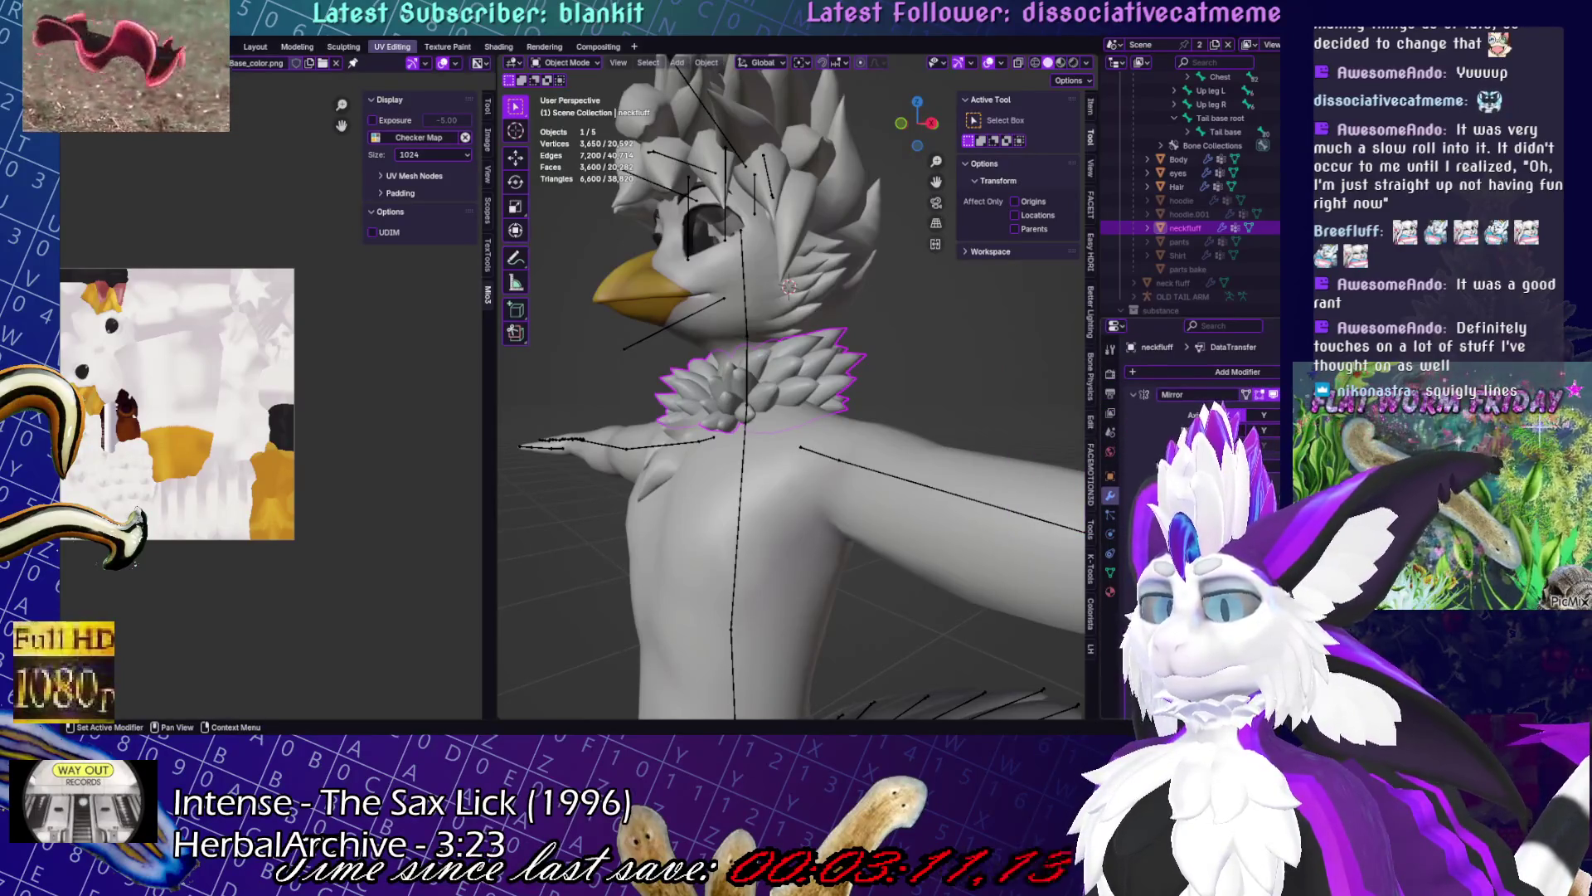
{"action": "scroll", "coordinate": [1194, 415], "scroll_direction": "down", "scroll_amount": 3}
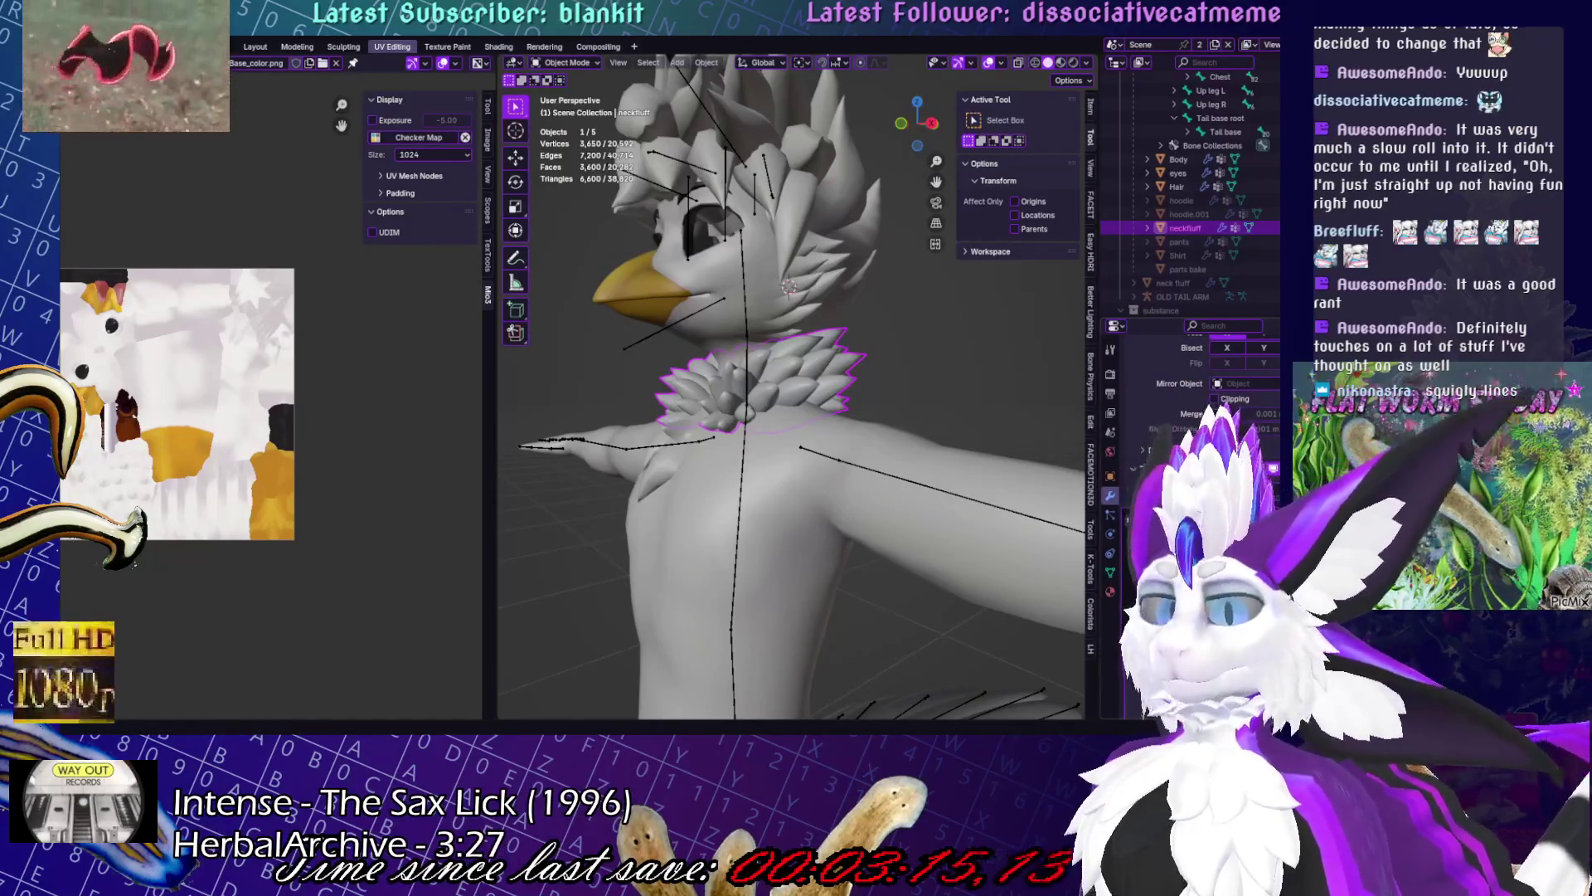
{"action": "mouse_move", "coordinate": [581, 357]}
{"action": "middle_mouse_down"}
{"action": "mouse_move", "coordinate": [743, 361]}
{"action": "mouse_move", "coordinate": [713, 324]}
{"action": "middle_mouse_up"}
{"action": "scroll", "coordinate": [1194, 365], "scroll_direction": "down", "scroll_amount": 3}
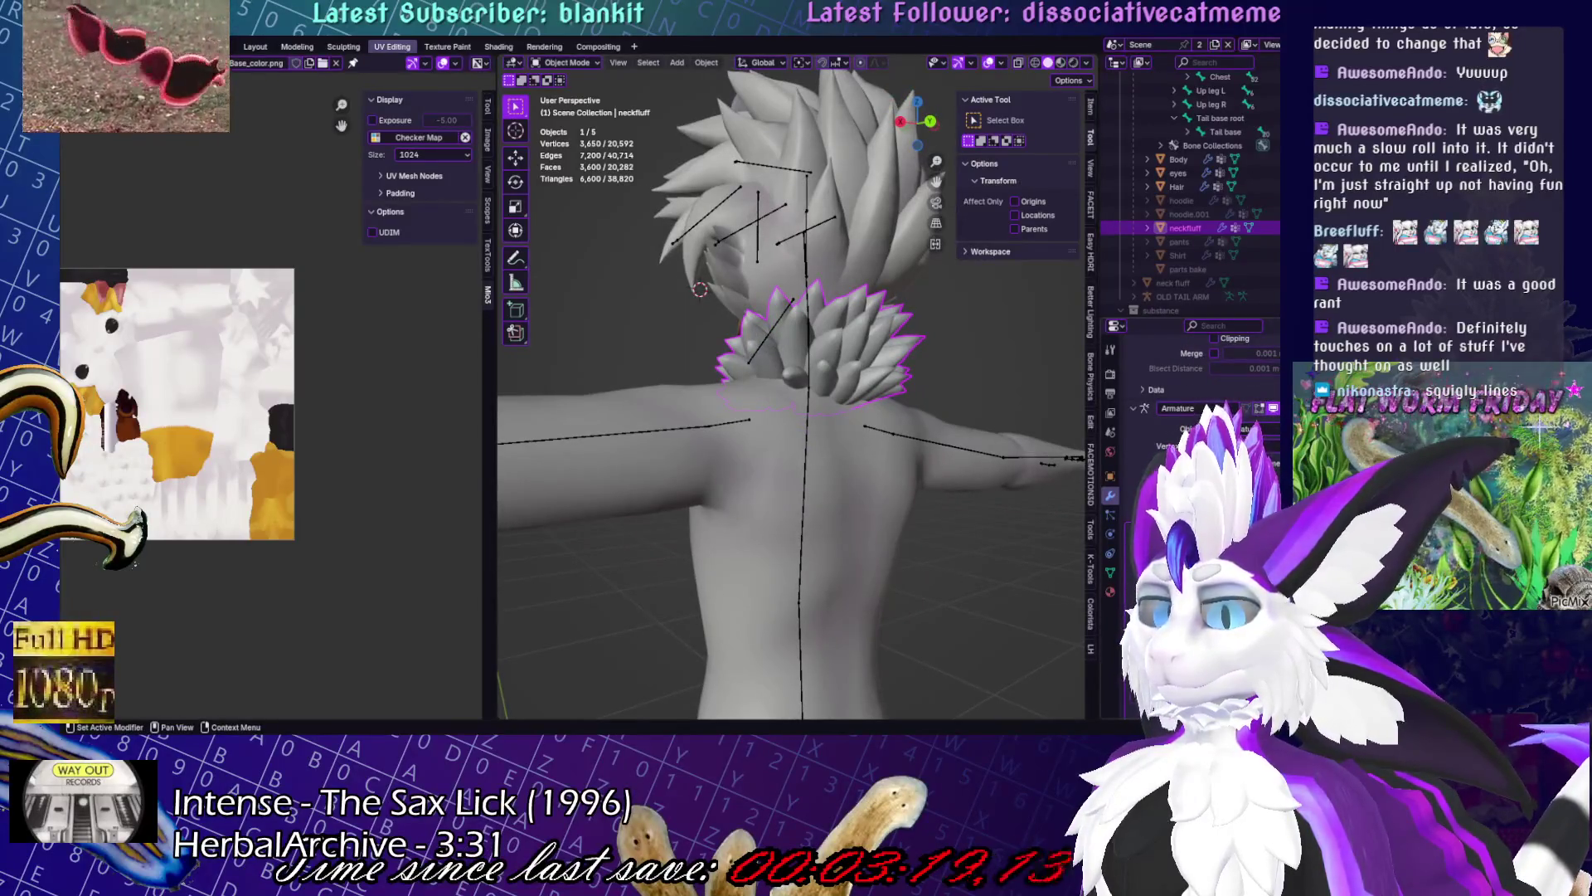
{"action": "left_click", "coordinate": [1161, 575]}
{"action": "left_click", "coordinate": [983, 396]}
{"action": "mouse_move", "coordinate": [983, 395]}
{"action": "middle_mouse_down"}
{"action": "mouse_move", "coordinate": [861, 348]}
{"action": "mouse_move", "coordinate": [1022, 413]}
{"action": "mouse_move", "coordinate": [747, 373]}
{"action": "middle_mouse_up"}
- In Weight Paint, compare the Chest and touch neck groups, leave touch neck active, and save
{"action": "key", "text": "ctrl+Tab"}
{"action": "left_click", "coordinate": [1110, 572]}
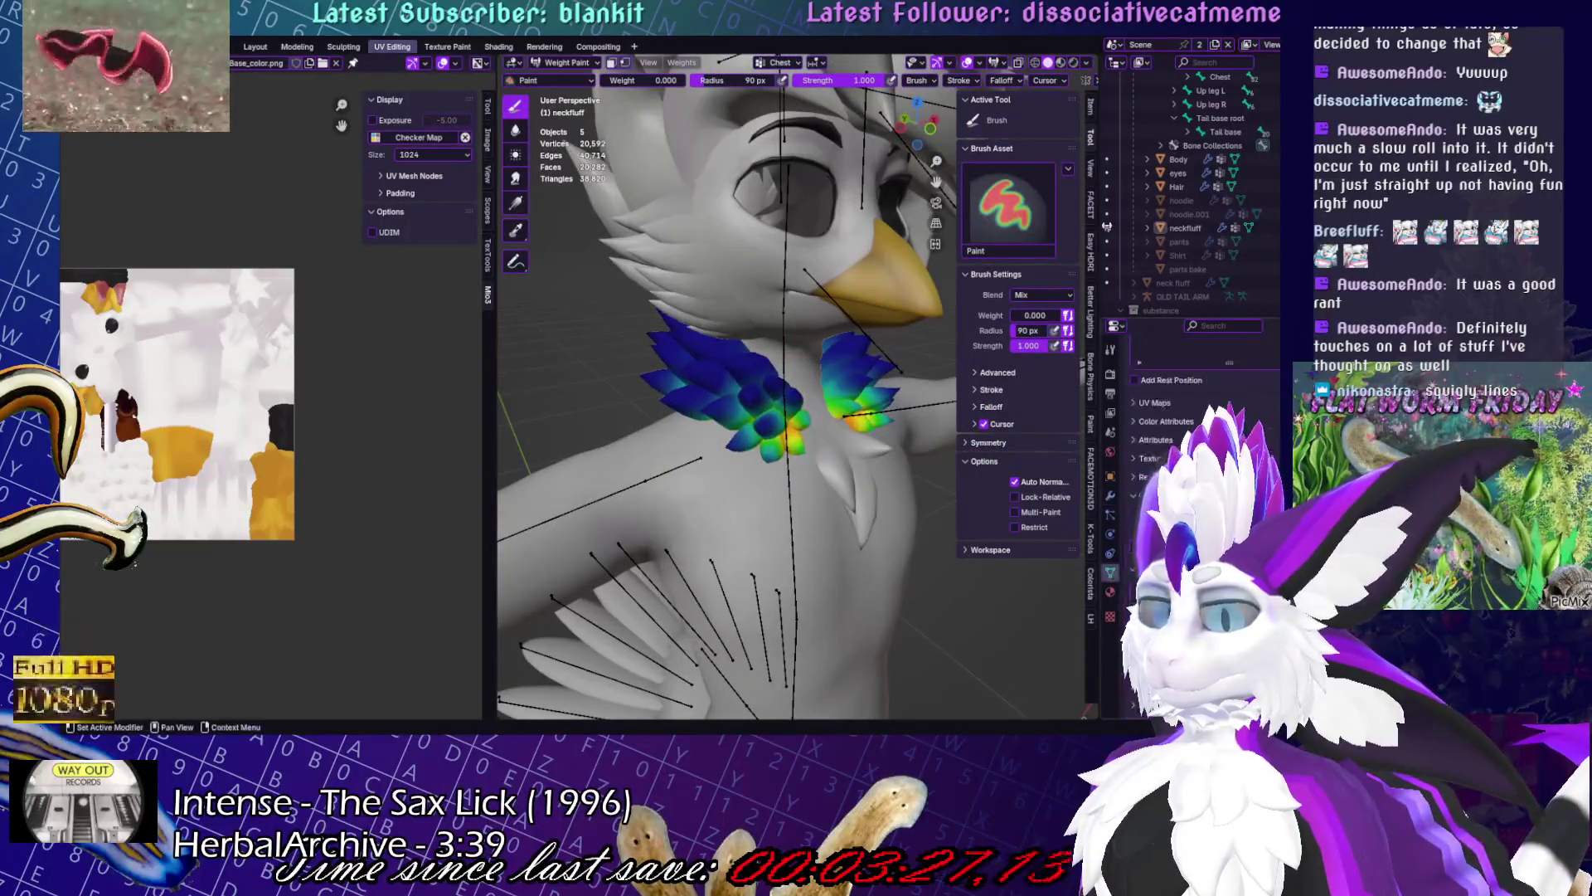
{"action": "scroll", "coordinate": [1195, 390], "scroll_direction": "down", "scroll_amount": 1}
{"action": "middle_click_drag", "start_coordinate": [730, 356], "coordinate": [750, 408]}
{"action": "left_click", "coordinate": [1152, 418]}
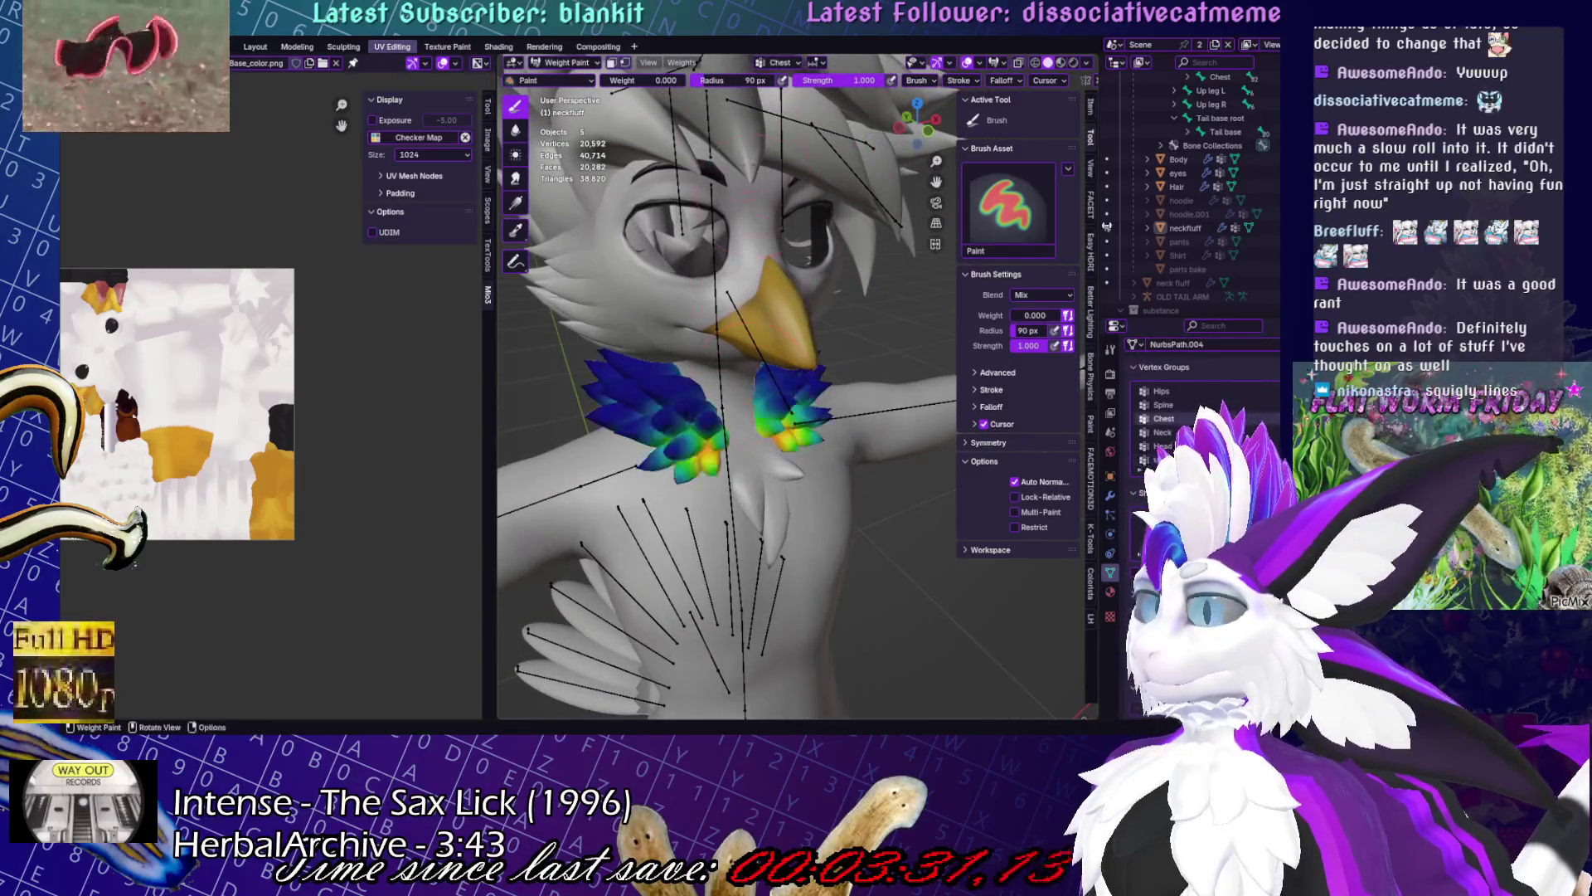
{"action": "left_click", "coordinate": [1161, 460]}
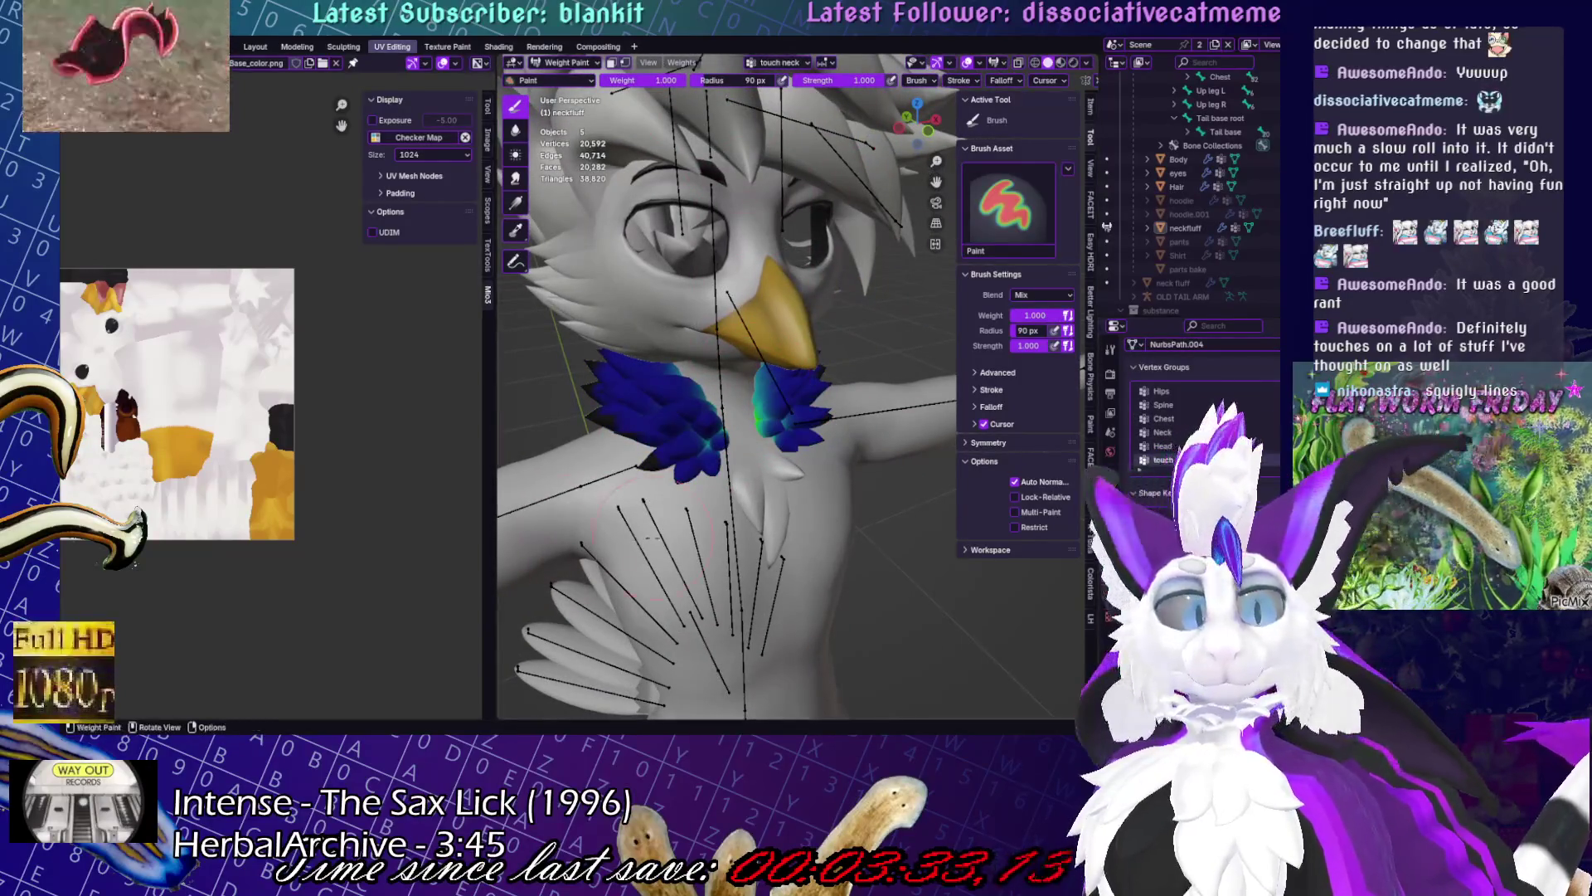
{"action": "key", "text": "ctrl+s"}
{"action": "mouse_move", "coordinate": [685, 432]}
{"action": "middle_mouse_down"}
{"action": "mouse_move", "coordinate": [667, 443]}
{"action": "mouse_move", "coordinate": [762, 457]}
{"action": "mouse_move", "coordinate": [784, 445]}
{"action": "mouse_move", "coordinate": [755, 411]}
{"action": "middle_mouse_up"}
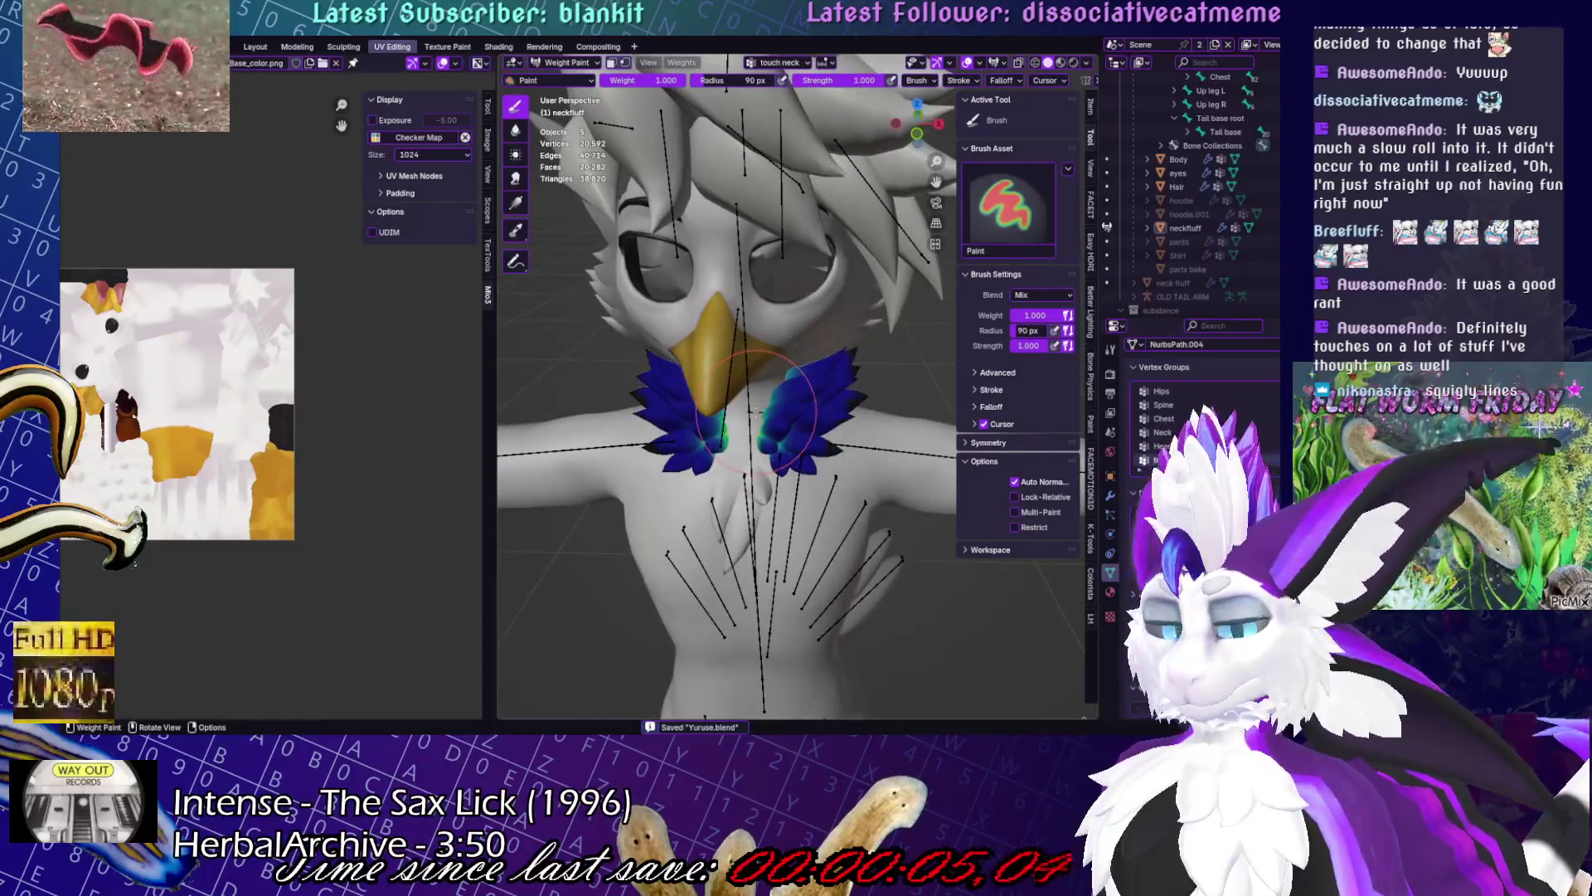
- Isolate the neck fluff in local view, save, and inspect its touch neck weights from all sides
{"action": "key", "text": "ctrl+Tab"}
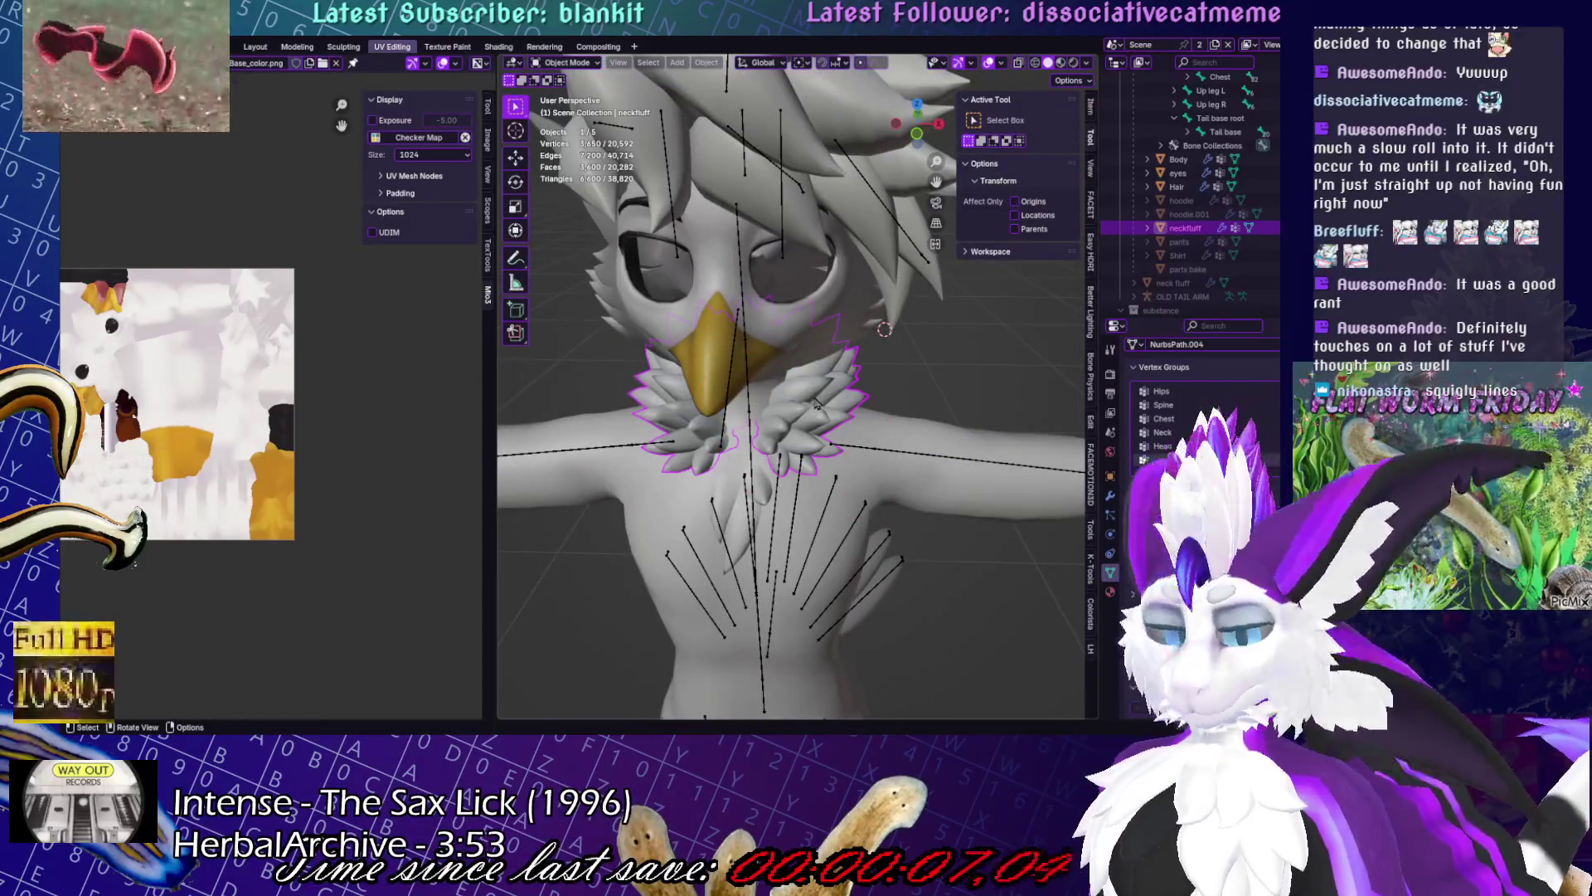
{"action": "key", "text": "KP_Divide"}
{"action": "key", "text": "ctrl+s"}
{"action": "key", "text": "ctrl+Tab"}
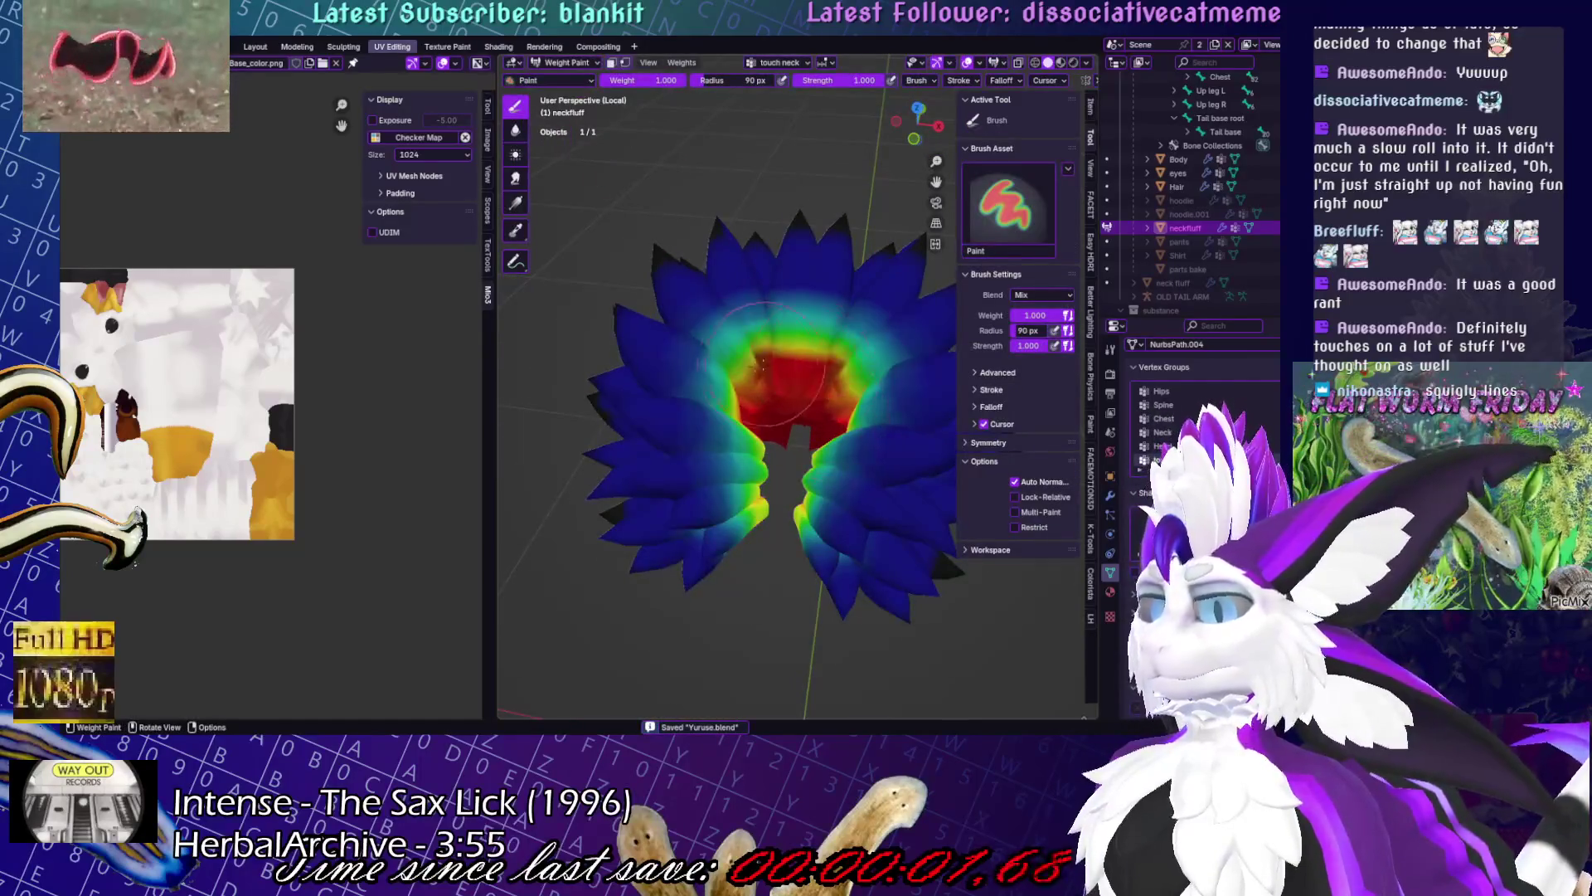
{"action": "middle_click_drag", "start_coordinate": [747, 452], "coordinate": [712, 496]}
{"action": "middle_click_drag", "start_coordinate": [819, 487], "coordinate": [831, 351]}
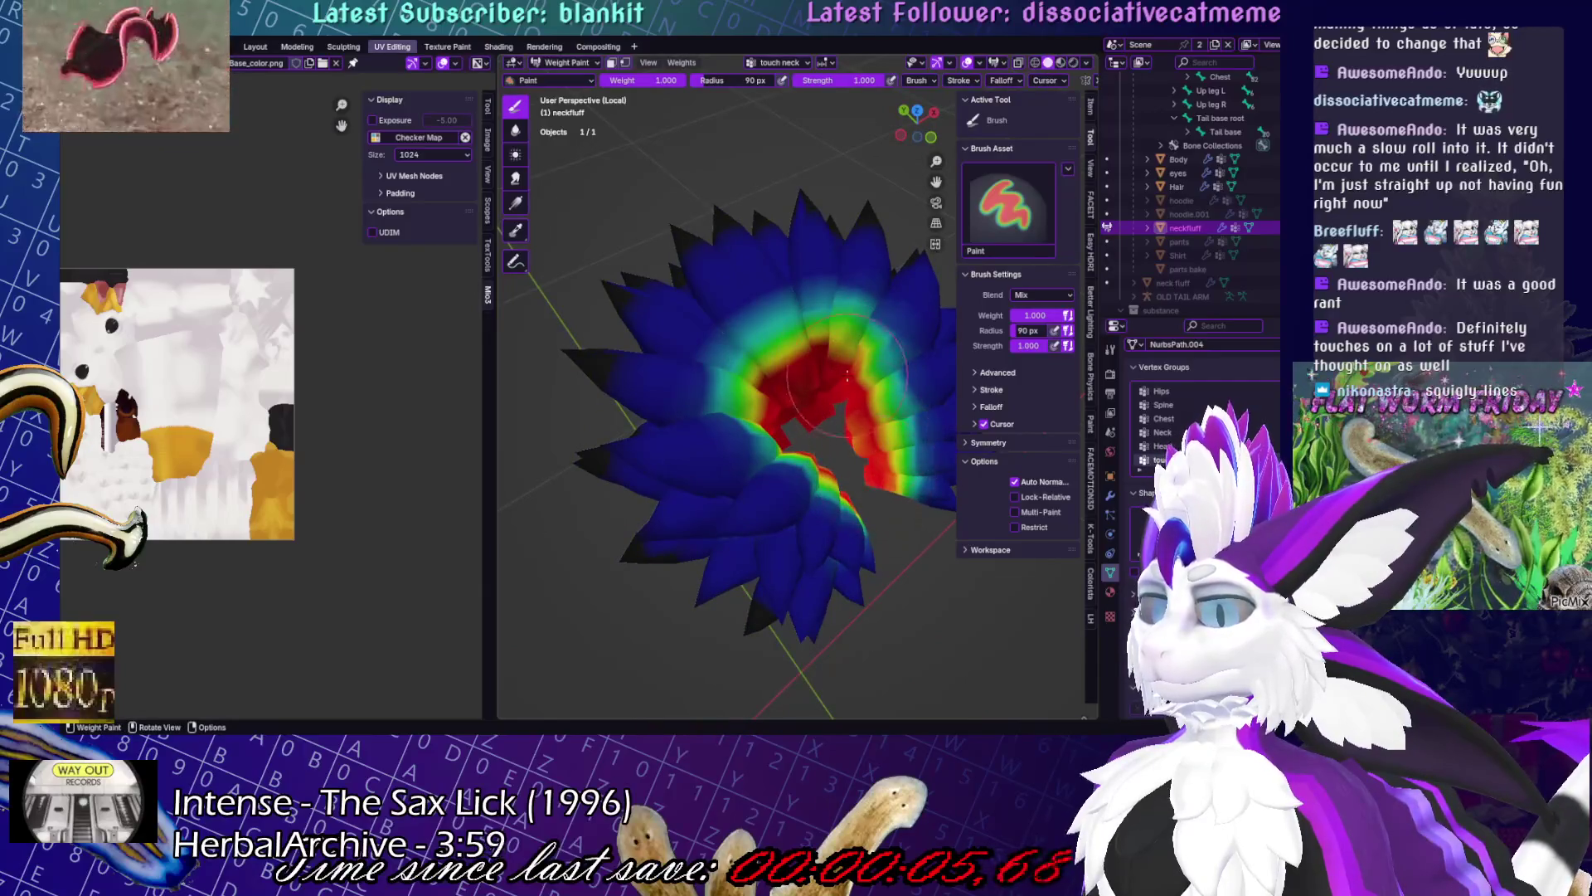
{"action": "mouse_move", "coordinate": [863, 446]}
{"action": "middle_mouse_down"}
{"action": "mouse_move", "coordinate": [817, 282]}
{"action": "mouse_move", "coordinate": [842, 317]}
{"action": "middle_mouse_up"}
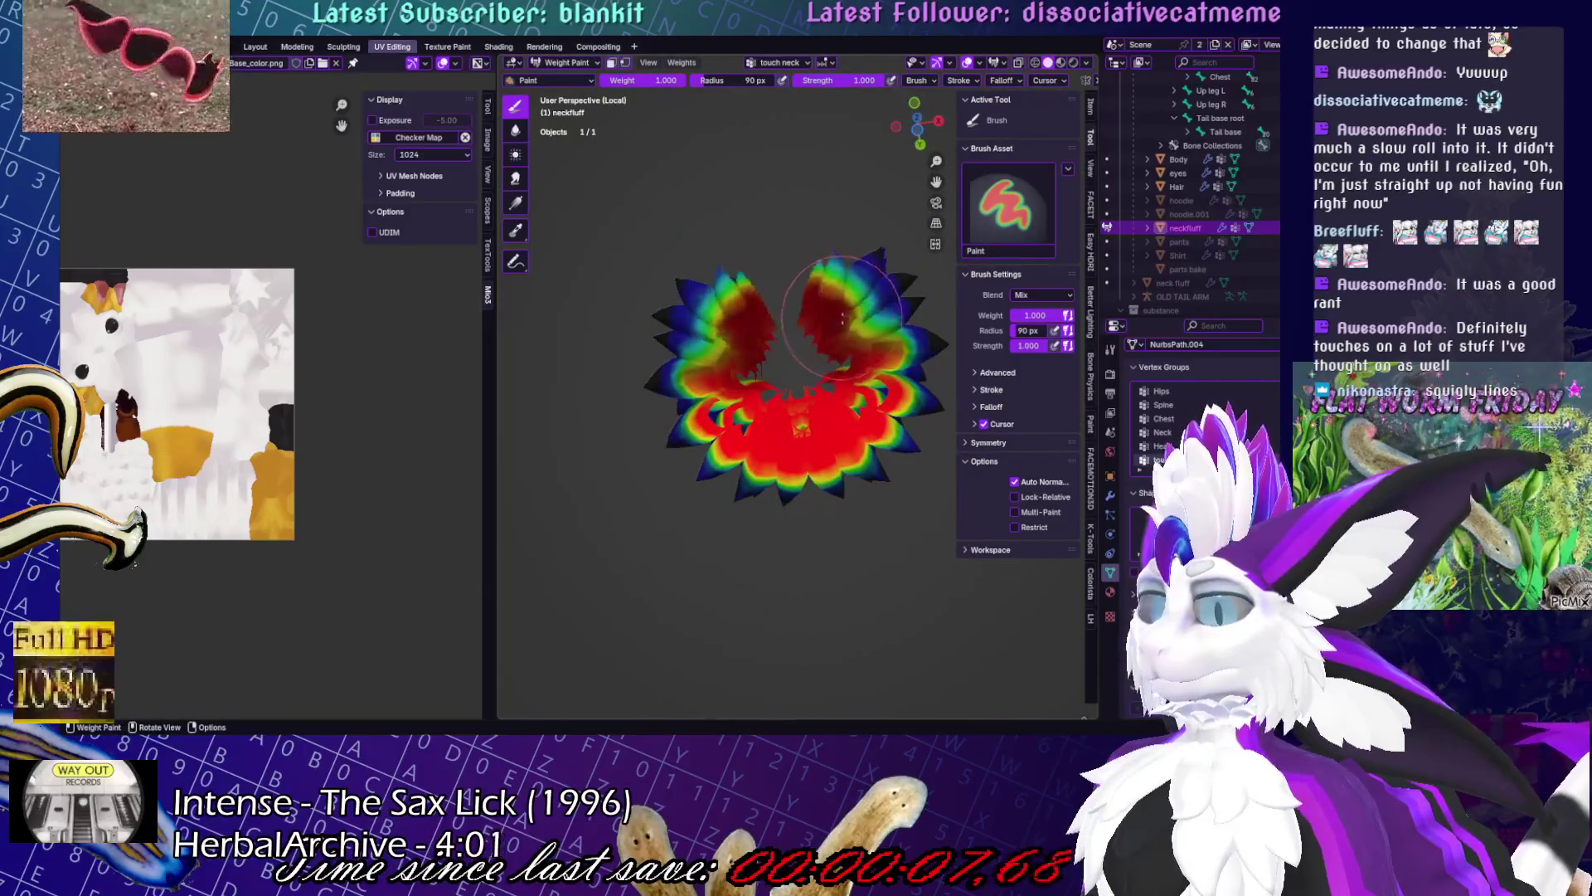
- Blur the touch neck weights, return to Object Mode, and exit local view
{"action": "key", "text": "shift"}
{"action": "middle_click_drag", "start_coordinate": [855, 467], "coordinate": [895, 450]}
{"action": "key", "text": "ctrl+Tab"}
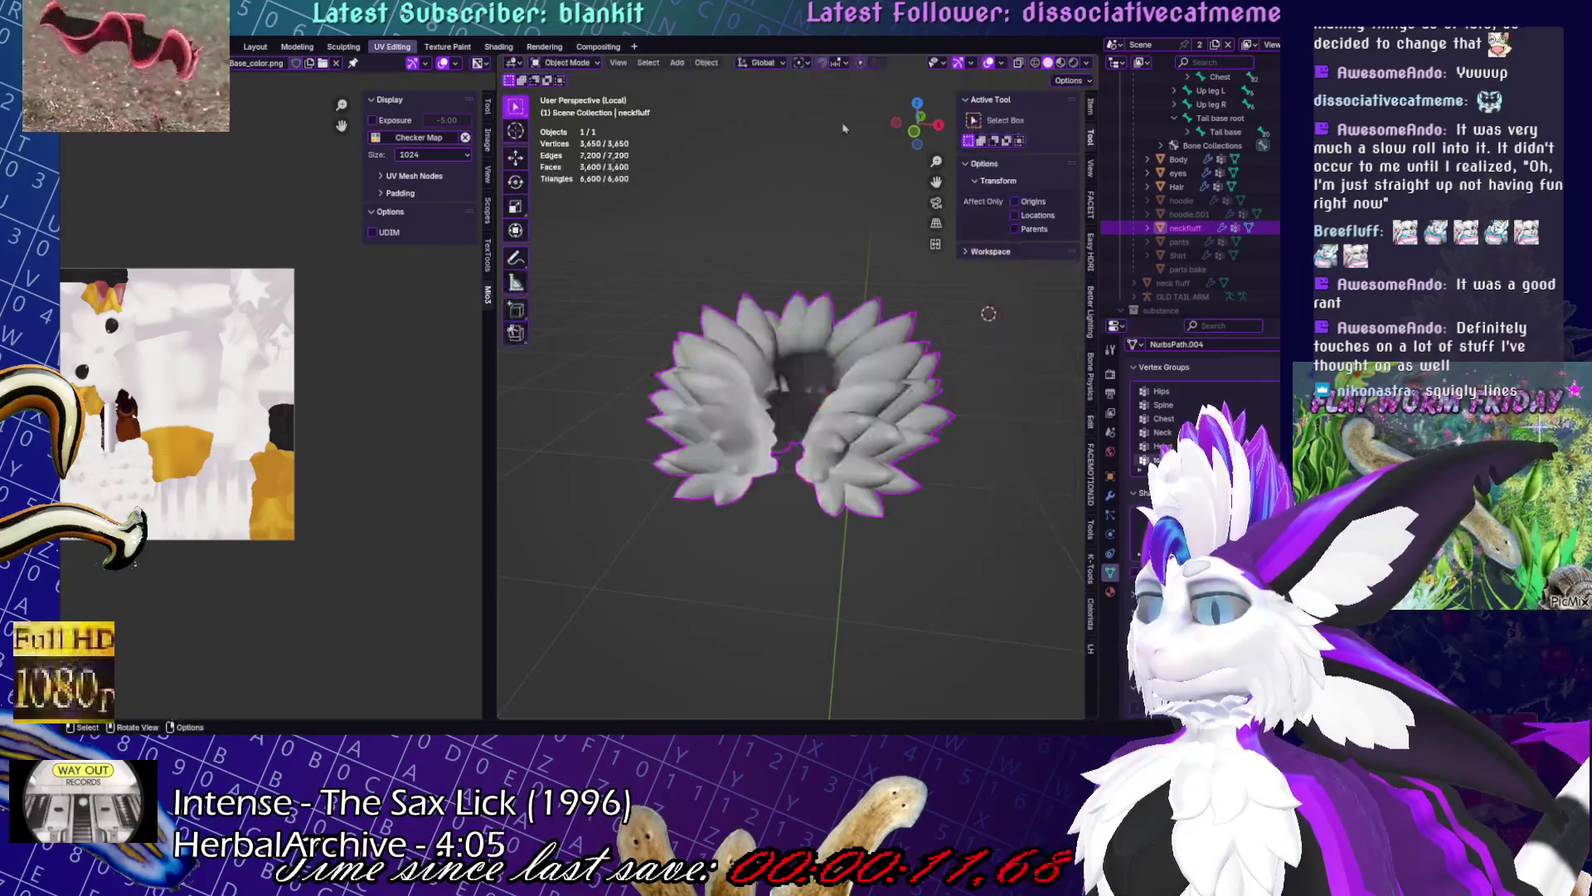
{"action": "mouse_move", "coordinate": [829, 348]}
{"action": "middle_mouse_down"}
{"action": "mouse_move", "coordinate": [701, 263]}
{"action": "mouse_move", "coordinate": [982, 359]}
{"action": "mouse_move", "coordinate": [977, 431]}
{"action": "middle_mouse_up"}
{"action": "key", "text": "KP_Divide"}
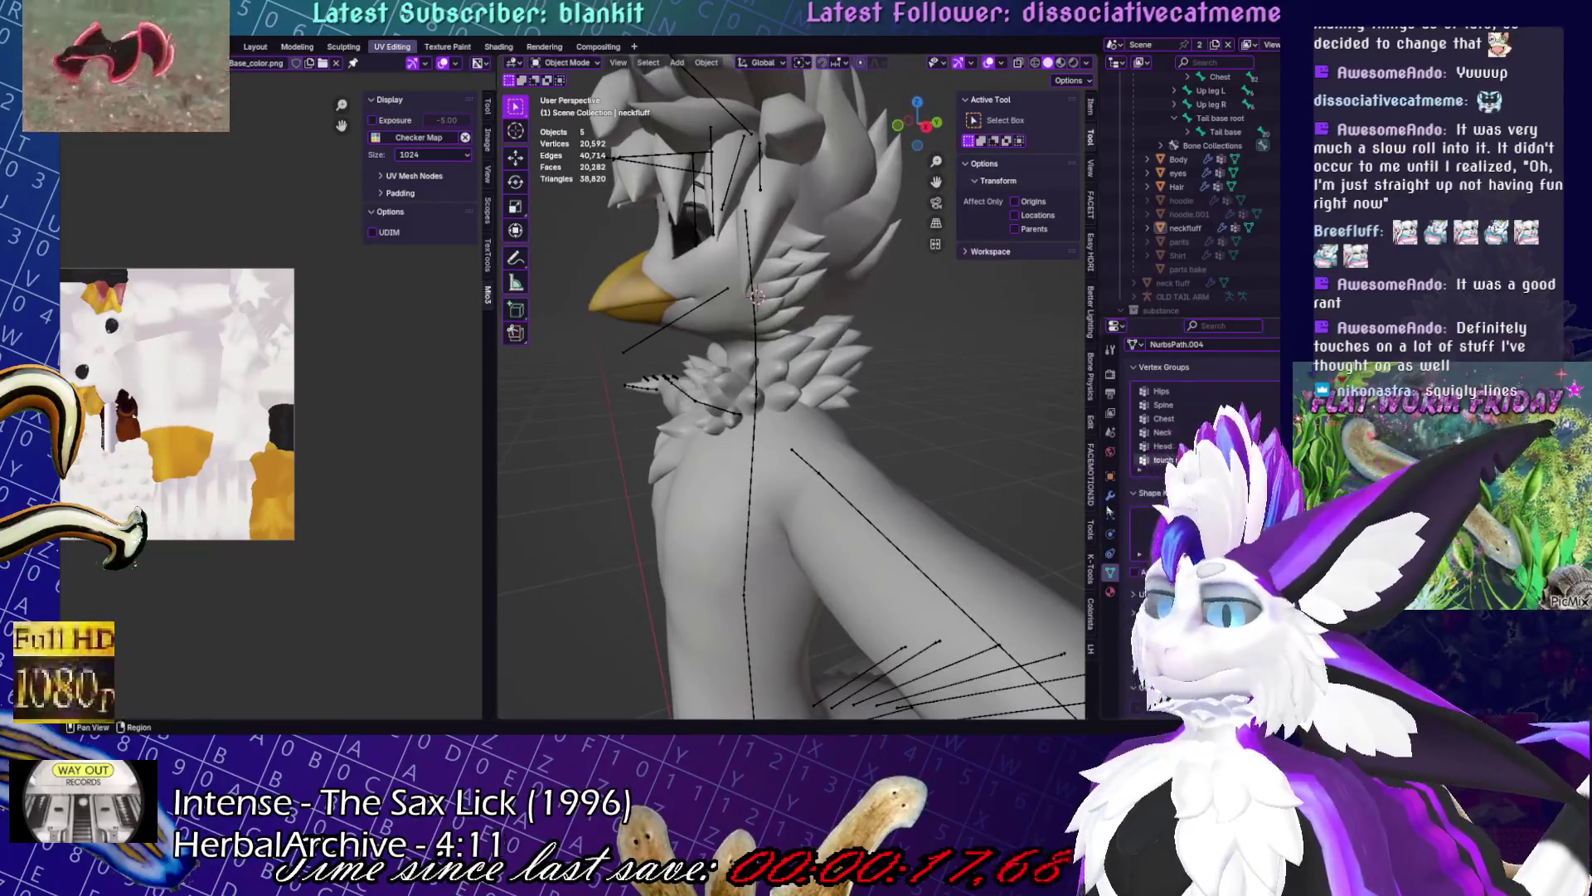
- Frame the neck fluff, recheck its weights in Weight Paint from side and back, then toggle Edit Mode
{"action": "mouse_move", "coordinate": [976, 431]}
{"action": "middle_mouse_down"}
{"action": "mouse_move", "coordinate": [1053, 437]}
{"action": "mouse_move", "coordinate": [1049, 398]}
{"action": "mouse_move", "coordinate": [602, 377]}
{"action": "mouse_move", "coordinate": [897, 403]}
{"action": "mouse_move", "coordinate": [972, 355]}
{"action": "mouse_move", "coordinate": [1041, 370]}
{"action": "mouse_move", "coordinate": [788, 369]}
{"action": "middle_mouse_up"}
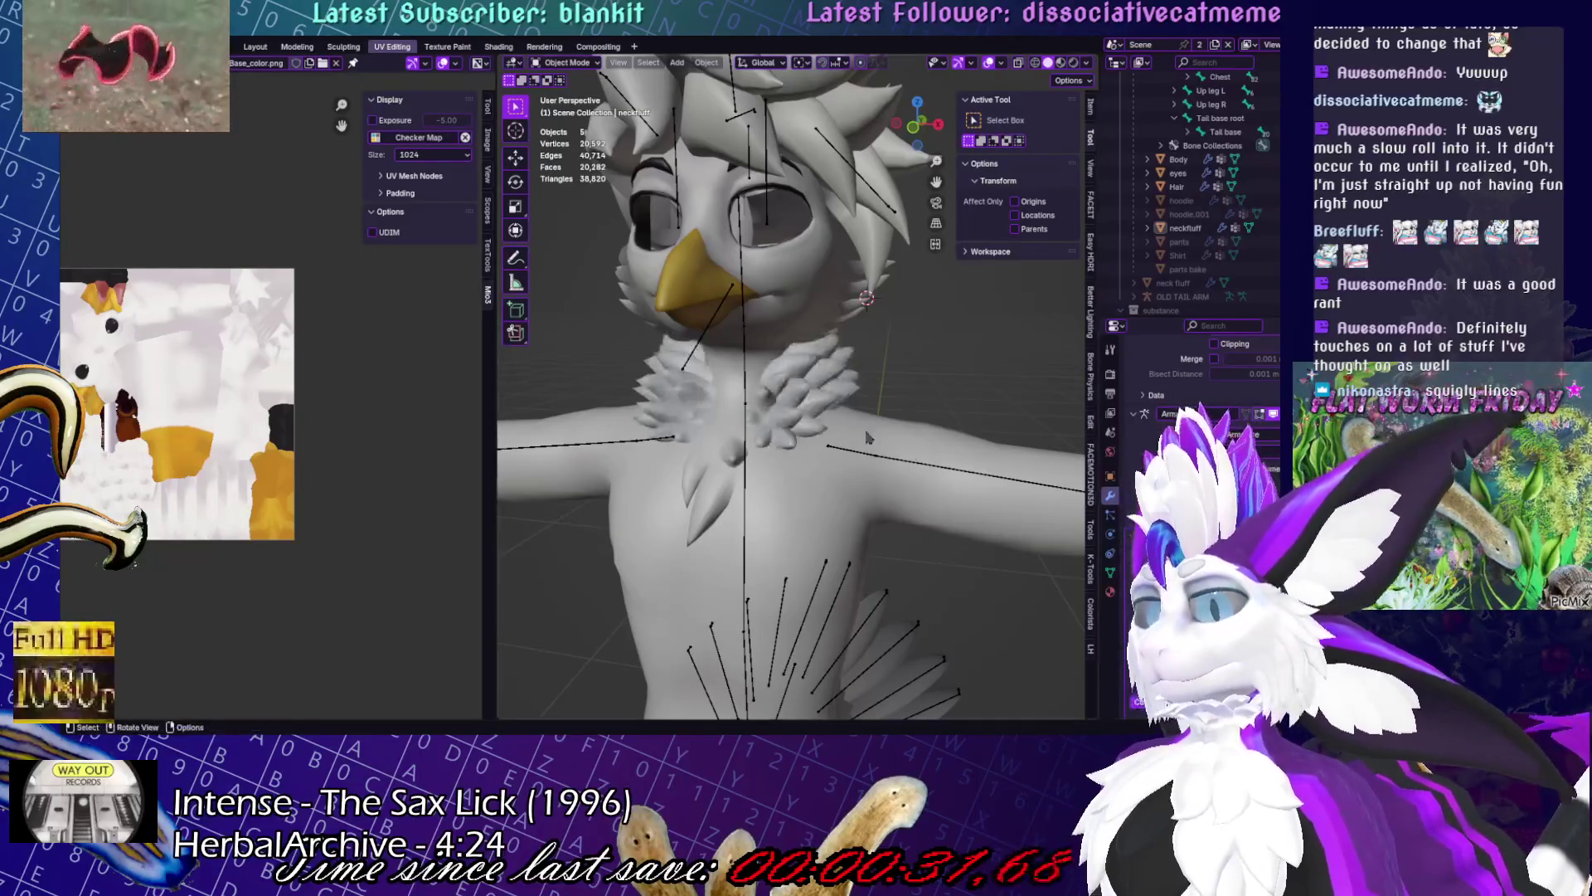
{"action": "key", "text": "KP_Decimal"}
{"action": "key", "text": "ctrl+Tab"}
{"action": "left_click", "coordinate": [763, 411]}
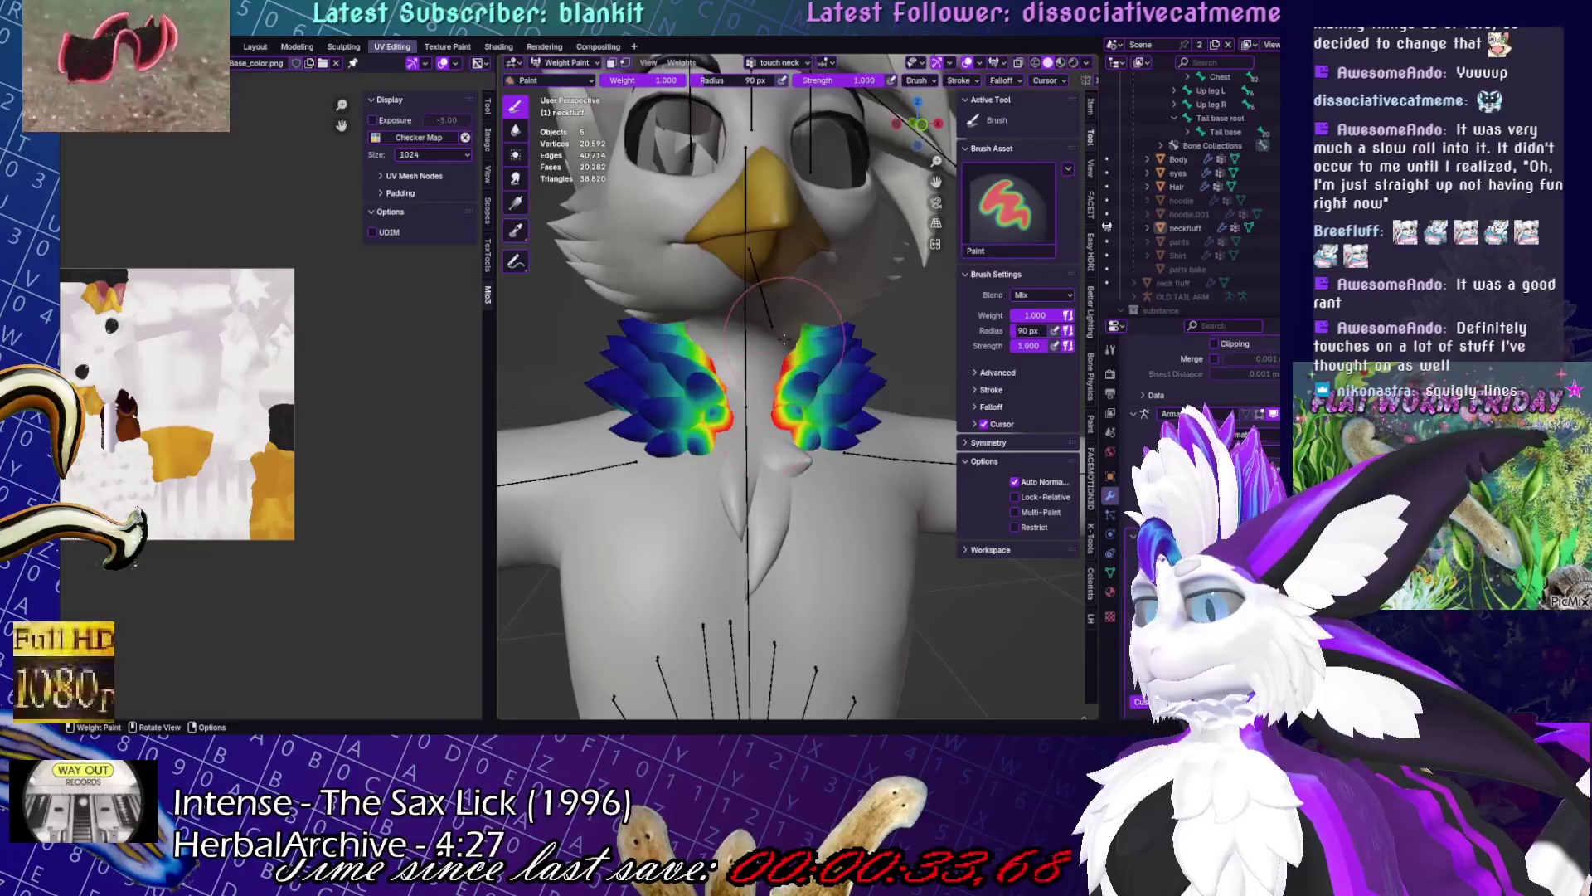
{"action": "middle_click_drag", "start_coordinate": [745, 377], "coordinate": [896, 375]}
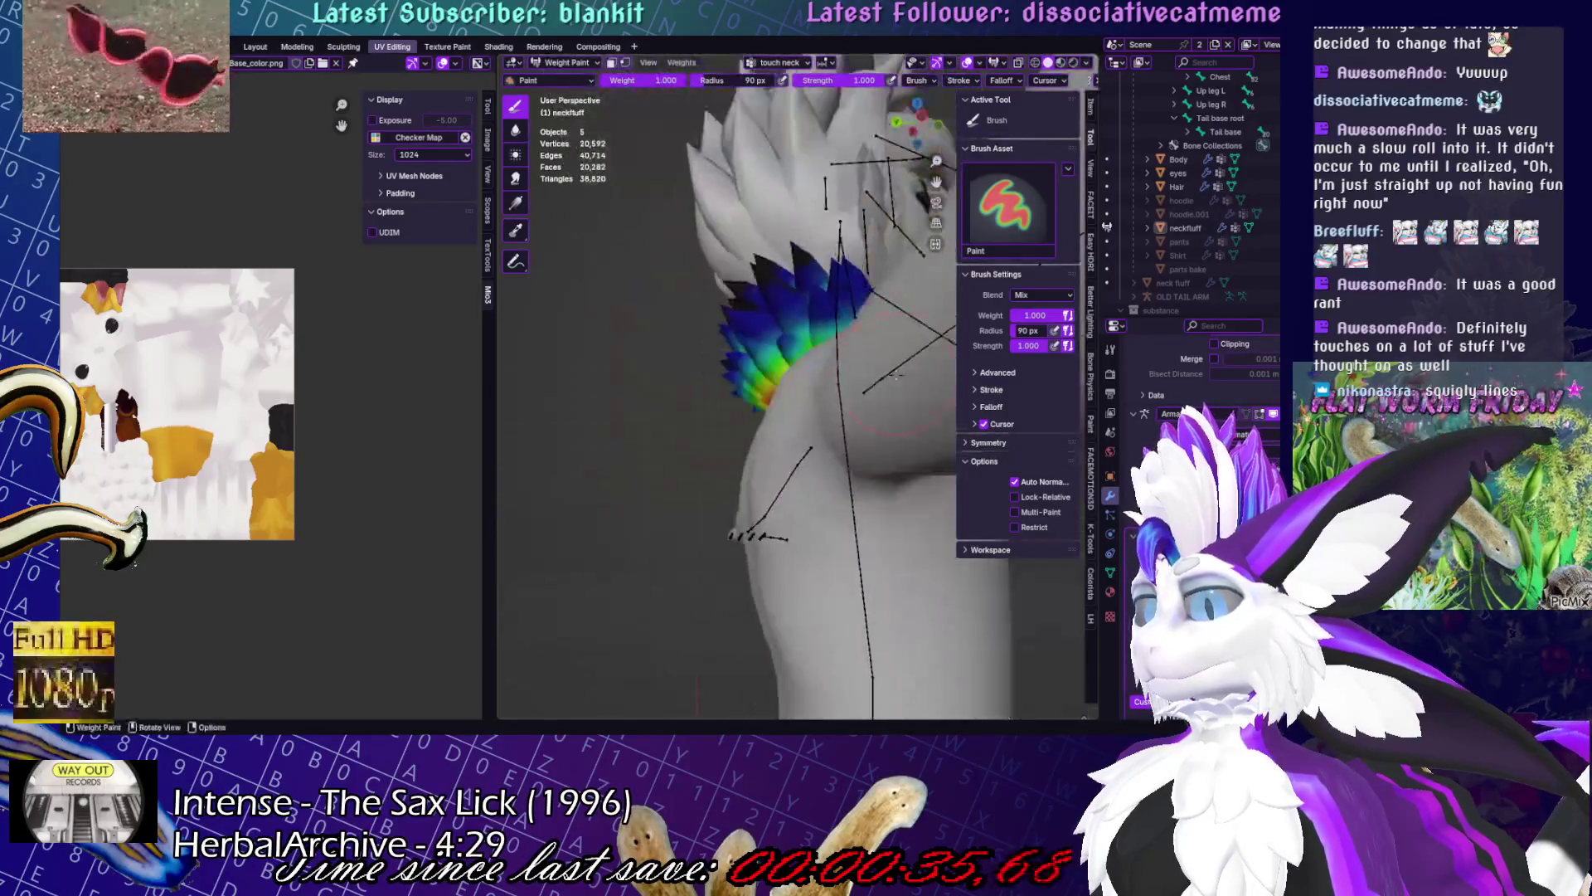
{"action": "mouse_move", "coordinate": [800, 340]}
{"action": "middle_mouse_down"}
{"action": "mouse_move", "coordinate": [819, 391]}
{"action": "mouse_move", "coordinate": [951, 380]}
{"action": "middle_mouse_up"}
{"action": "key", "text": "ctrl+Tab"}
{"action": "key", "text": "ctrl+Tab"}
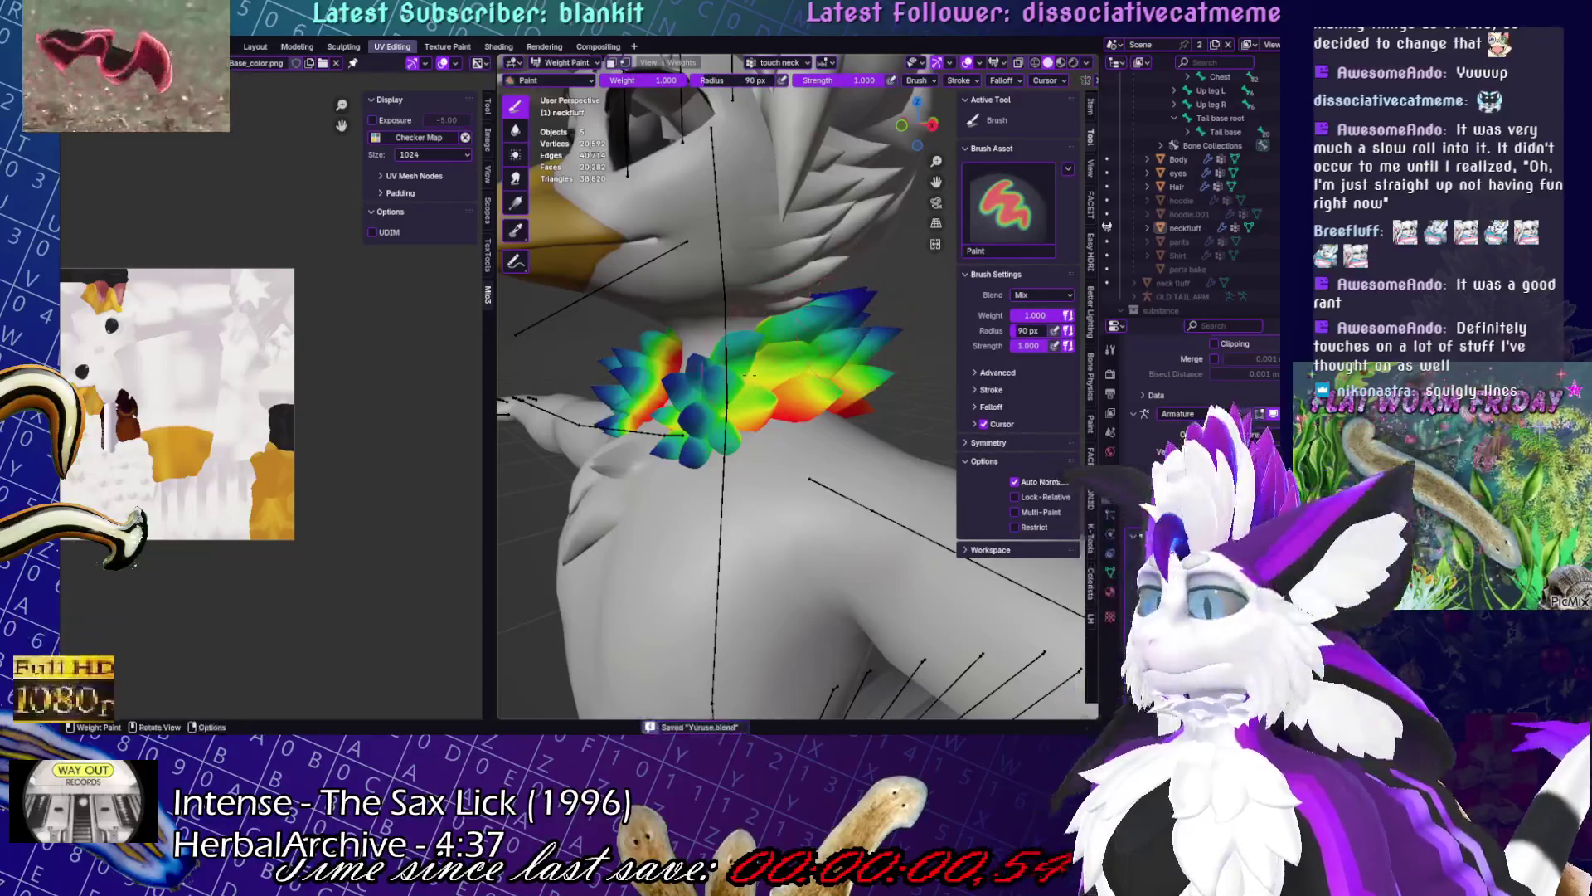
{"action": "middle_click_drag", "start_coordinate": [858, 331], "coordinate": [840, 262]}
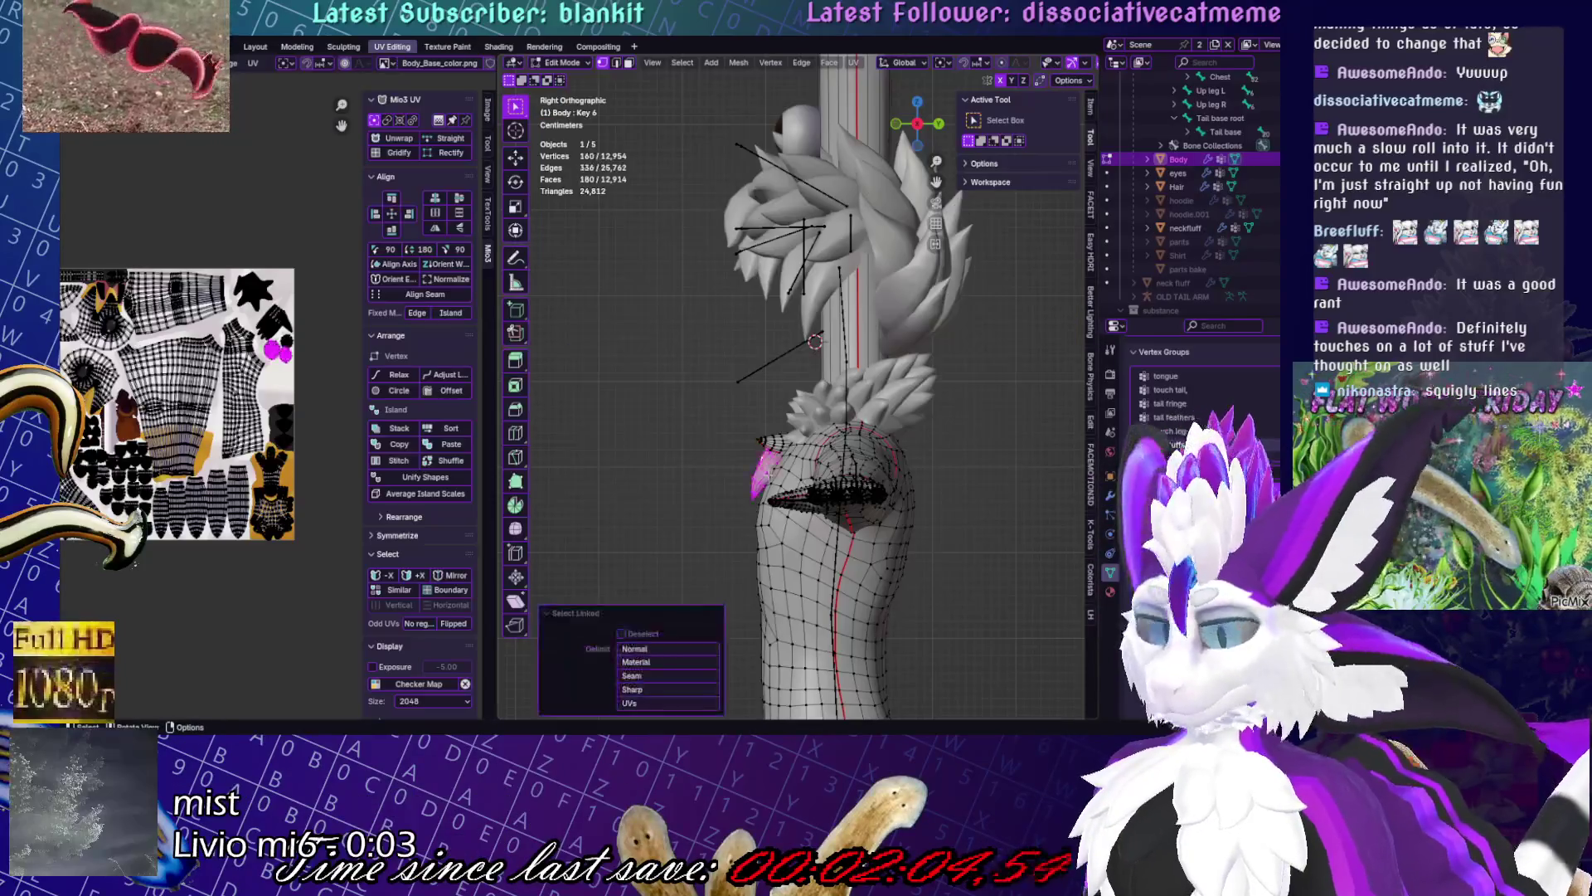
{"action": "key", "text": "Tab"}
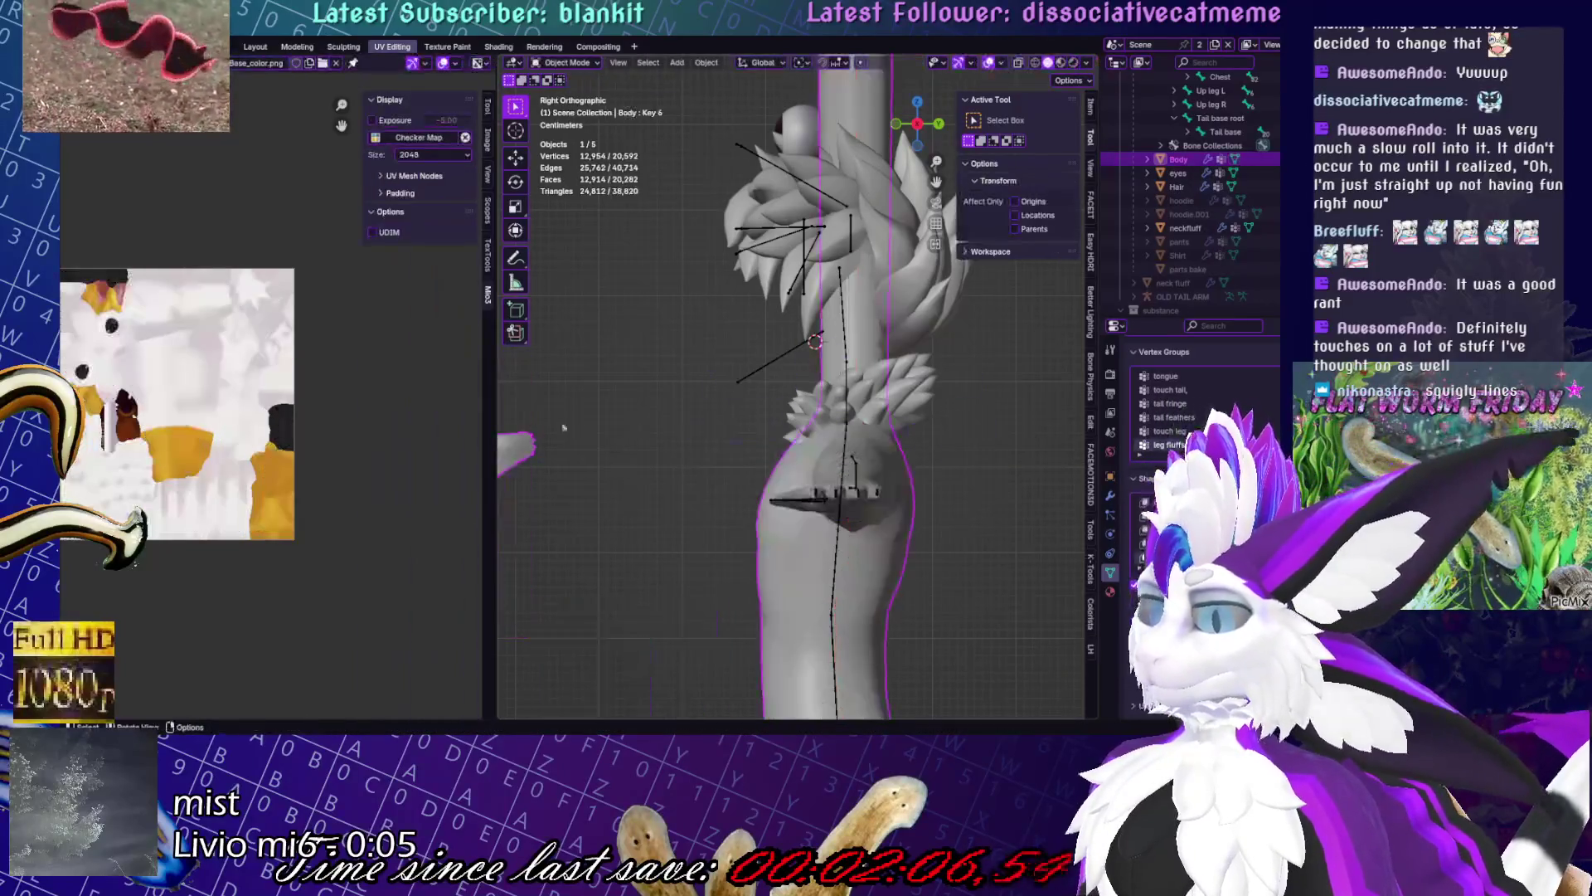
- Select and frame neckfluff in Weight Paint, then average weights along its lower edge
{"action": "middle_click_drag", "start_coordinate": [995, 443], "coordinate": [890, 443]}
{"action": "left_click", "coordinate": [1186, 227]}
{"action": "key", "text": "KP_Decimal"}
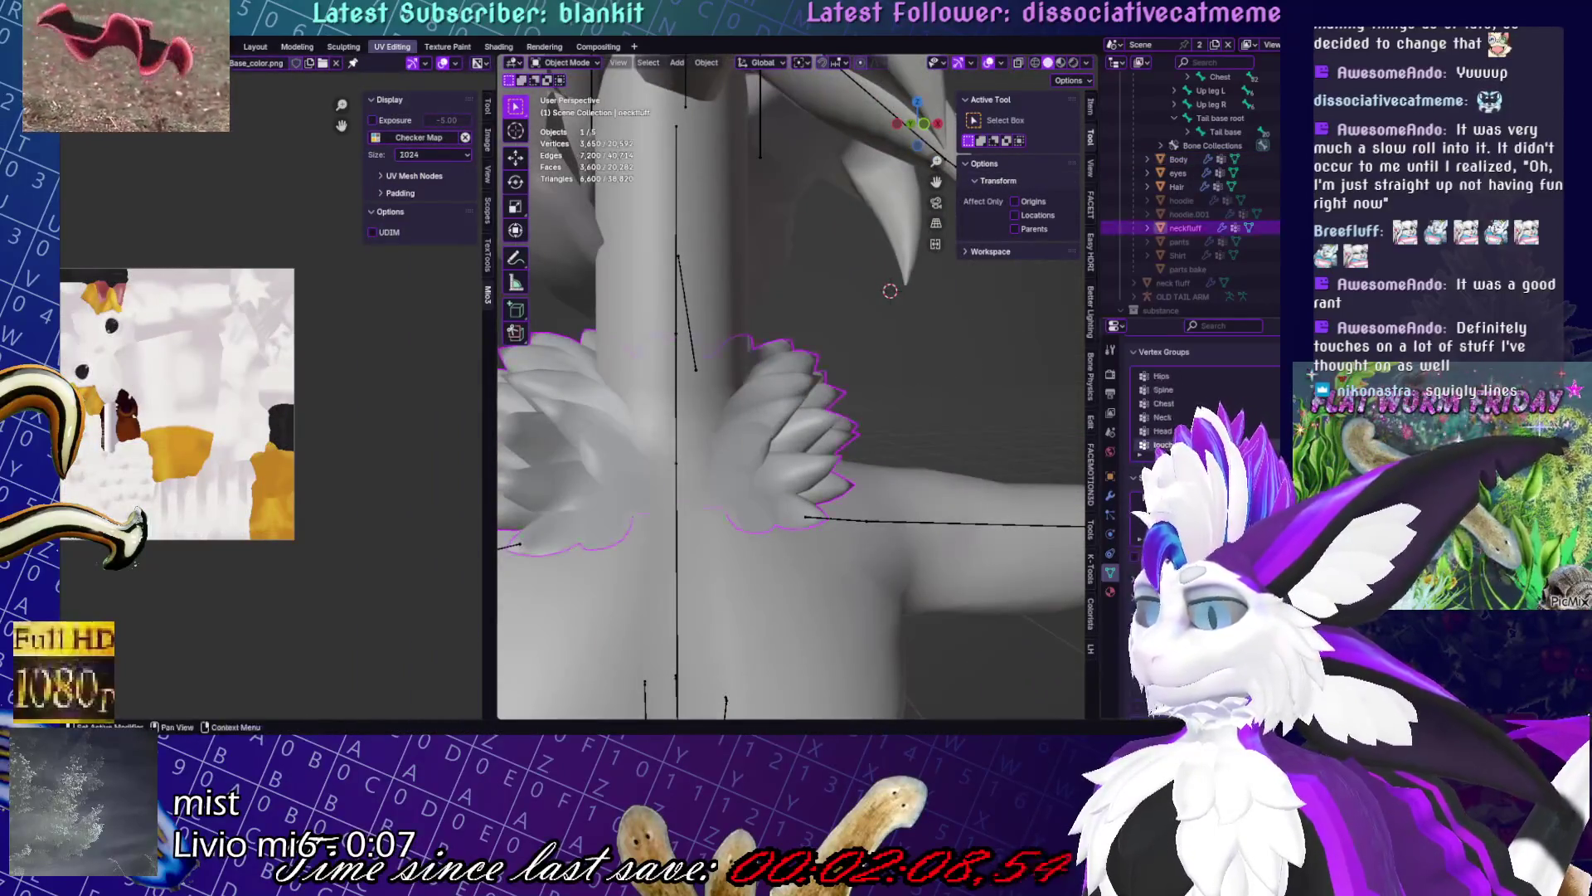
{"action": "key", "text": "ctrl+Tab"}
{"action": "scroll", "coordinate": [815, 473], "scroll_direction": "up", "scroll_amount": 3}
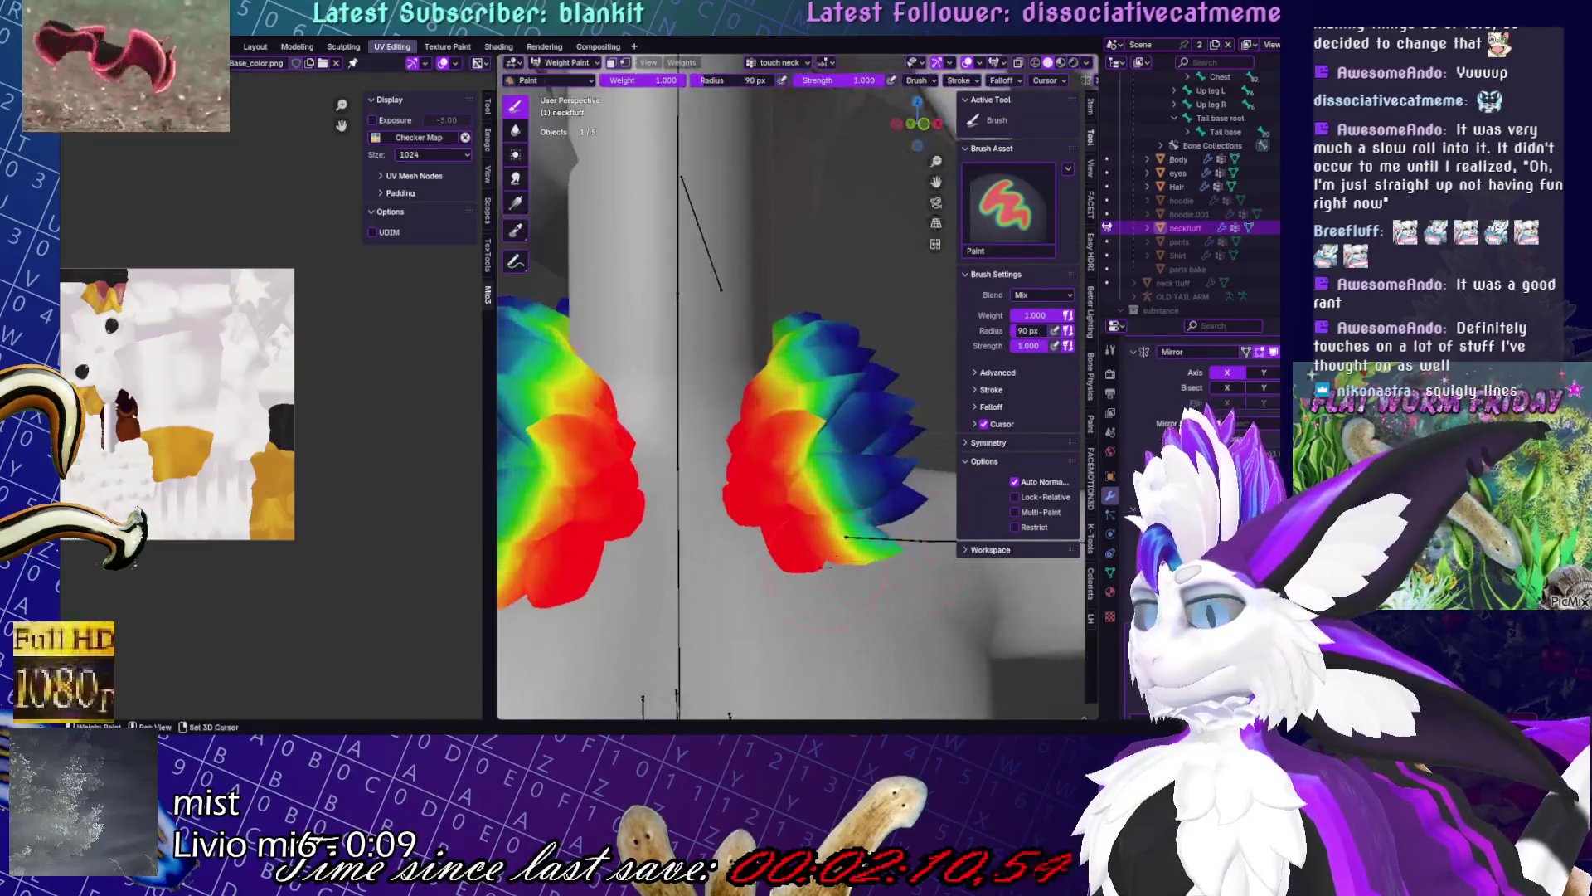
{"action": "left_click", "coordinate": [515, 154]}
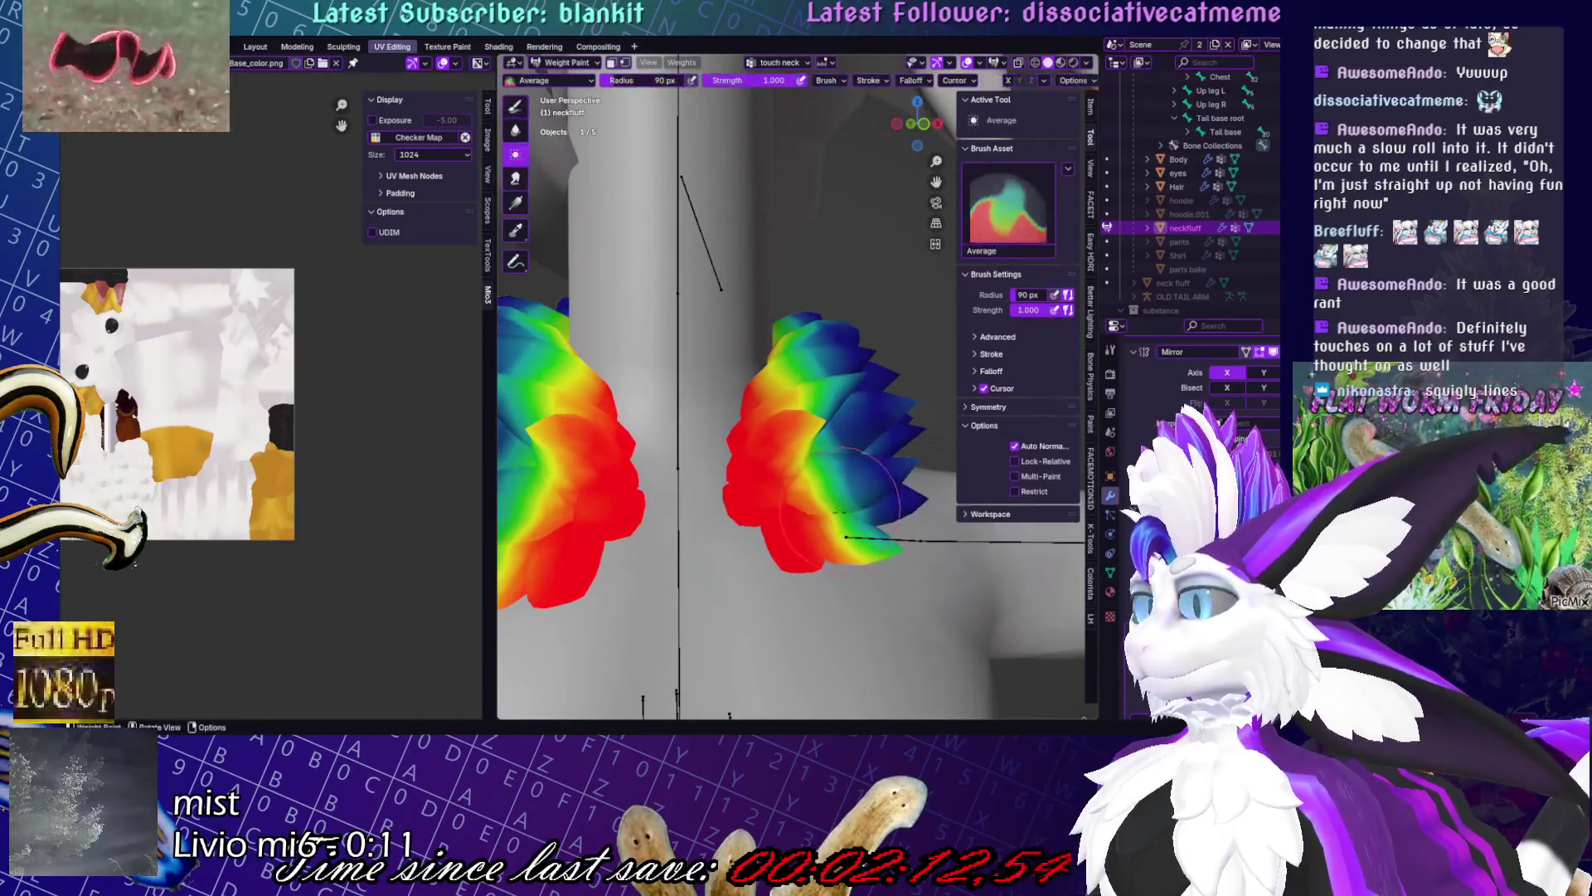
{"action": "left_click_drag", "start_coordinate": [797, 515], "coordinate": [808, 549]}
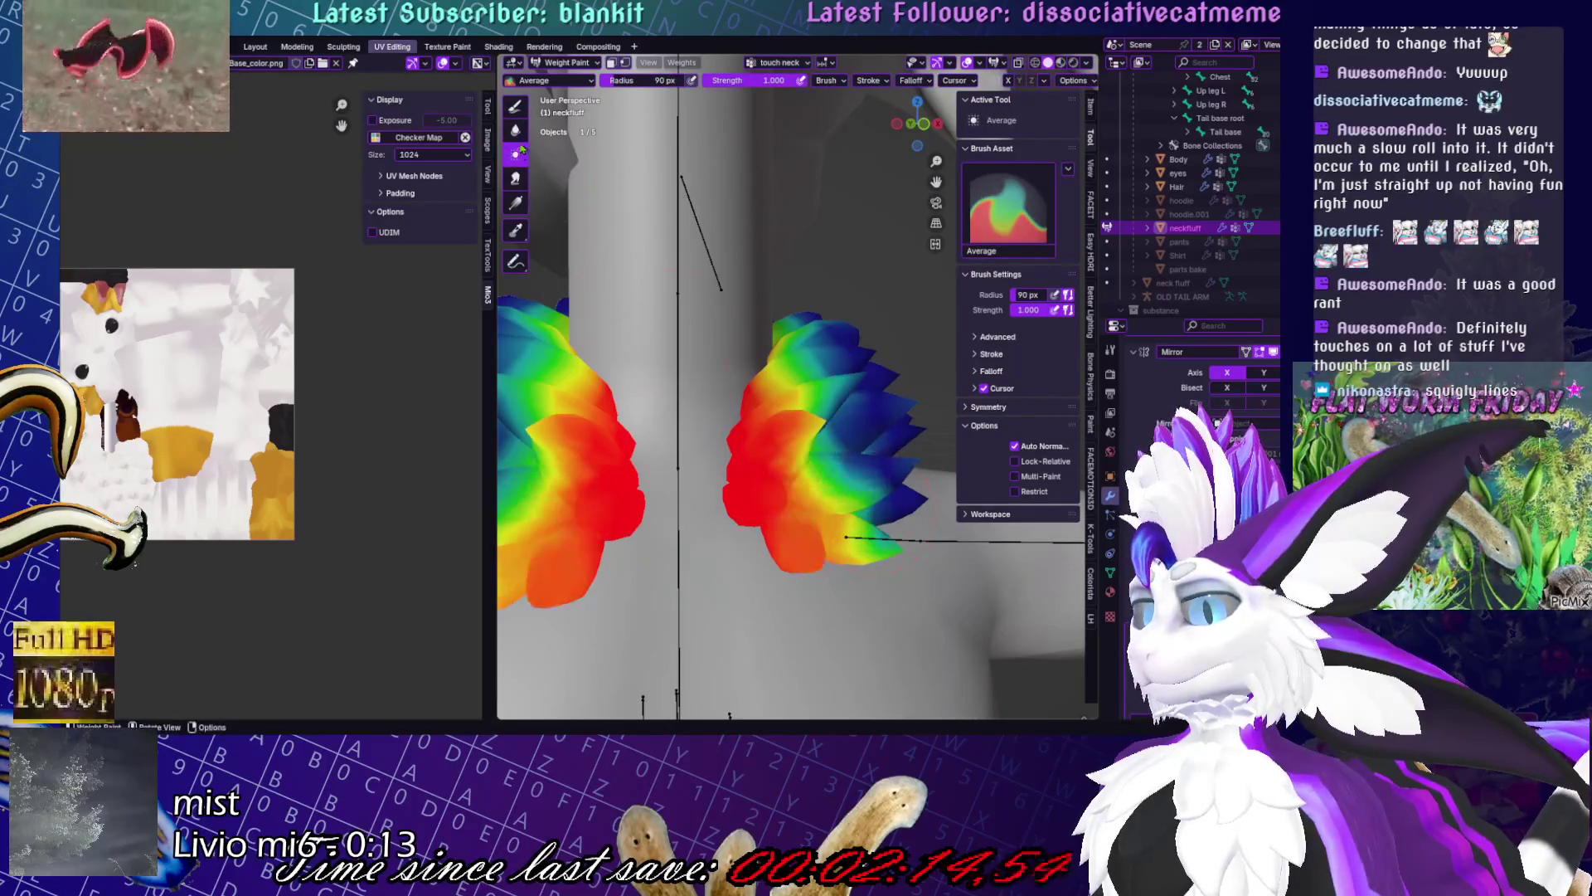
- Paint more touch neck weight onto the lower flaps, including the bottom-right flap, turning them greener
{"action": "left_click", "coordinate": [515, 106]}
{"action": "left_click", "coordinate": [515, 130]}
{"action": "middle_click_drag", "start_coordinate": [796, 390], "coordinate": [860, 404]}
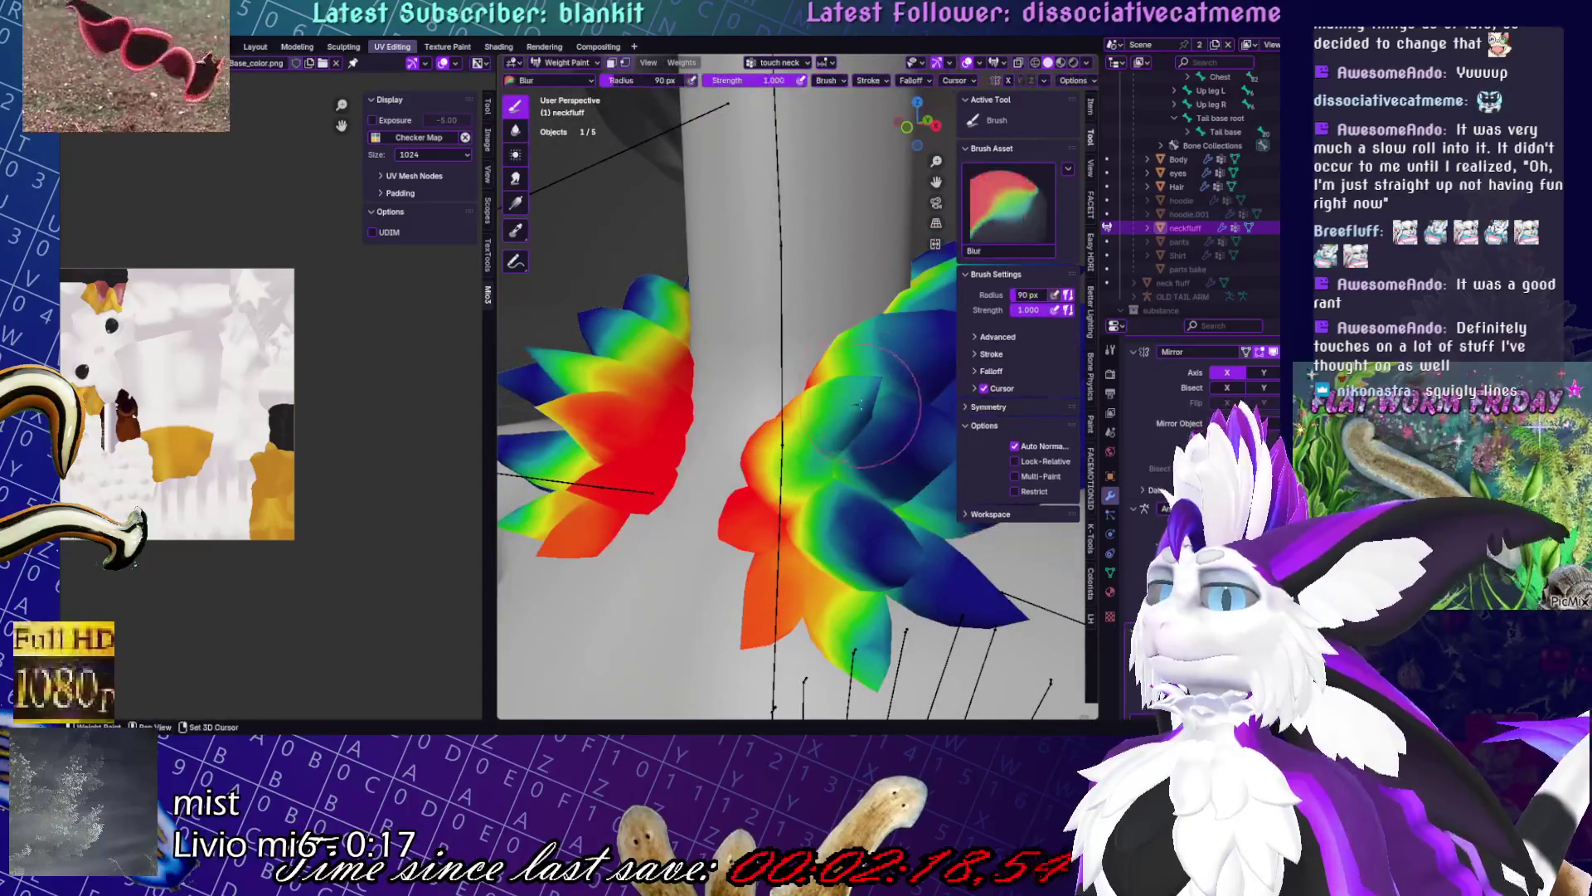
{"action": "key", "text": "1"}
{"action": "middle_click_drag", "start_coordinate": [802, 470], "coordinate": [771, 572]}
{"action": "left_click_drag", "start_coordinate": [772, 573], "coordinate": [770, 584]}
{"action": "middle_click_drag", "start_coordinate": [770, 601], "coordinate": [885, 566]}
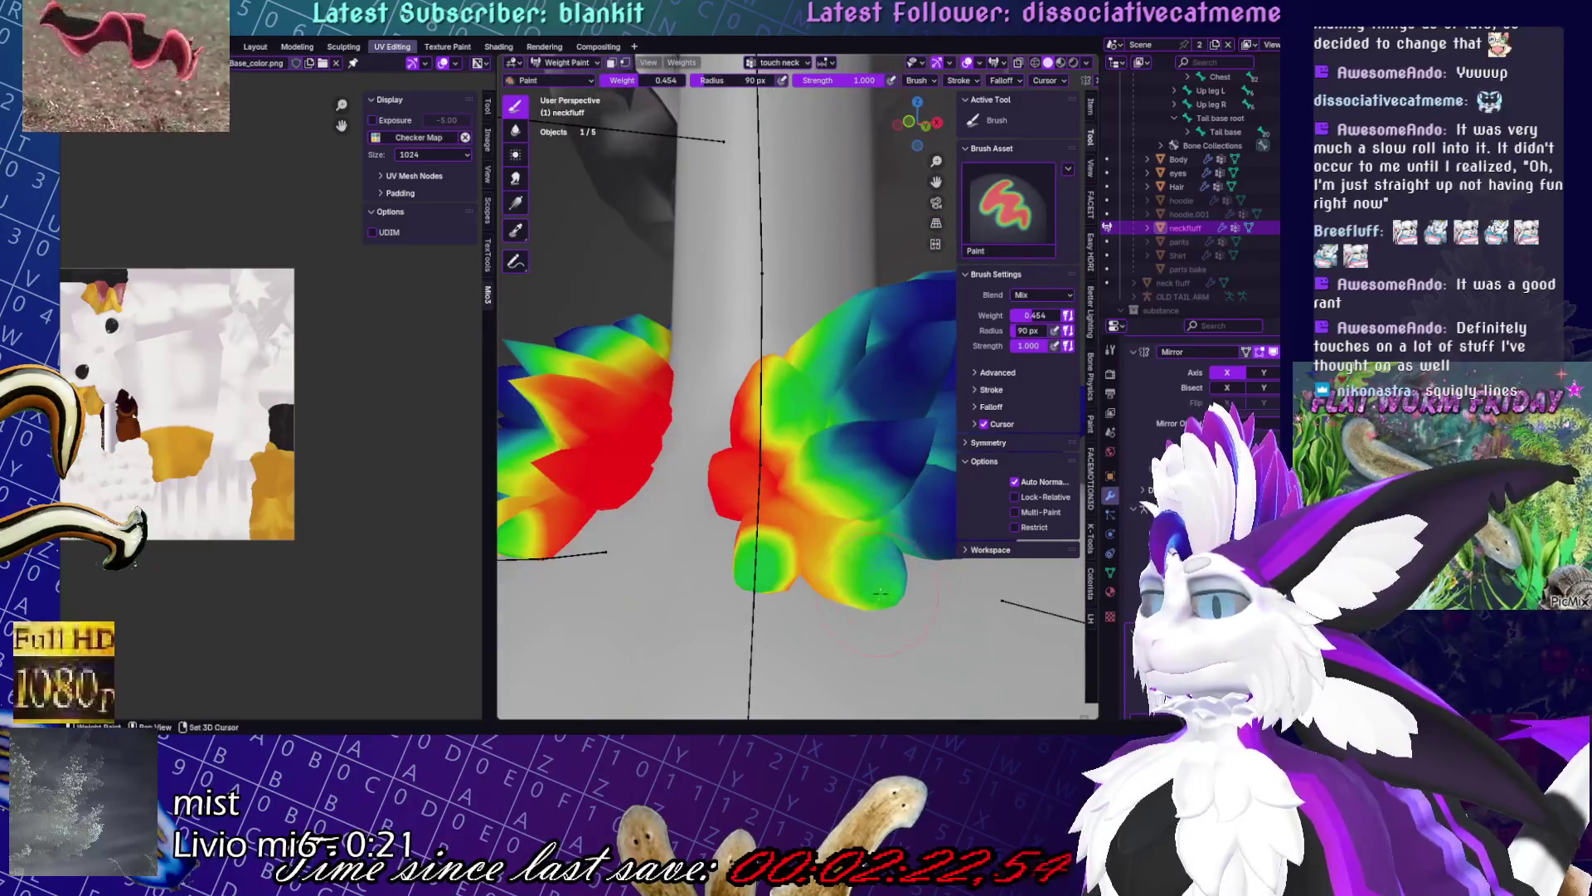
{"action": "left_click_drag", "start_coordinate": [879, 593], "coordinate": [871, 585]}
- Turn the red centre-left lump green, blur the flap transitions, and return to Object Mode
{"action": "left_click_drag", "start_coordinate": [730, 473], "coordinate": [723, 458]}
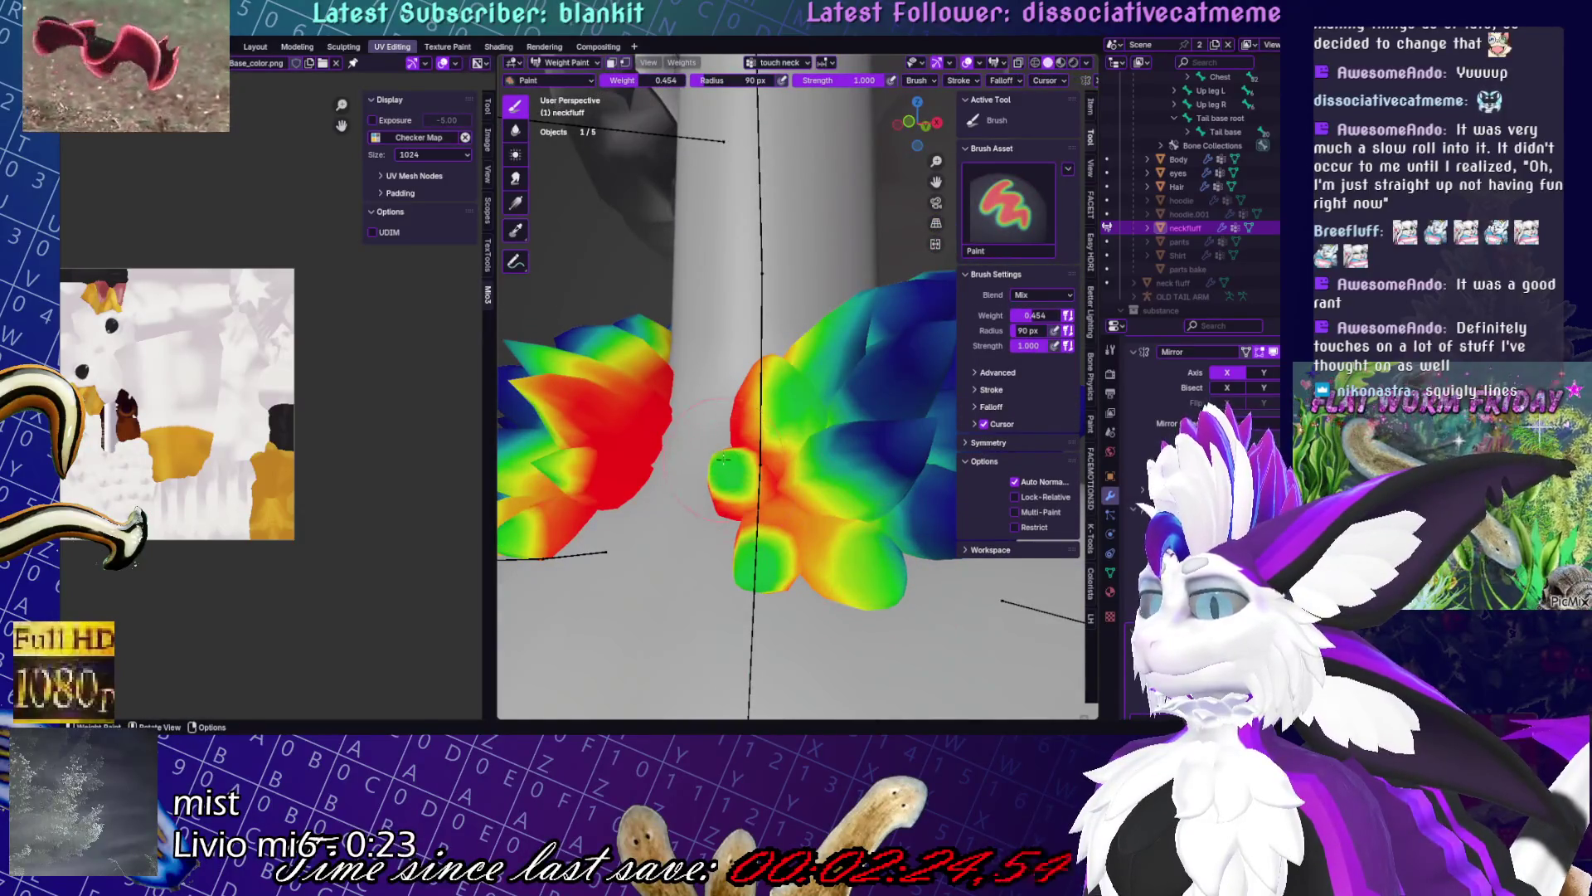
{"action": "middle_click_drag", "start_coordinate": [722, 458], "coordinate": [750, 390]}
{"action": "left_click_drag", "start_coordinate": [750, 390], "coordinate": [750, 383], "text": "shift"}
{"action": "mouse_move", "coordinate": [756, 384]}
{"action": "middle_mouse_down"}
{"action": "mouse_move", "coordinate": [834, 443]}
{"action": "mouse_move", "coordinate": [942, 368]}
{"action": "mouse_move", "coordinate": [810, 384]}
{"action": "middle_mouse_up"}
{"action": "key", "text": "ctrl+Tab"}
{"action": "left_click", "coordinate": [810, 384]}
{"action": "key", "text": "ctrl+Tab"}
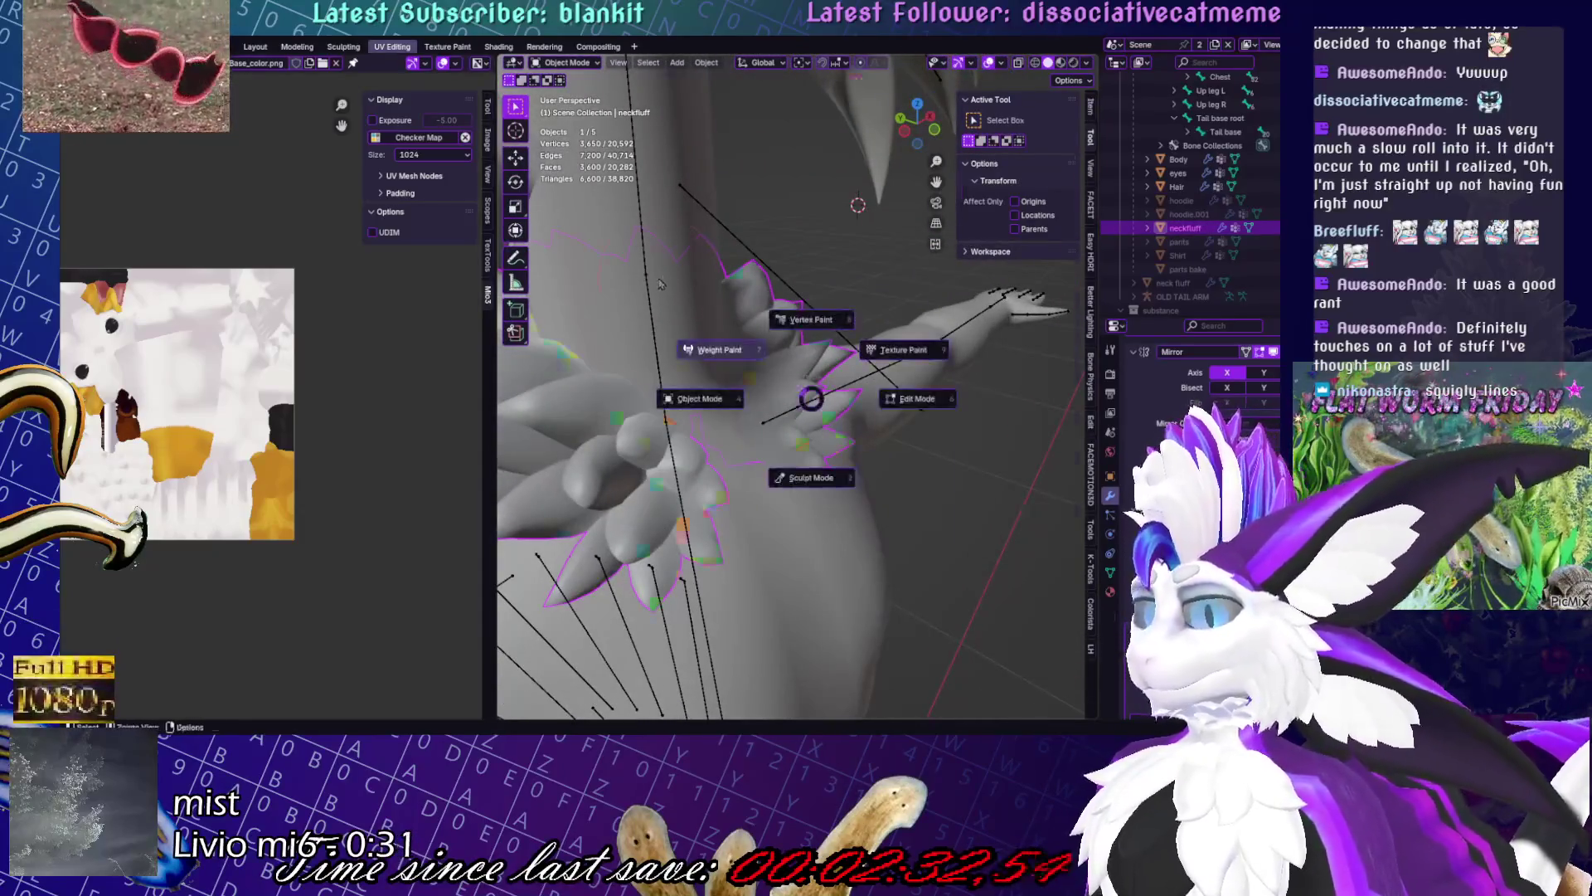
- Return the neck fluff to Object Mode and bring up the Ctrl+A apply menu
{"action": "left_click", "coordinate": [778, 438]}
{"action": "key", "text": "ctrl+Tab"}
{"action": "mouse_move", "coordinate": [777, 438]}
{"action": "middle_mouse_down"}
{"action": "mouse_move", "coordinate": [887, 362]}
{"action": "mouse_move", "coordinate": [892, 294]}
{"action": "middle_mouse_up"}
{"action": "scroll", "coordinate": [892, 295], "scroll_direction": "up", "scroll_amount": 3}
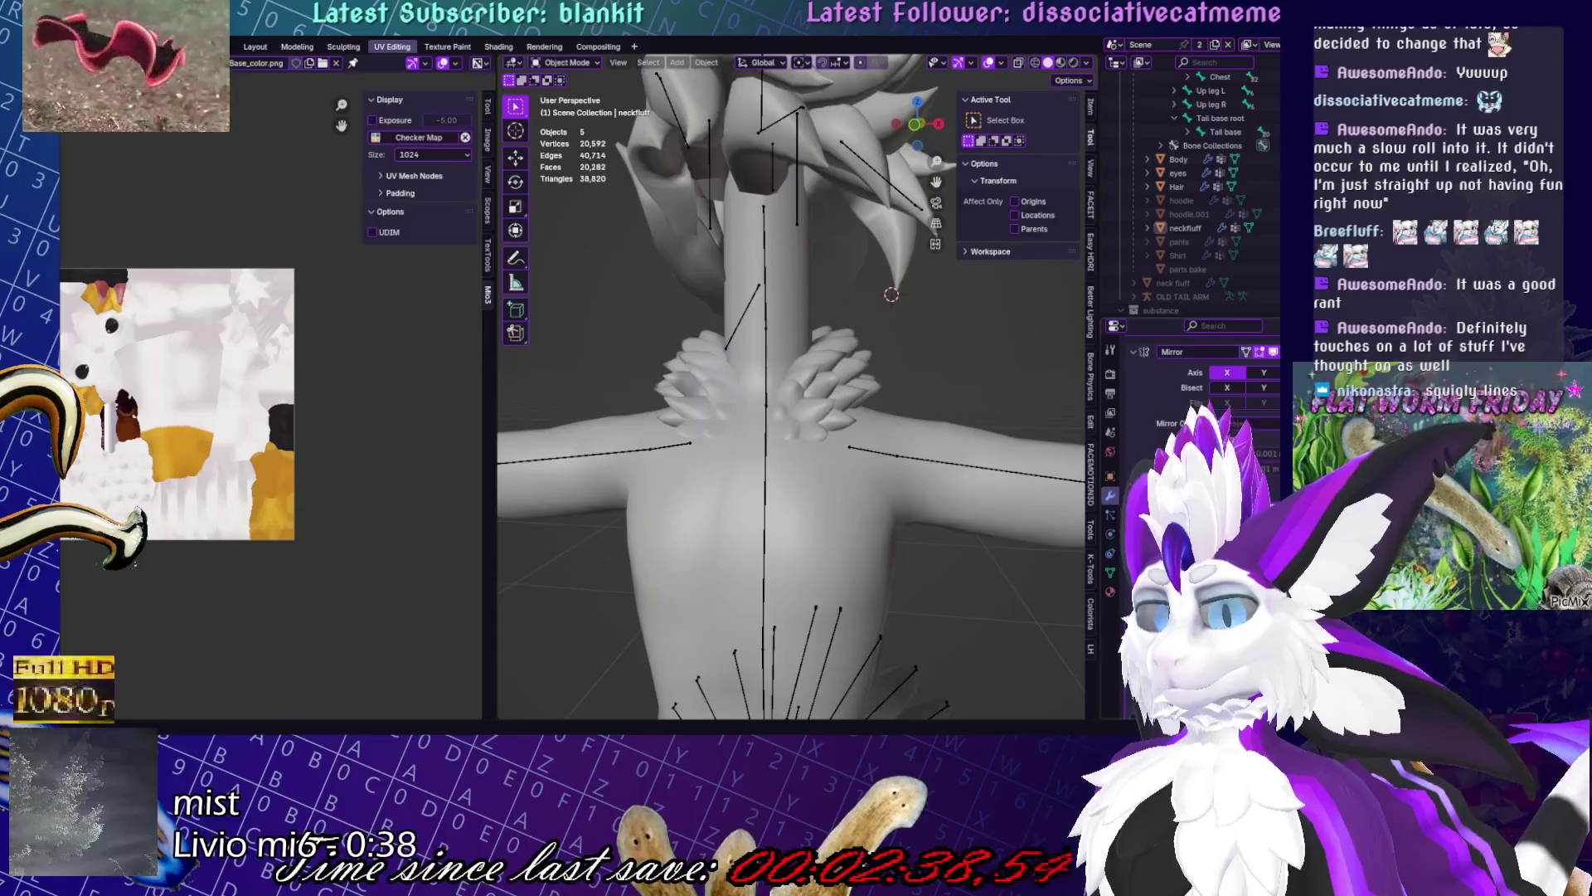
{"action": "key", "text": "ctrl+a"}
{"action": "mouse_move", "coordinate": [891, 295]}
{"action": "middle_mouse_down"}
{"action": "mouse_move", "coordinate": [907, 345]}
{"action": "mouse_move", "coordinate": [728, 304]}
{"action": "middle_mouse_up"}
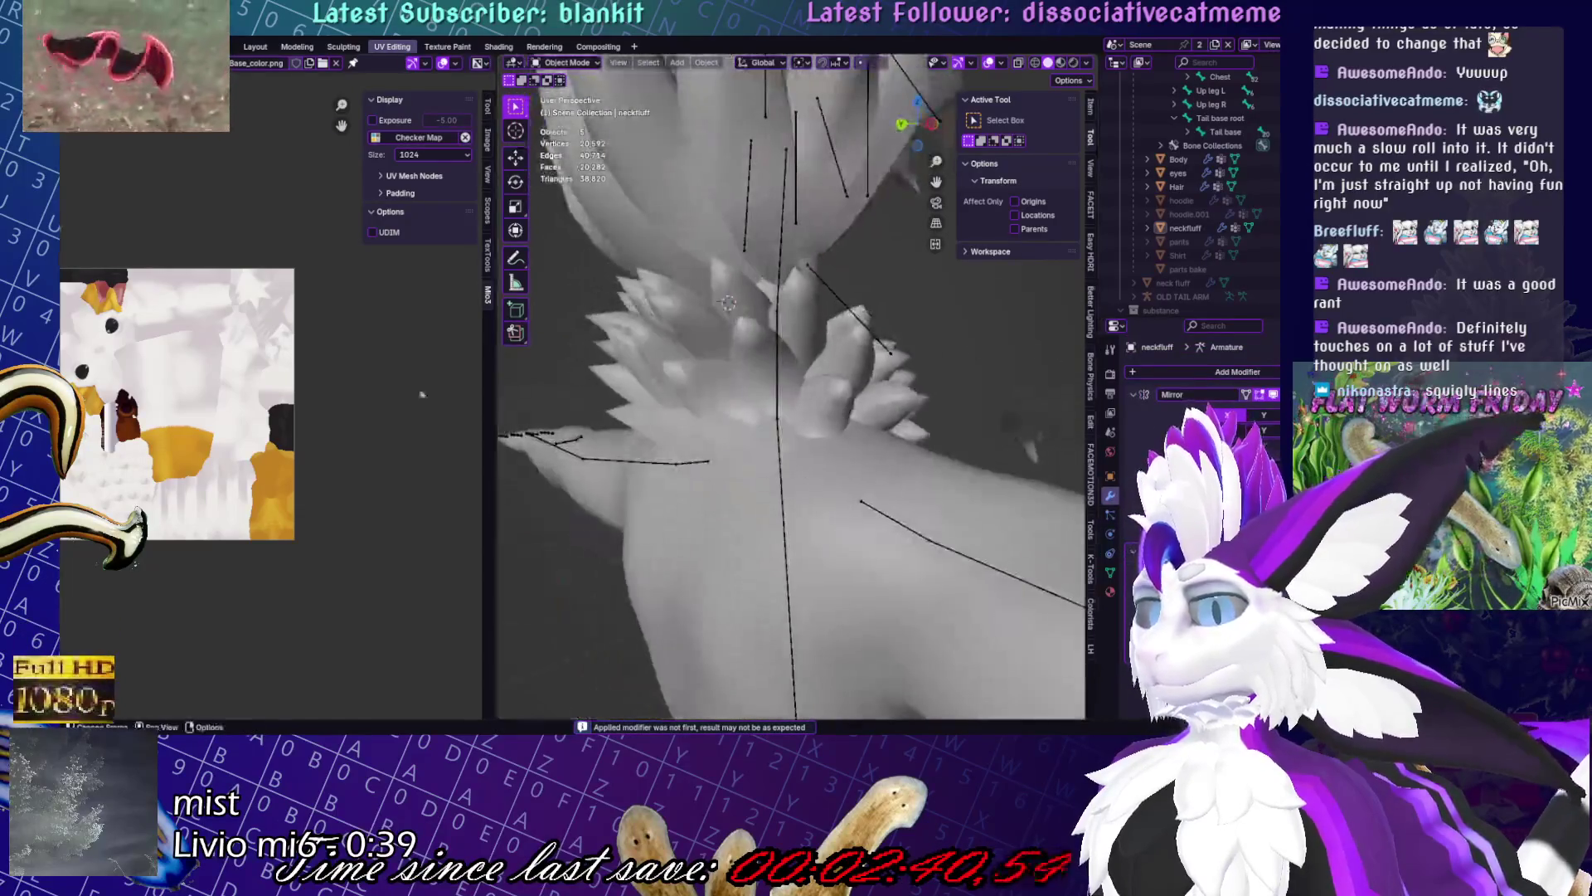
- Apply the Mirror modifier from its dropdown and enter Edit Mode on the fluff
{"action": "left_click", "coordinate": [726, 377]}
{"action": "mouse_move", "coordinate": [726, 377]}
{"action": "middle_mouse_down"}
{"action": "mouse_move", "coordinate": [606, 436]}
{"action": "mouse_move", "coordinate": [564, 427]}
{"action": "mouse_move", "coordinate": [930, 335]}
{"action": "middle_mouse_up"}
{"action": "key", "text": "alt+a"}
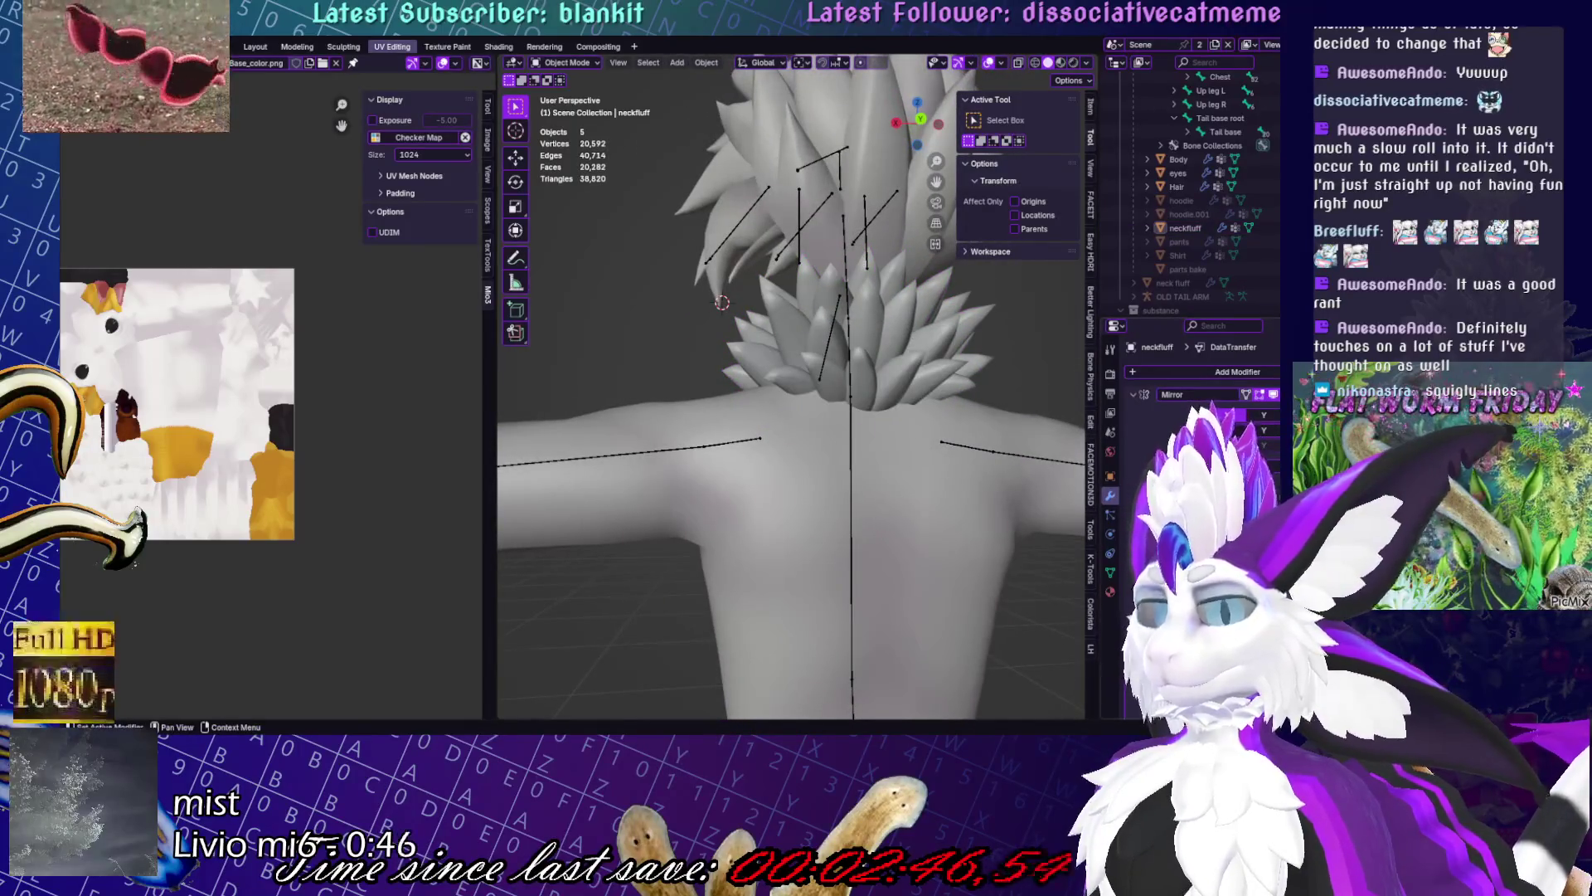
{"action": "left_click", "coordinate": [1273, 395]}
{"action": "left_click", "coordinate": [1236, 411]}
{"action": "key", "text": "Tab"}
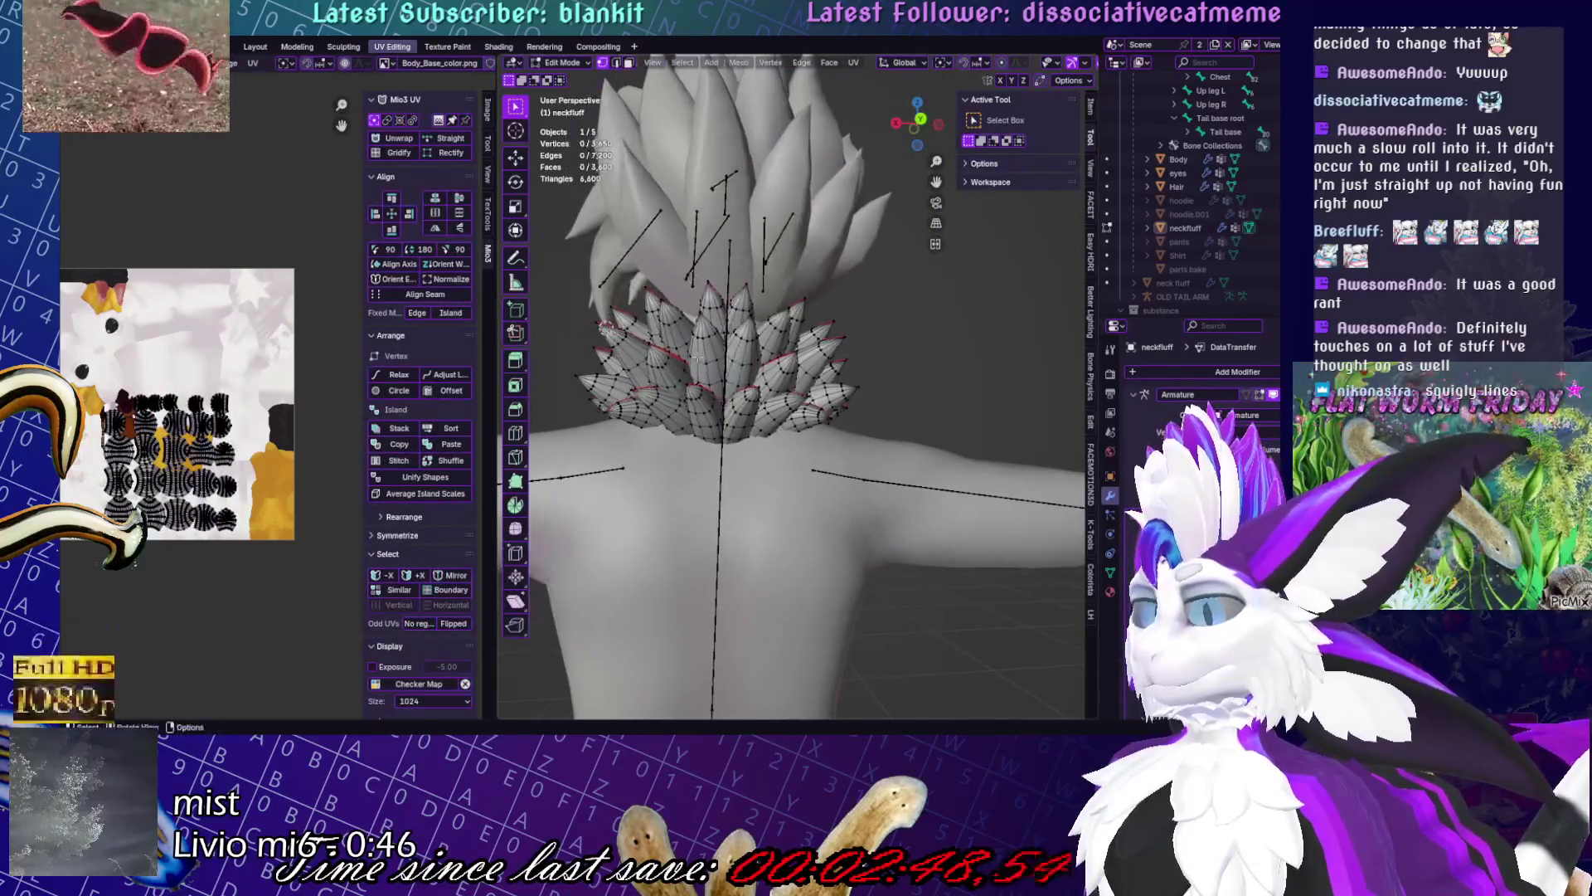
- Select one fluff spike, enter Sculpt Mode and set up the Grab brush at reduced strength (0.623)
{"action": "key", "text": "l"}
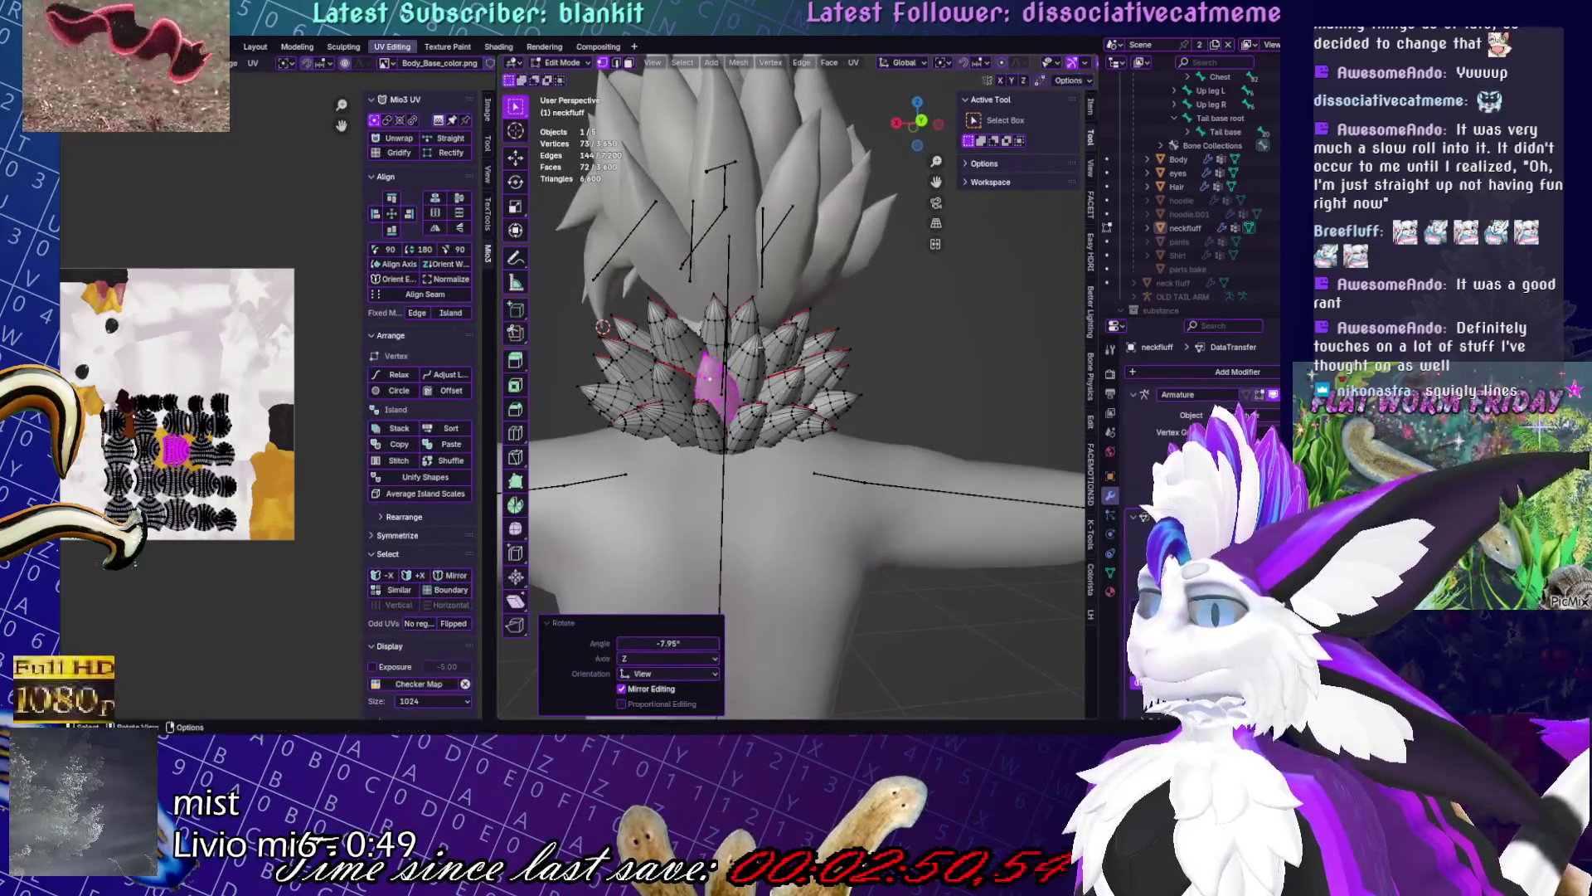
{"action": "key", "text": "ctrl+Tab"}
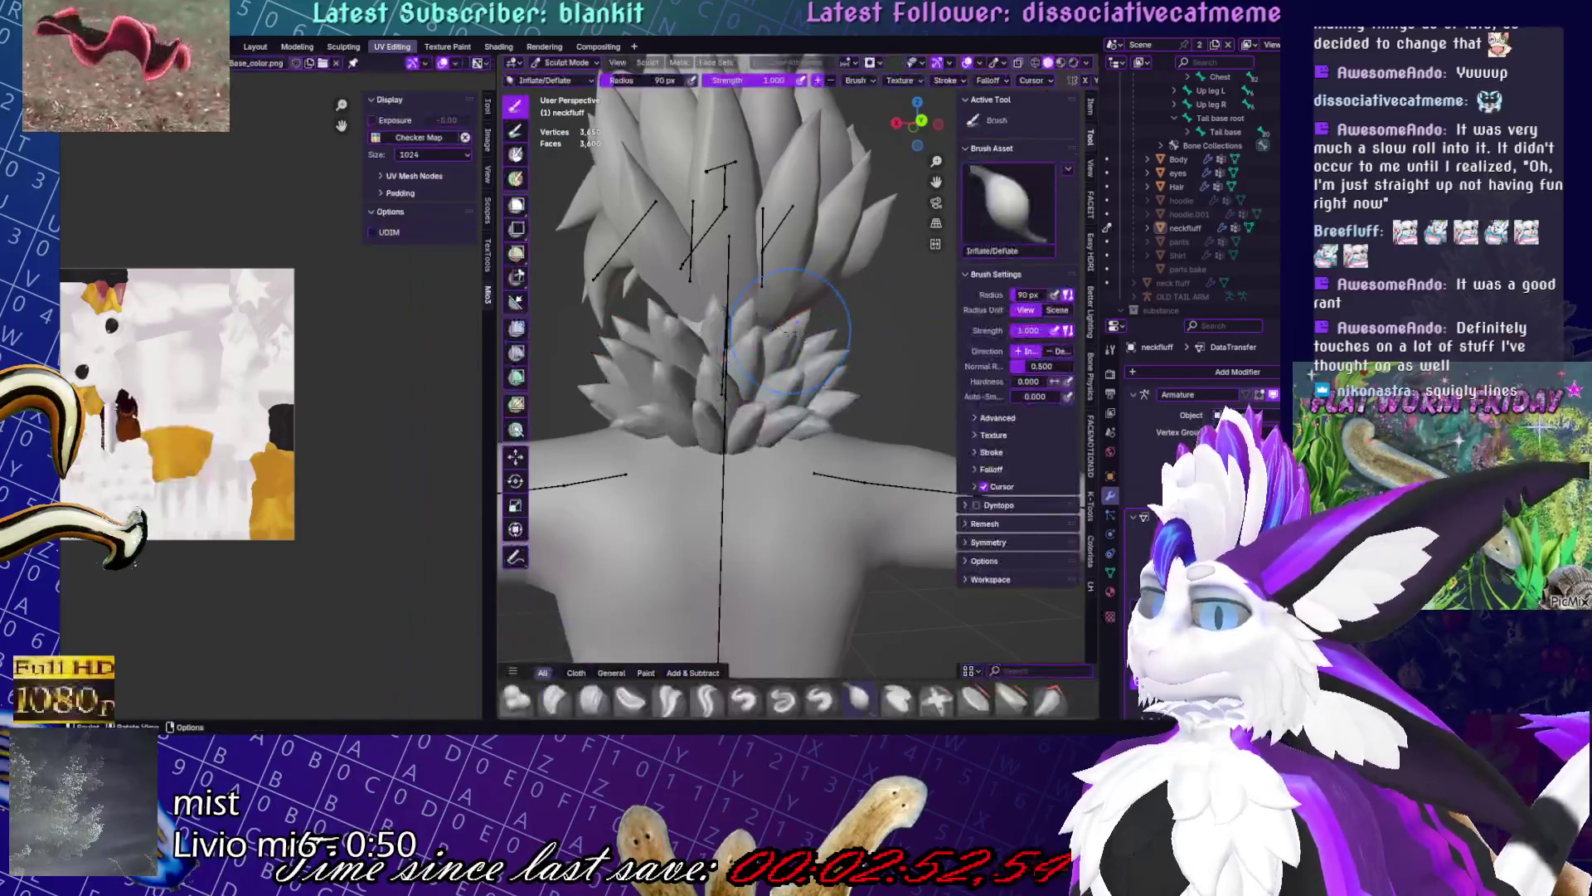
{"action": "scroll", "coordinate": [747, 697], "scroll_direction": "down", "scroll_amount": 2}
{"action": "left_click", "coordinate": [747, 697]}
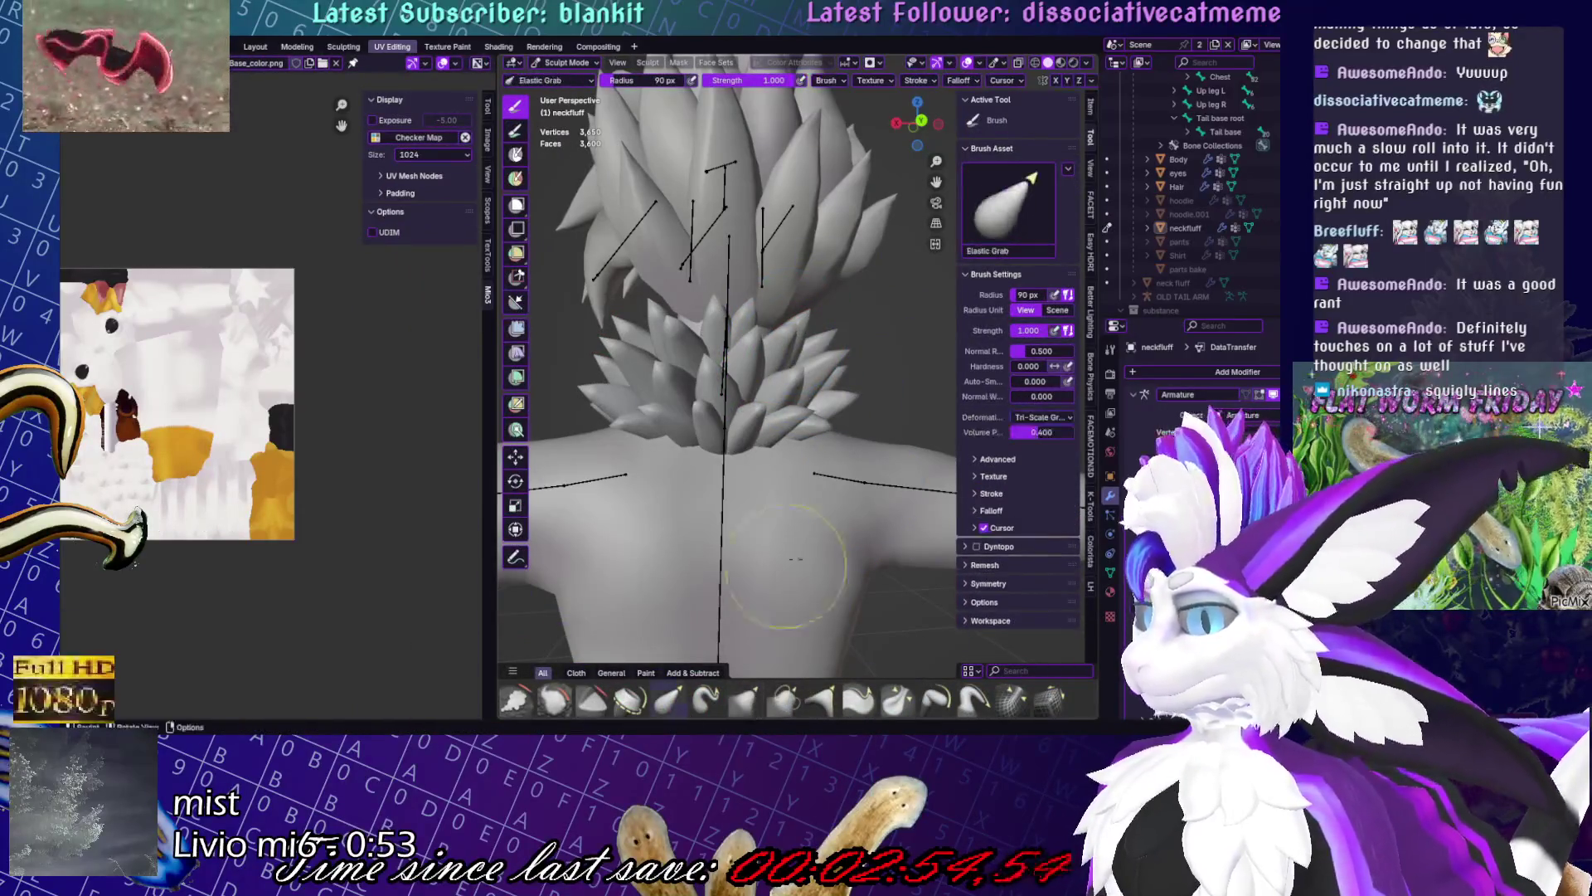
{"action": "middle_click_drag", "start_coordinate": [730, 432], "coordinate": [711, 361]}
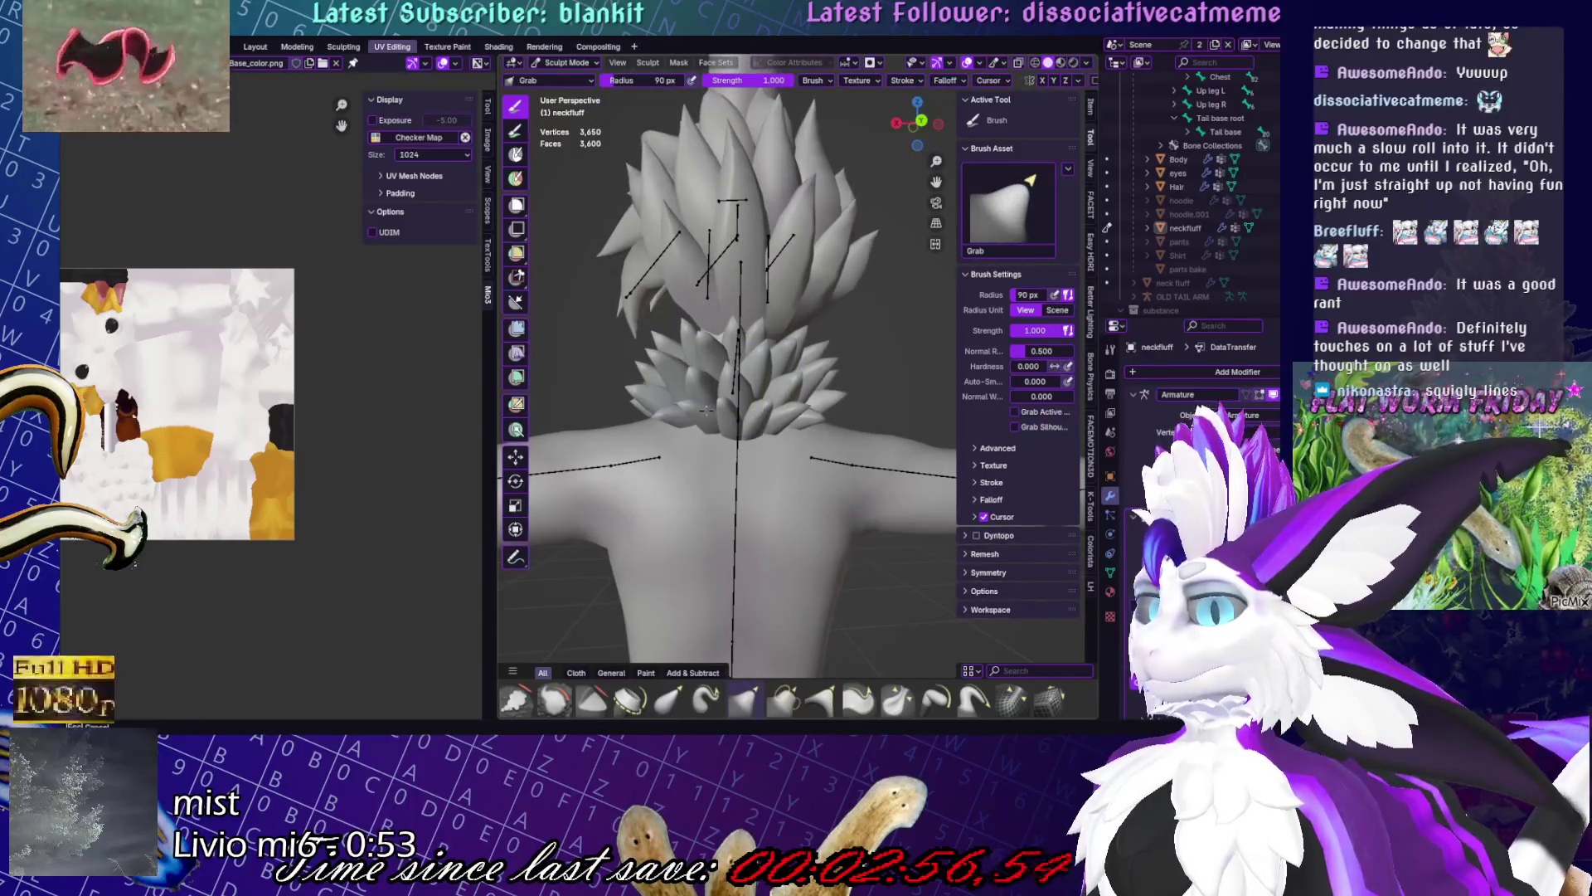
{"action": "scroll", "coordinate": [713, 358], "scroll_direction": "up", "scroll_amount": 3}
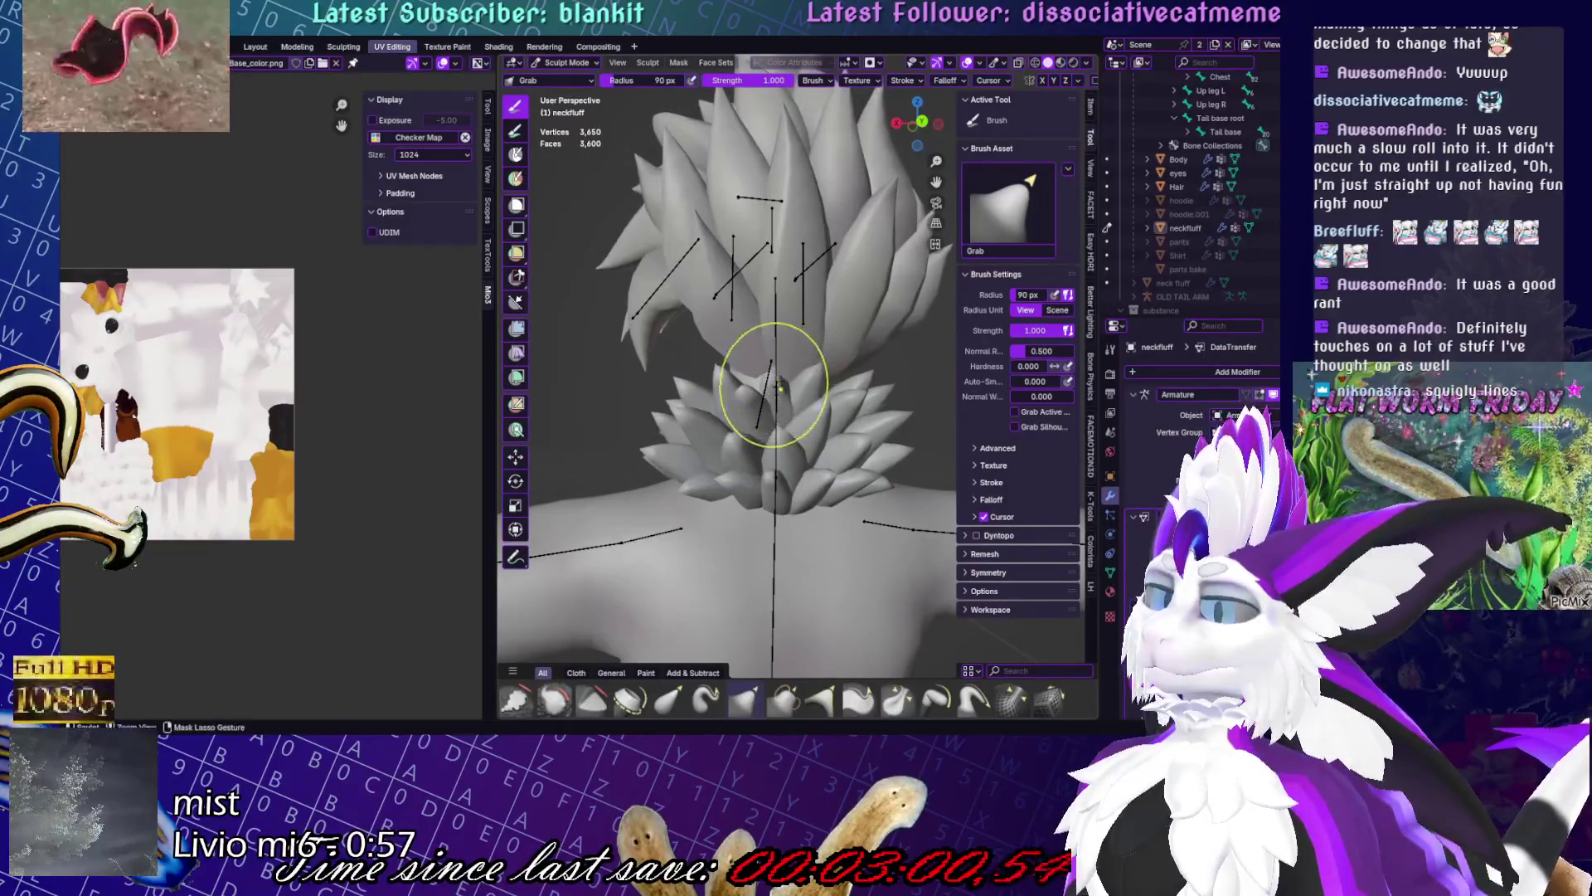
{"action": "middle_click_drag", "start_coordinate": [774, 384], "coordinate": [788, 365]}
- Grab-sculpt the lower neck fluff outward to widen it, then return to Object Mode
{"action": "left_click_drag", "start_coordinate": [792, 80], "coordinate": [764, 80]}
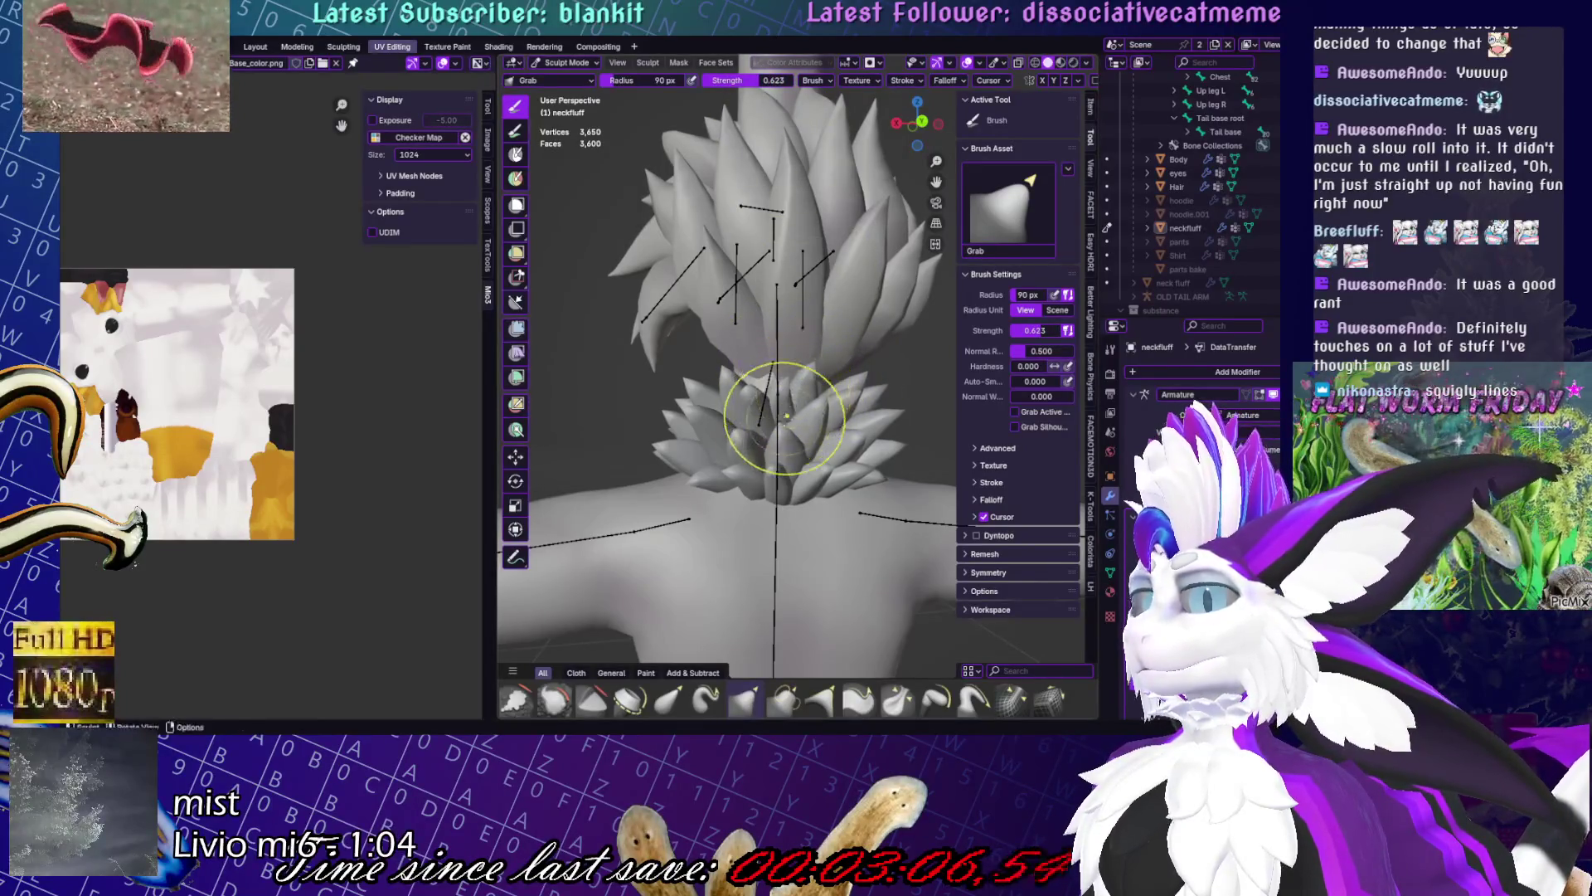
{"action": "mouse_move", "coordinate": [896, 378]}
{"action": "middle_mouse_down"}
{"action": "mouse_move", "coordinate": [811, 366]}
{"action": "mouse_move", "coordinate": [831, 353]}
{"action": "middle_mouse_up"}
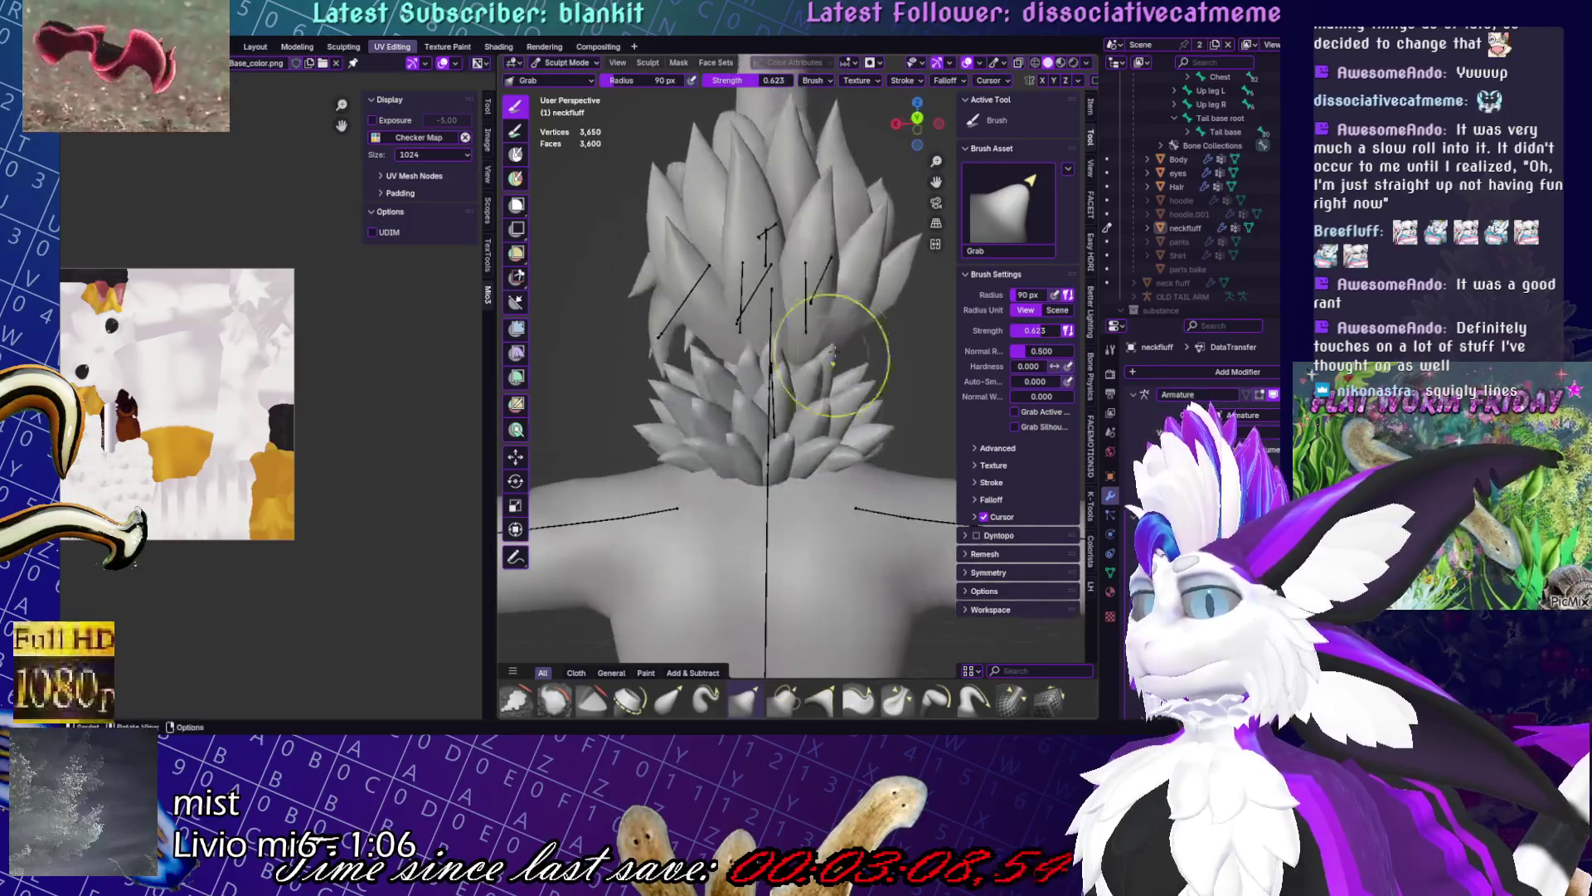
{"action": "mouse_move", "coordinate": [730, 357]}
{"action": "left_mouse_down"}
{"action": "mouse_move", "coordinate": [854, 406]}
{"action": "mouse_move", "coordinate": [655, 407]}
{"action": "mouse_move", "coordinate": [718, 406]}
{"action": "left_mouse_up"}
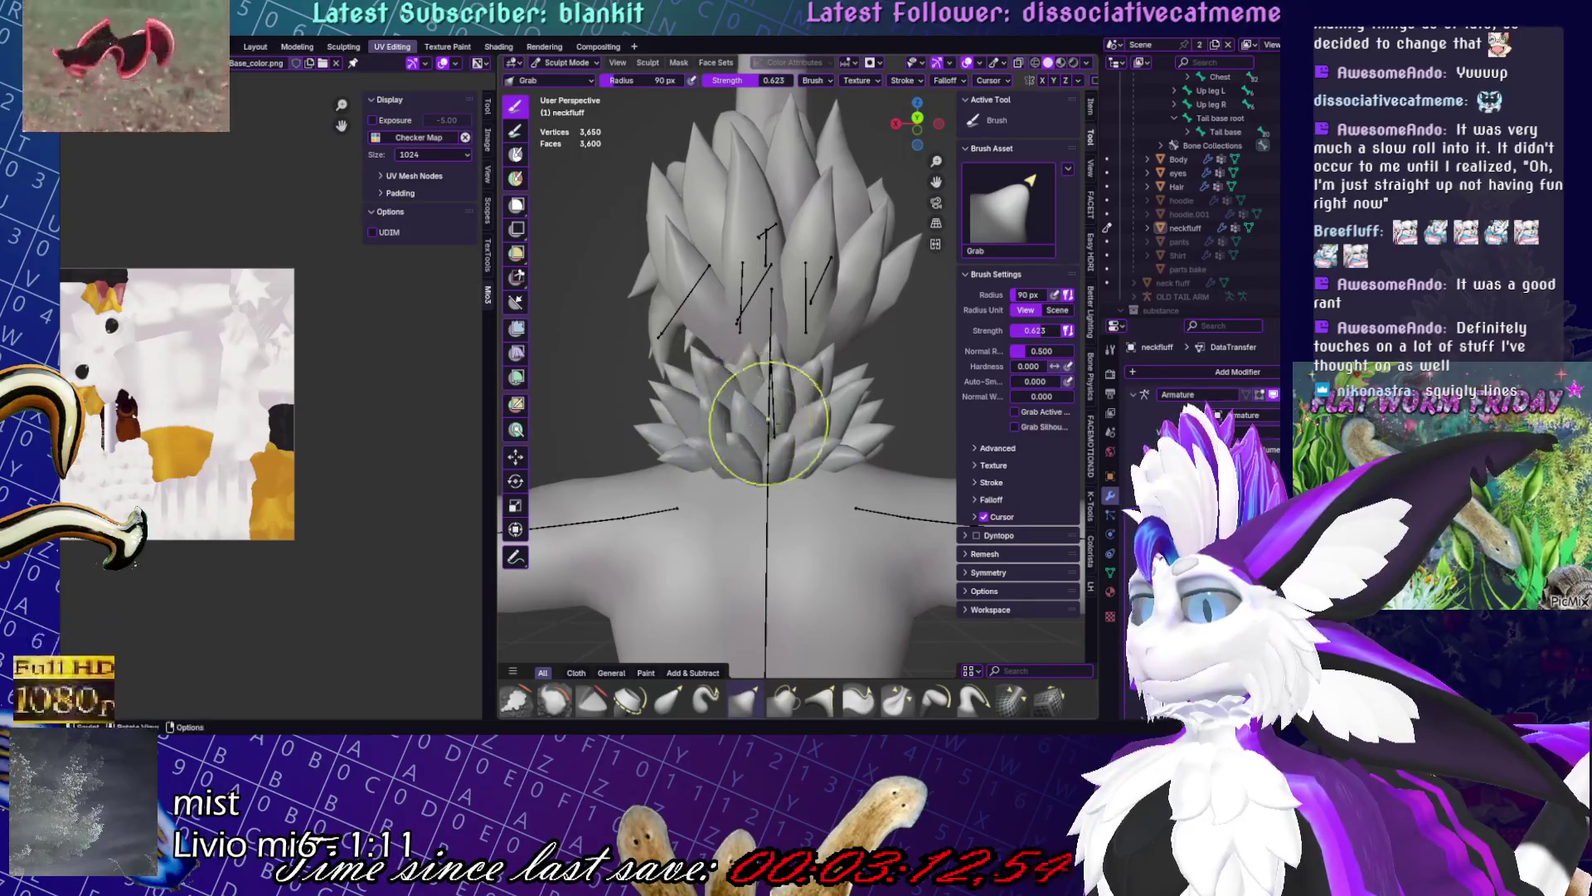
{"action": "mouse_move", "coordinate": [768, 425]}
{"action": "middle_mouse_down"}
{"action": "mouse_move", "coordinate": [763, 441]}
{"action": "mouse_move", "coordinate": [838, 454]}
{"action": "middle_mouse_up"}
{"action": "key", "text": "ctrl+Tab"}
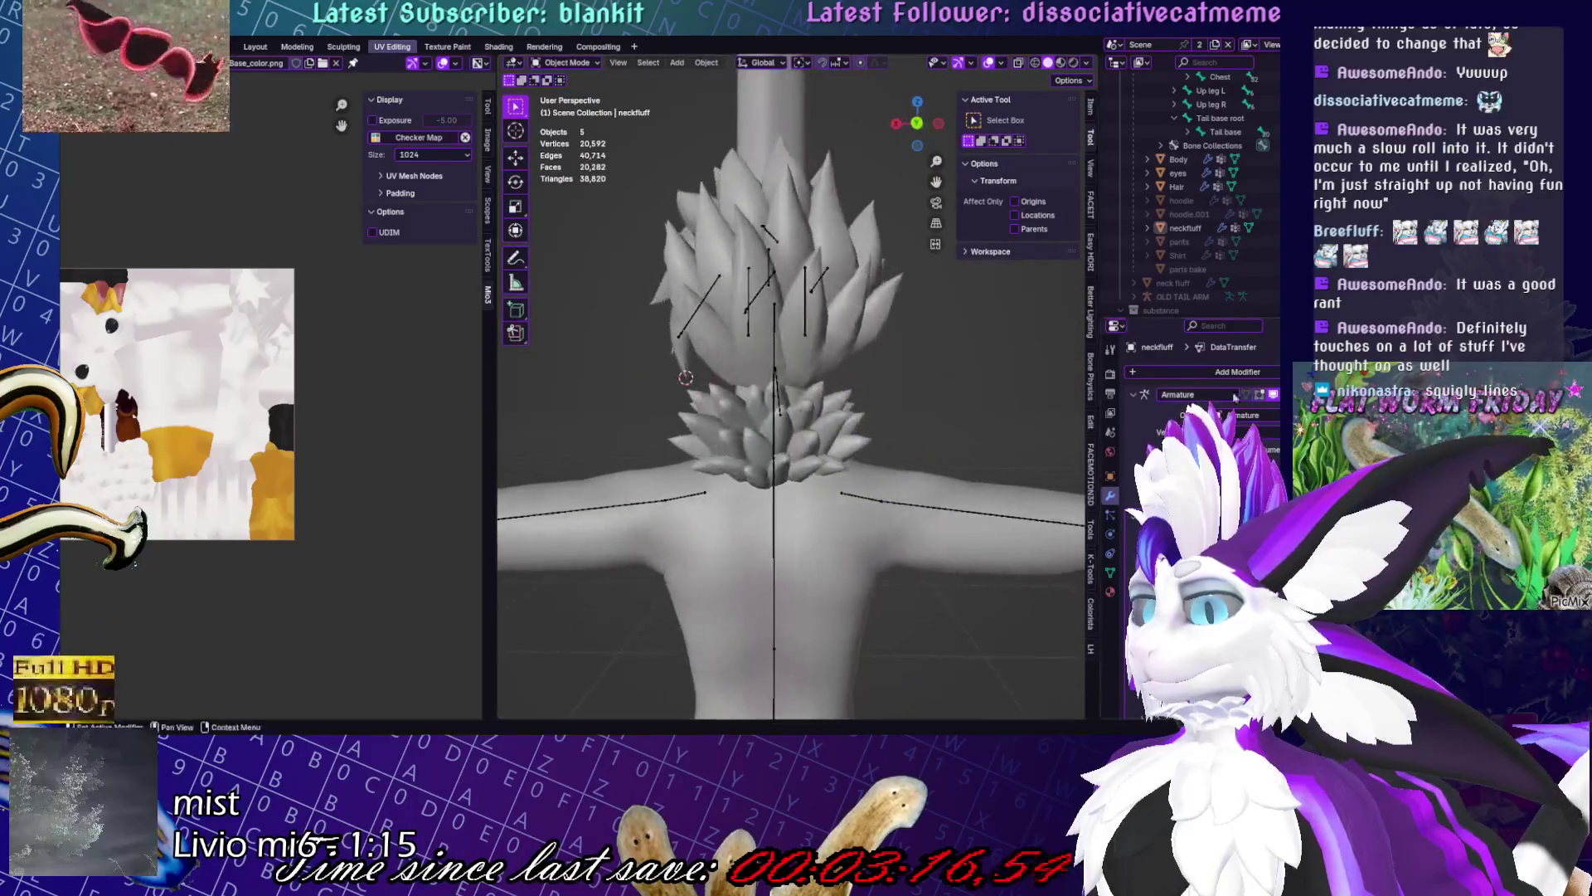
- Apply the neck fluff's DataTransfer modifier and save the .blend file
{"action": "middle_click_drag", "start_coordinate": [747, 414], "coordinate": [904, 436]}
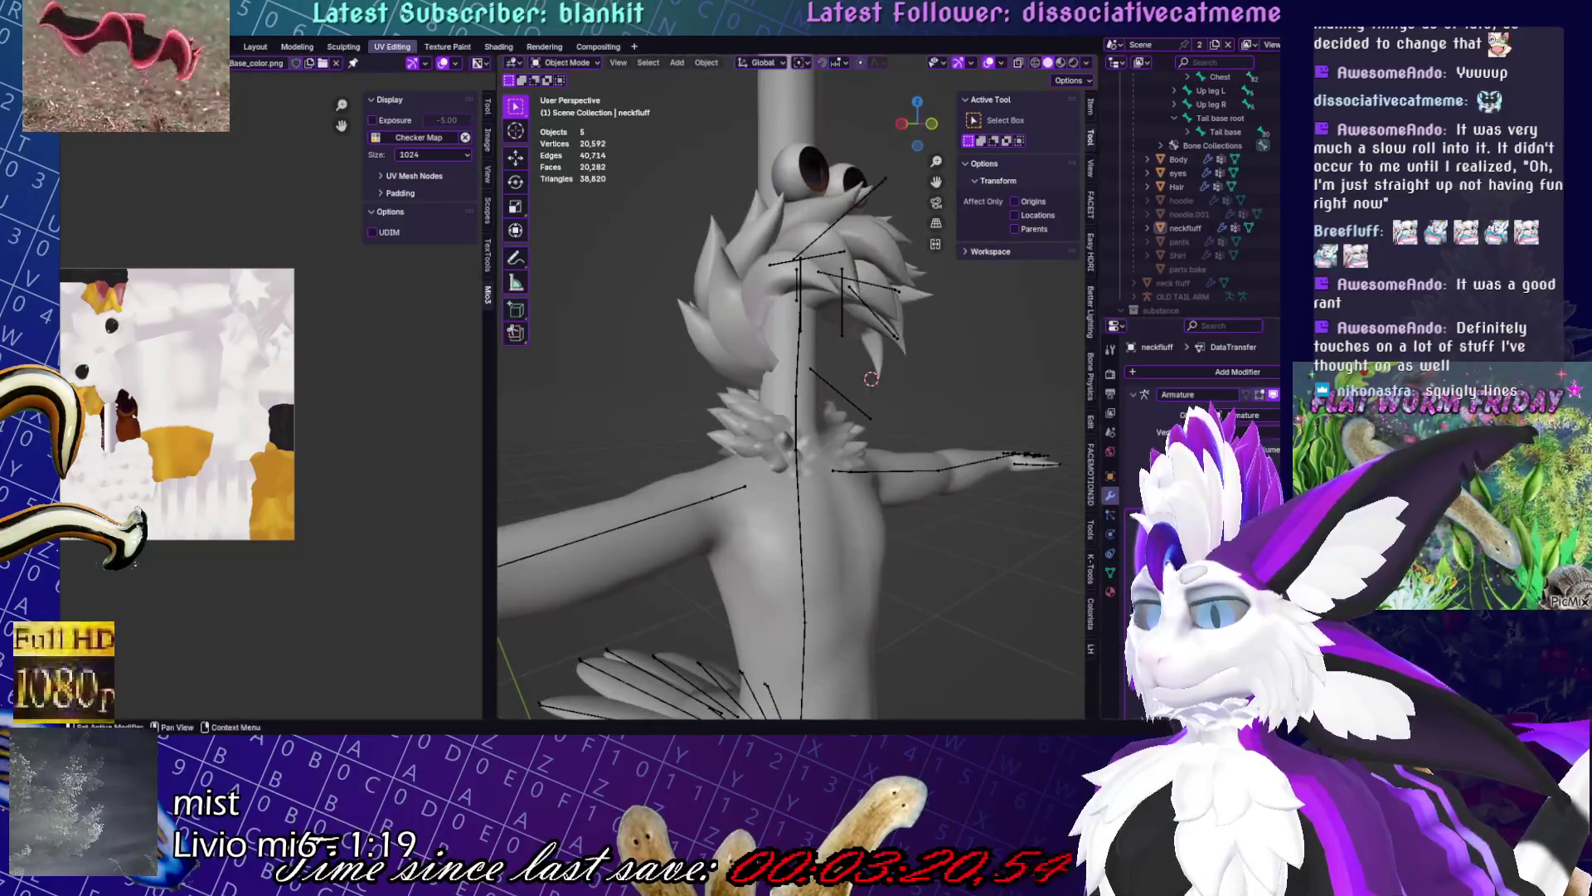
{"action": "key", "text": "ctrl+a"}
{"action": "middle_click_drag", "start_coordinate": [788, 398], "coordinate": [834, 395]}
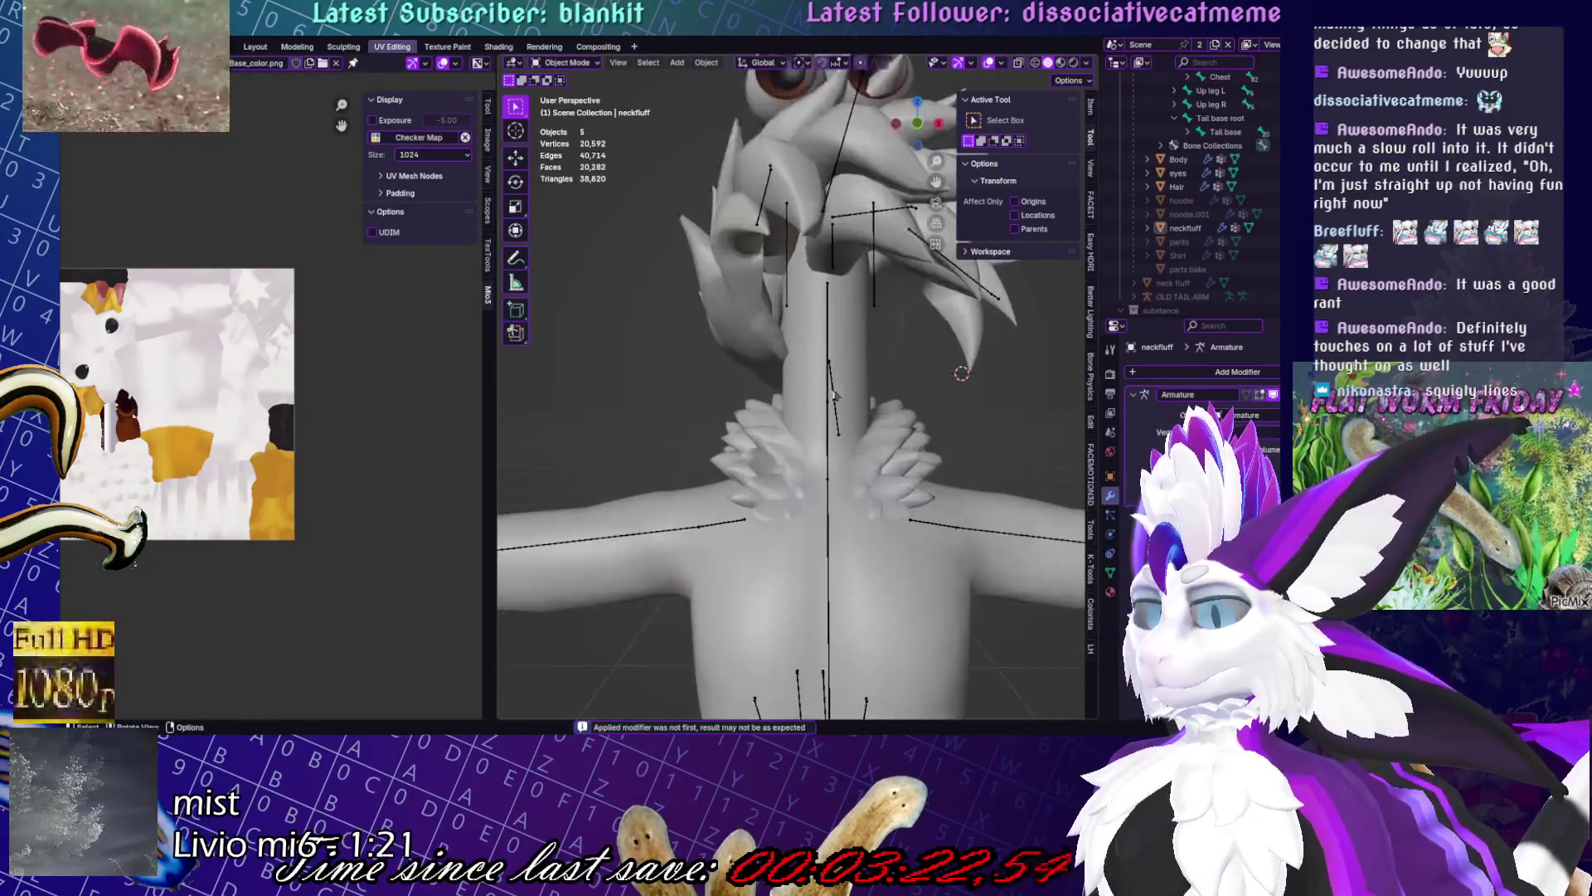
{"action": "left_click", "coordinate": [836, 348]}
{"action": "scroll", "coordinate": [836, 348], "scroll_direction": "down", "scroll_amount": 4}
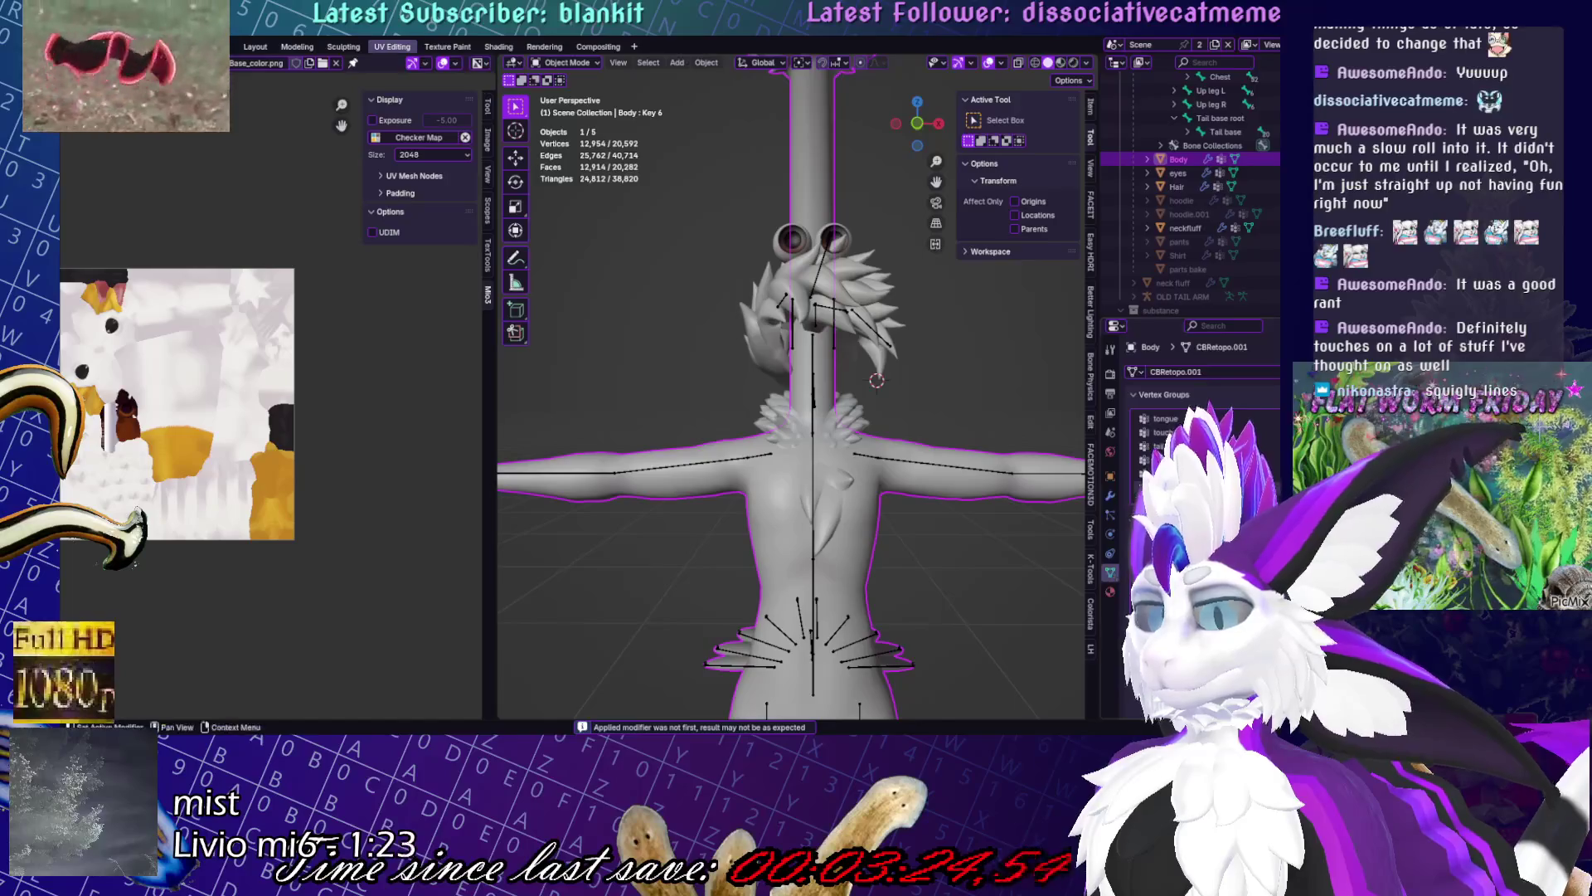
{"action": "key", "text": "ctrl+s"}
- Deselect the body and select the neck fluff again
{"action": "mouse_move", "coordinate": [830, 415]}
{"action": "middle_mouse_down"}
{"action": "mouse_move", "coordinate": [863, 431]}
{"action": "mouse_move", "coordinate": [863, 460]}
{"action": "mouse_move", "coordinate": [887, 464]}
{"action": "middle_mouse_up"}
{"action": "left_click", "coordinate": [875, 451]}
{"action": "scroll", "coordinate": [875, 450], "scroll_direction": "up", "scroll_amount": 4}
{"action": "left_click", "coordinate": [862, 460]}
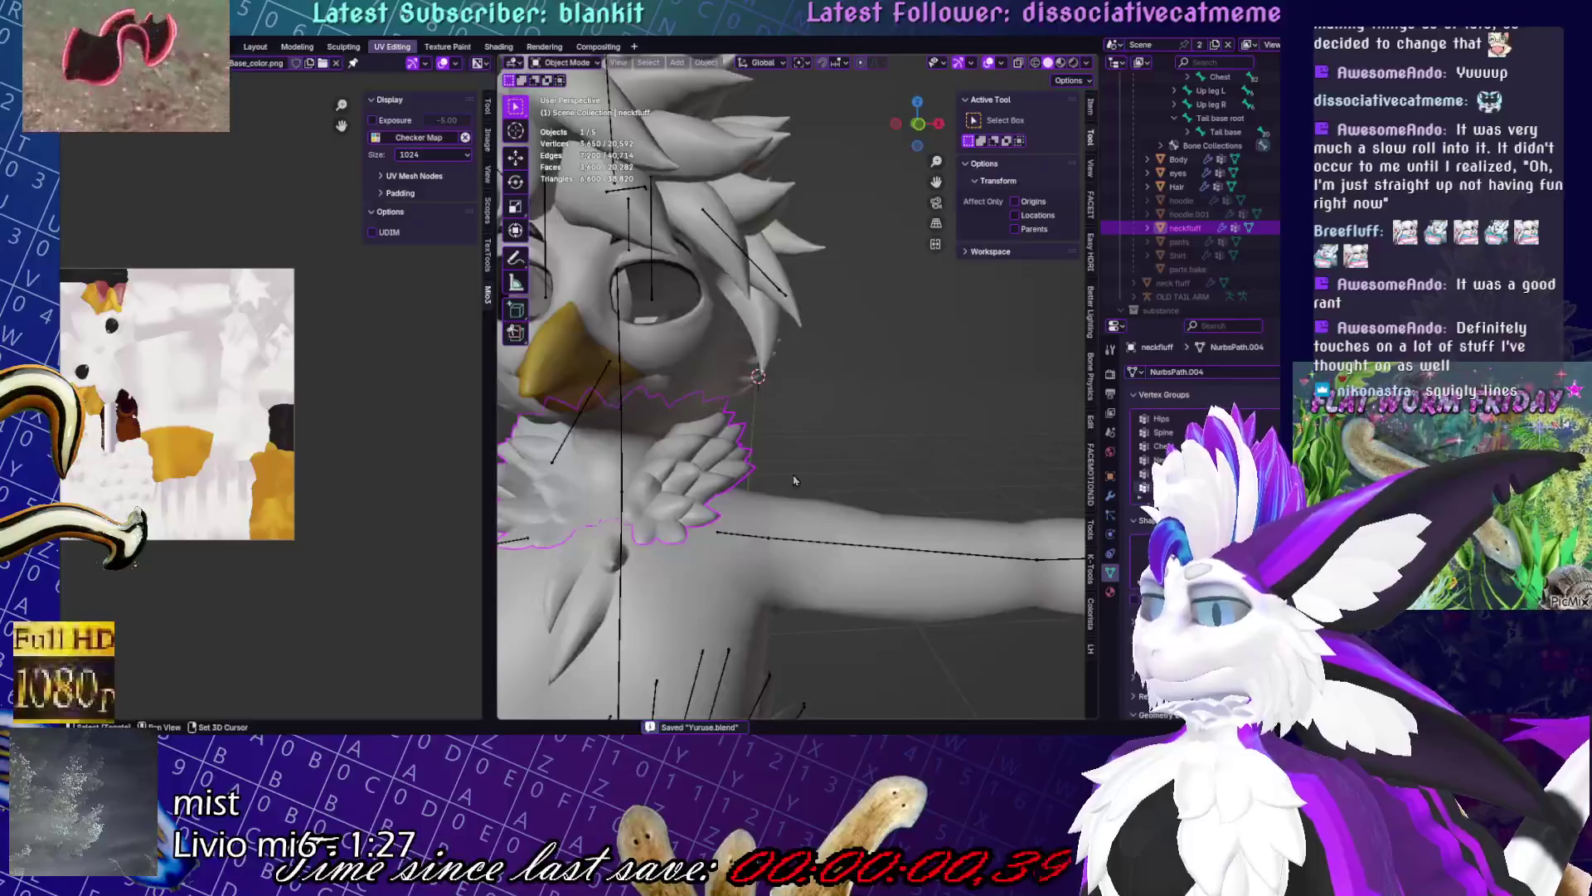
{"action": "scroll", "coordinate": [896, 463], "scroll_direction": "down", "scroll_amount": 1}
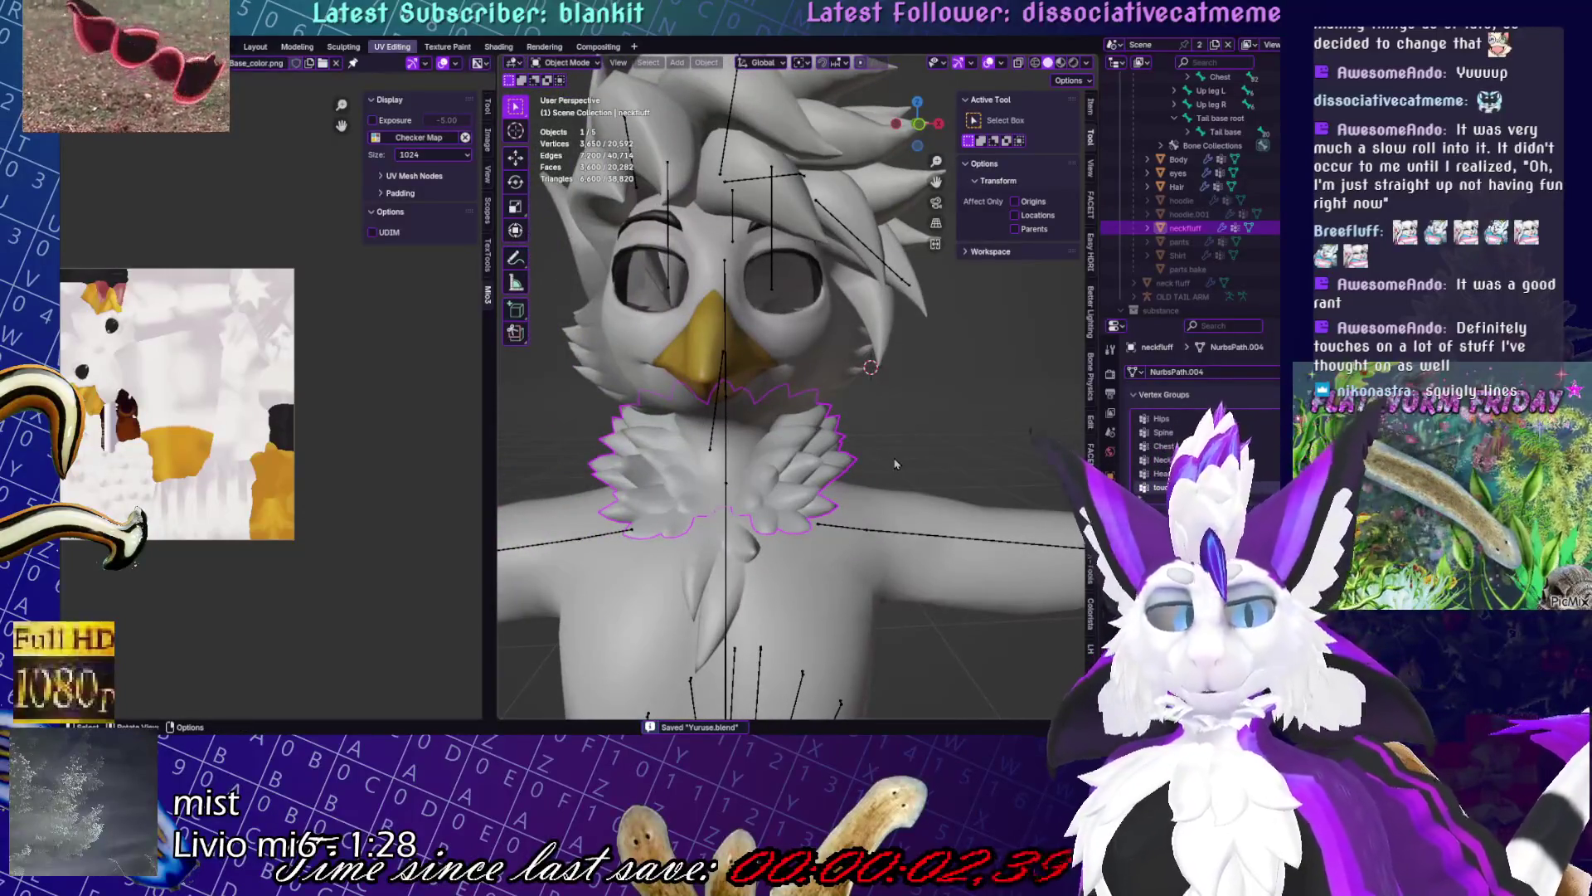